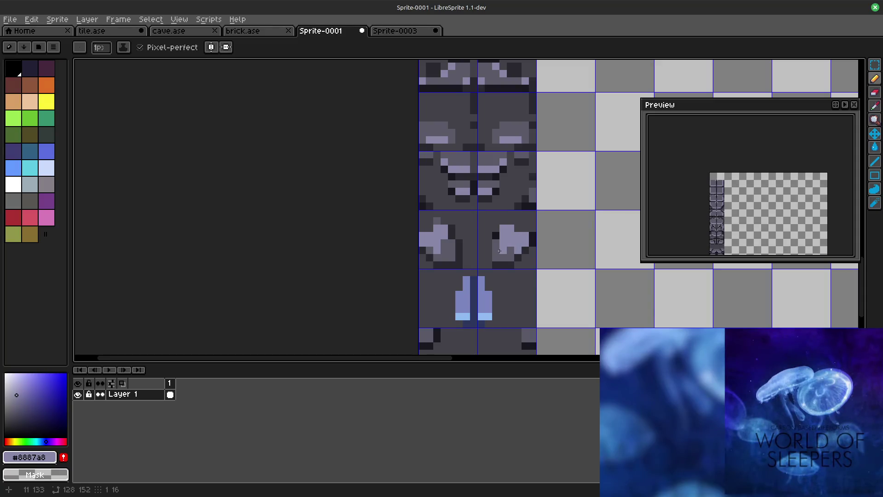
Step: Set the drawing colour to dark grey #292830 from the palette
{"action": "left_click", "coordinate": [504, 262], "text": "alt"}
{"action": "left_click", "coordinate": [518, 259], "text": "alt"}
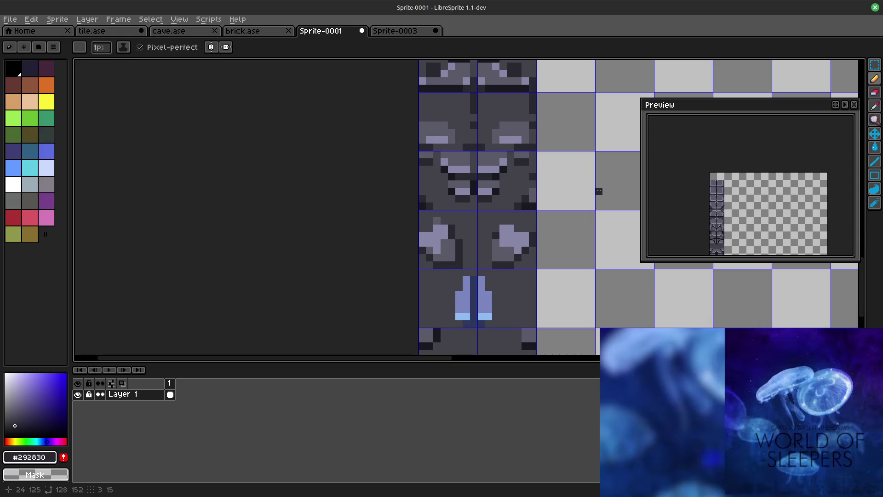
{"action": "scroll", "coordinate": [592, 211], "scroll_direction": "down", "scroll_amount": 3}
Step: Pan along Sprite-0001's tile column to look over its top and bottom
{"action": "mouse_move", "coordinate": [592, 205]}
{"action": "left_mouse_down"}
{"action": "mouse_move", "coordinate": [563, 241]}
{"action": "mouse_move", "coordinate": [561, 298]}
{"action": "left_mouse_up"}
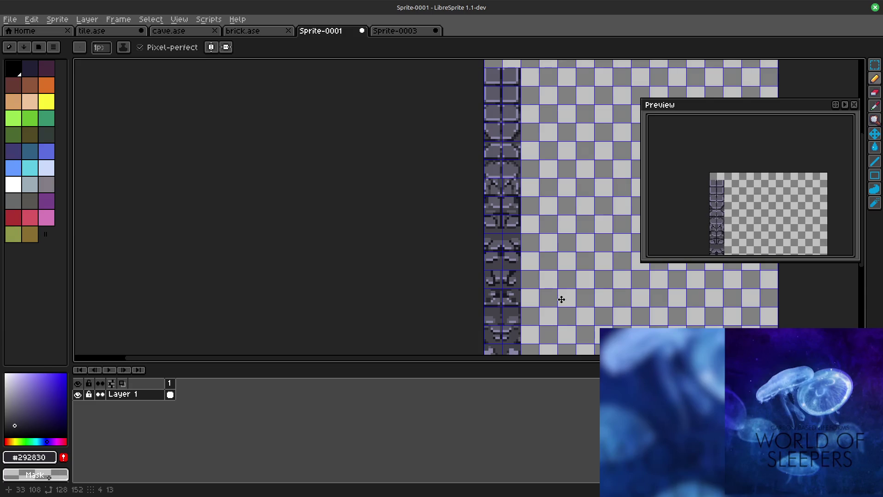
{"action": "left_click_drag", "start_coordinate": [561, 299], "coordinate": [556, 229]}
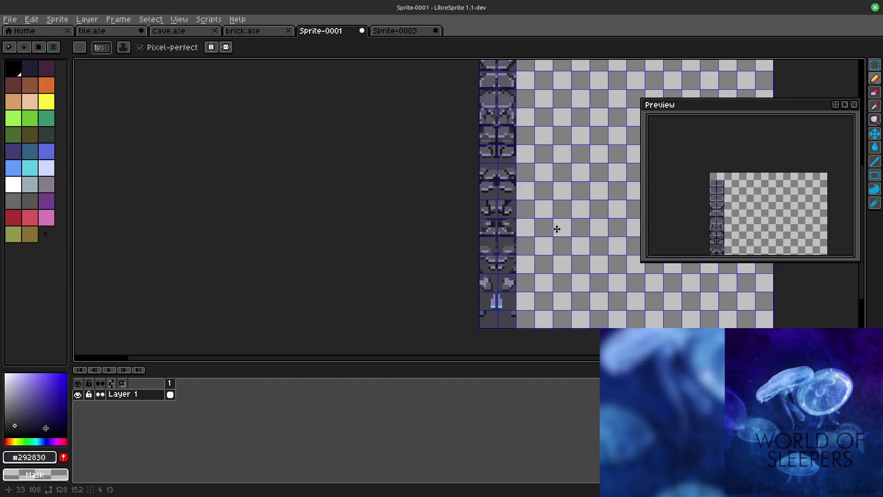
{"action": "left_click_drag", "start_coordinate": [557, 229], "coordinate": [557, 231]}
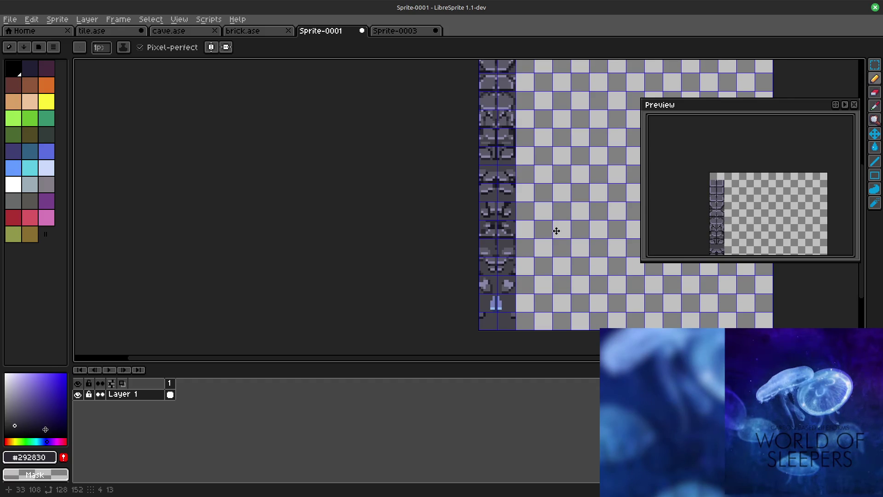
{"action": "left_click_drag", "start_coordinate": [556, 230], "coordinate": [545, 331]}
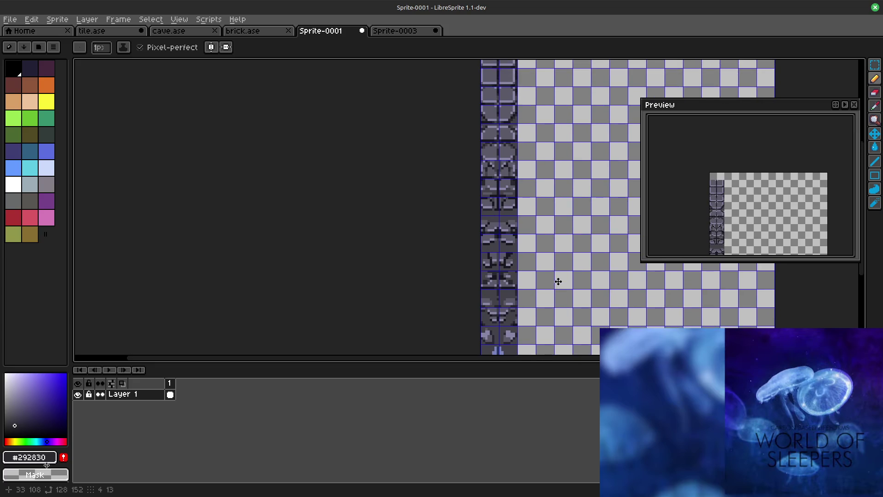
{"action": "left_click_drag", "start_coordinate": [544, 331], "coordinate": [549, 326]}
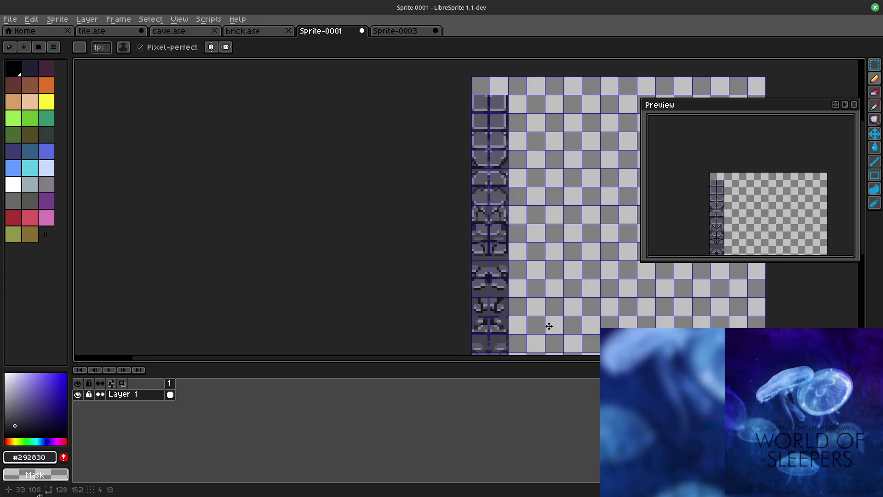
{"action": "left_click_drag", "start_coordinate": [548, 327], "coordinate": [496, 189]}
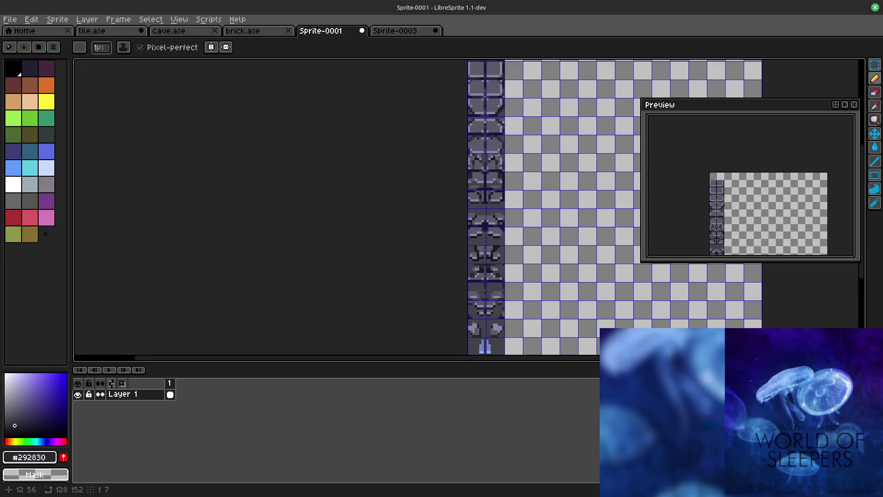
{"action": "left_click_drag", "start_coordinate": [533, 263], "coordinate": [536, 205]}
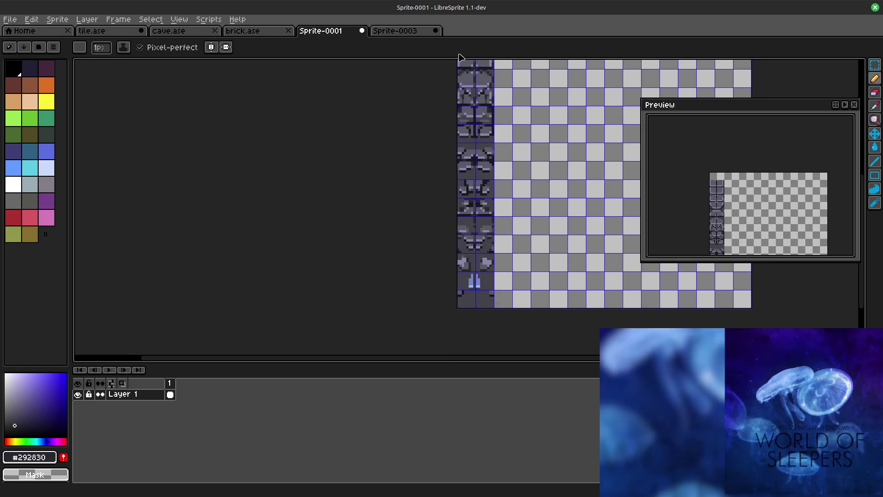
{"action": "mouse_move", "coordinate": [543, 119]}
{"action": "left_mouse_down"}
{"action": "mouse_move", "coordinate": [534, 262]}
{"action": "mouse_move", "coordinate": [499, 103]}
{"action": "left_mouse_up"}
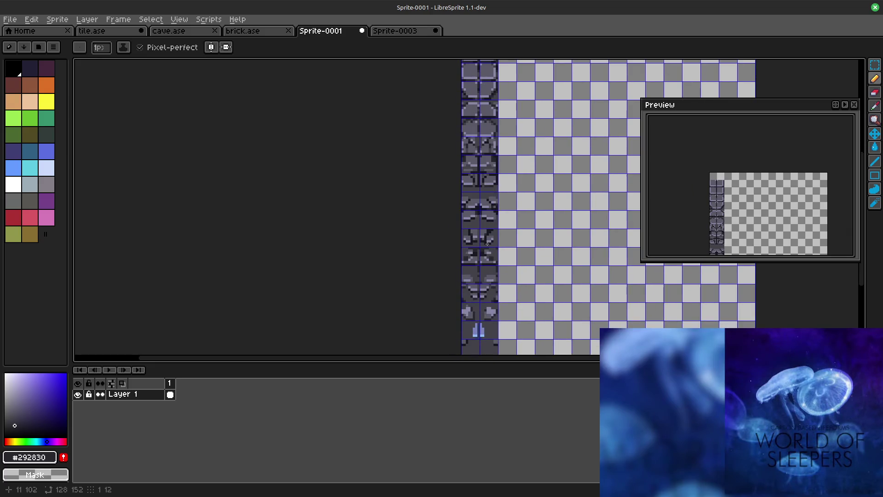
{"action": "left_click_drag", "start_coordinate": [481, 154], "coordinate": [478, 185]}
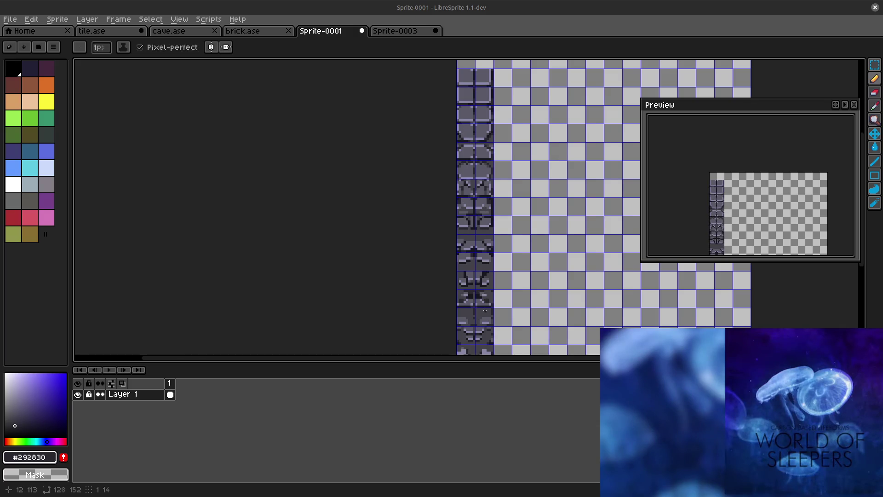
{"action": "scroll", "coordinate": [546, 189], "scroll_direction": "down", "scroll_amount": 1}
{"action": "left_click_drag", "start_coordinate": [546, 190], "coordinate": [455, 175]}
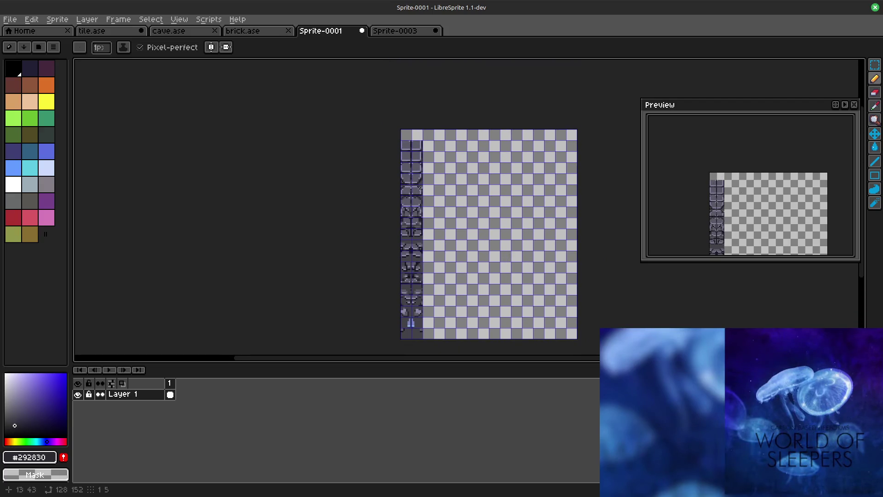
{"action": "left_click_drag", "start_coordinate": [461, 255], "coordinate": [474, 227]}
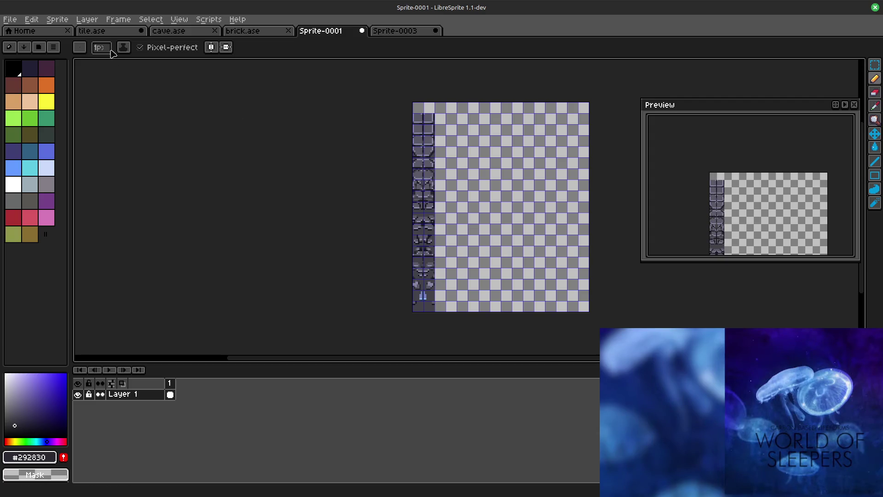
Step: Switch to the tile.ase sheet and reposition it in view
{"action": "left_click", "coordinate": [92, 31]}
{"action": "mouse_move", "coordinate": [308, 193]}
{"action": "left_mouse_down"}
{"action": "mouse_move", "coordinate": [329, 219]}
{"action": "mouse_move", "coordinate": [410, 163]}
{"action": "left_mouse_up"}
{"action": "scroll", "coordinate": [329, 219], "scroll_direction": "down", "scroll_amount": 1}
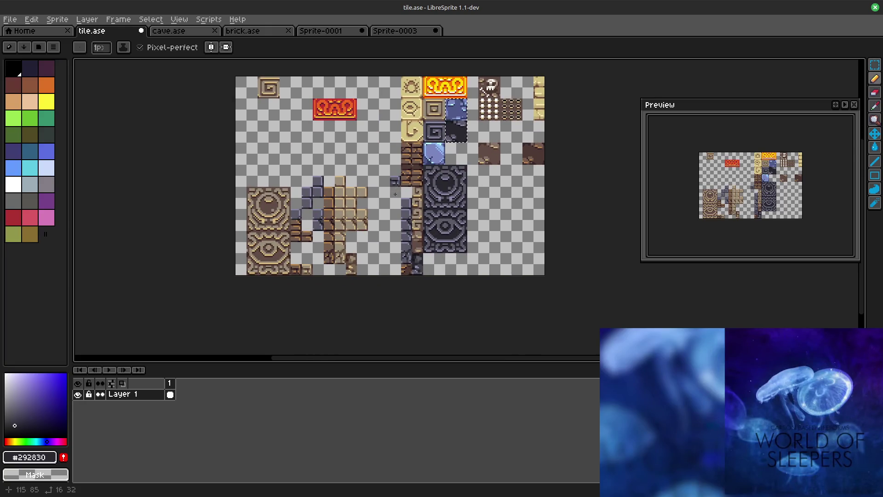
Step: Undo the earlier cut, selection and tile moves in tile.ase
{"action": "key", "text": "v"}
{"action": "key", "text": "ctrl+z"}
{"action": "key", "text": "ctrl+z"}
{"action": "key", "text": "ctrl+z"}
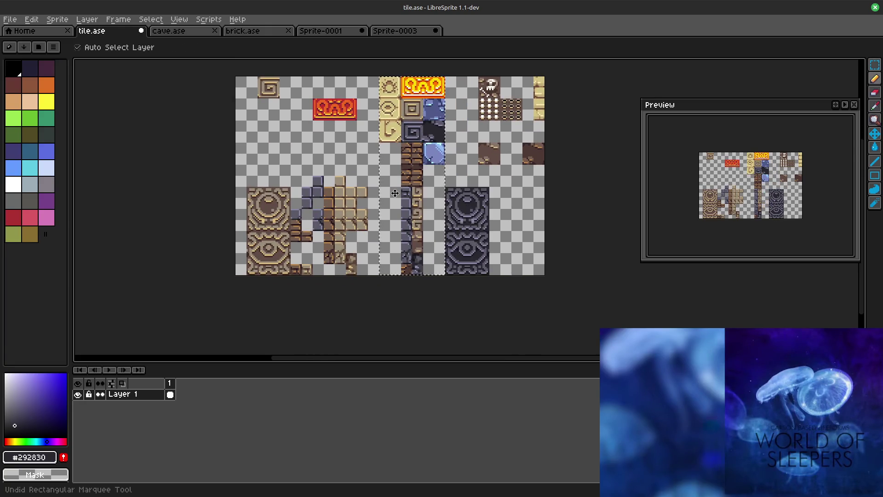
{"action": "key", "text": "ctrl+z"}
{"action": "key", "text": "ctrl+z"}
{"action": "key", "text": "ctrl+z"}
{"action": "key", "text": "ctrl+z"}
{"action": "key", "text": "ctrl+z"}
{"action": "key", "text": "ctrl+z"}
{"action": "key", "text": "ctrl+z"}
{"action": "key", "text": "ctrl+z"}
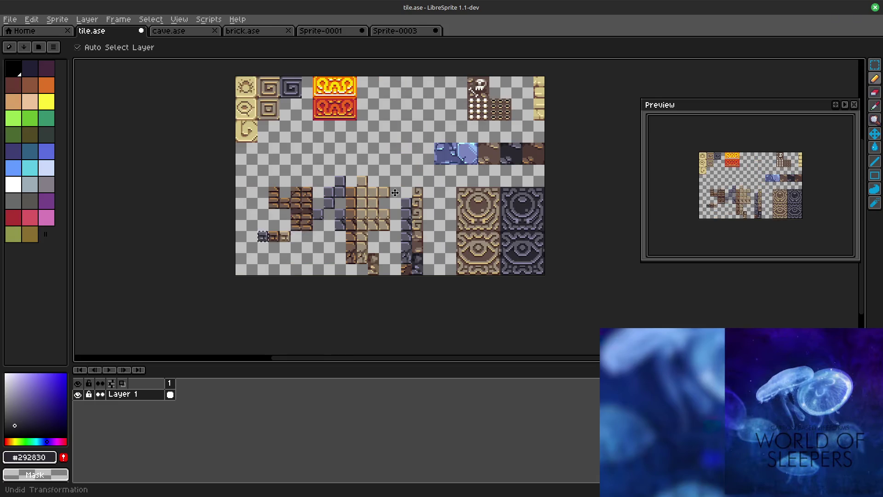
{"action": "key", "text": "ctrl+z"}
{"action": "key", "text": "ctrl+z"}
{"action": "key", "text": "ctrl+z"}
{"action": "key", "text": "ctrl+z"}
{"action": "key", "text": "ctrl+z"}
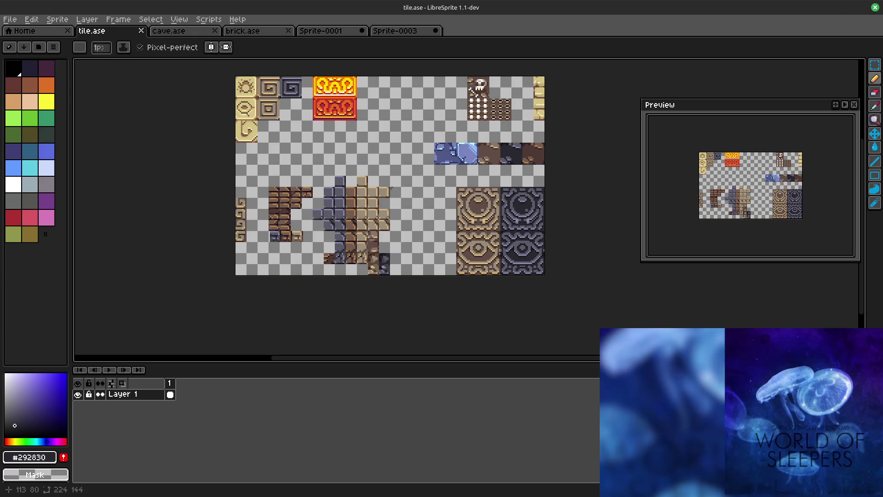
Step: Close tile.ase and reopen it fresh from the Home page's recent files
{"action": "left_click", "coordinate": [141, 31]}
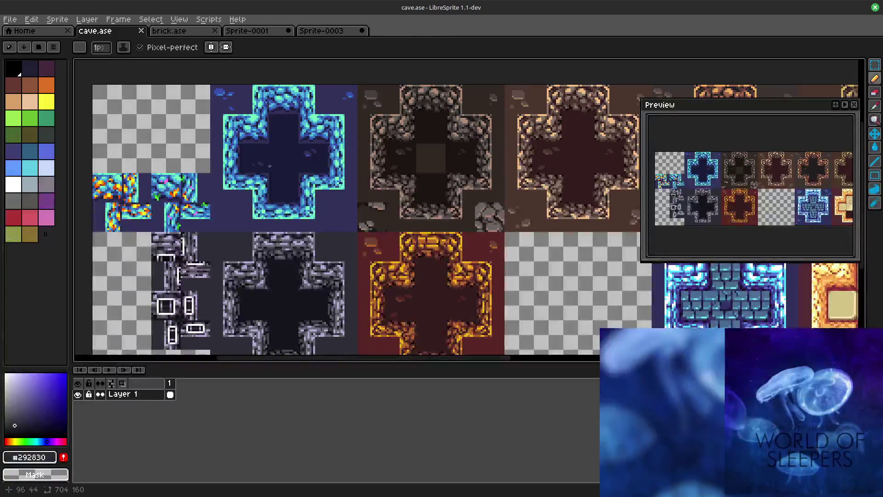
{"action": "scroll", "coordinate": [270, 114], "scroll_direction": "down", "scroll_amount": 3}
{"action": "scroll", "coordinate": [268, 181], "scroll_direction": "up", "scroll_amount": 2}
{"action": "scroll", "coordinate": [269, 182], "scroll_direction": "down", "scroll_amount": 1}
{"action": "scroll", "coordinate": [268, 181], "scroll_direction": "down", "scroll_amount": 2}
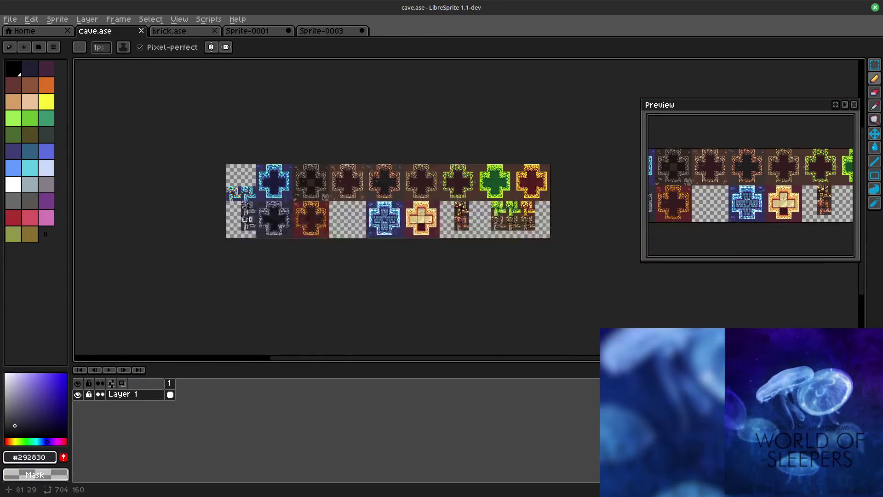
{"action": "left_click", "coordinate": [41, 31]}
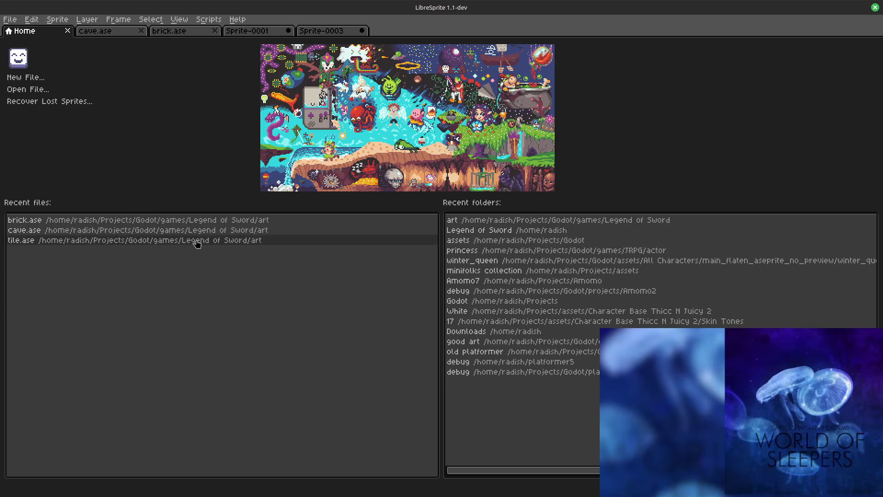
{"action": "left_click", "coordinate": [95, 242]}
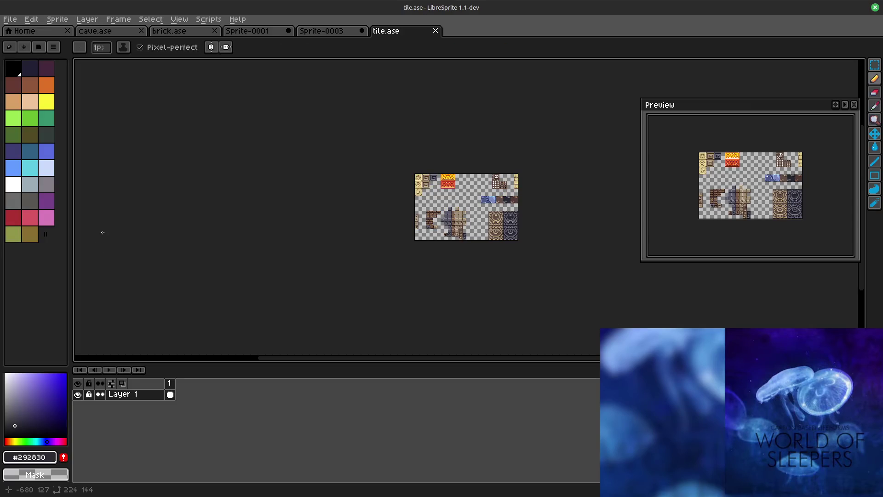
{"action": "scroll", "coordinate": [492, 203], "scroll_direction": "up", "scroll_amount": 3}
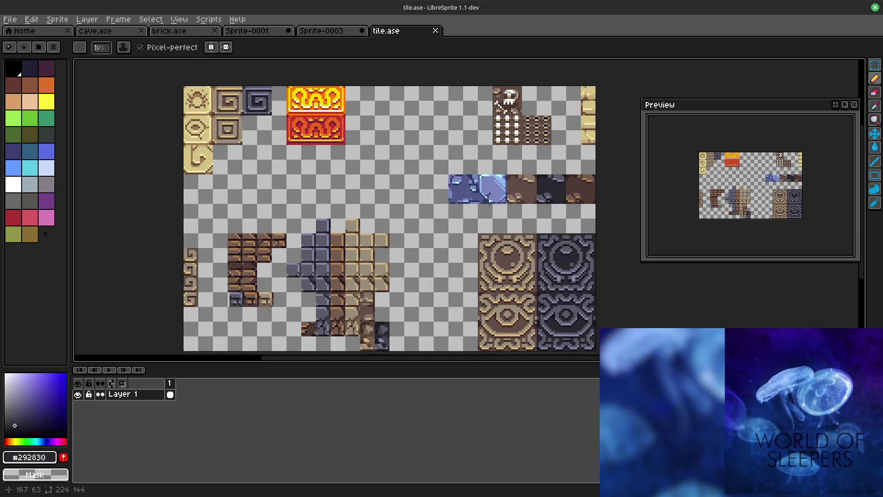
Step: Narrow the Preview panel and look over the View menu without changes
{"action": "left_click_drag", "start_coordinate": [443, 249], "coordinate": [446, 182]}
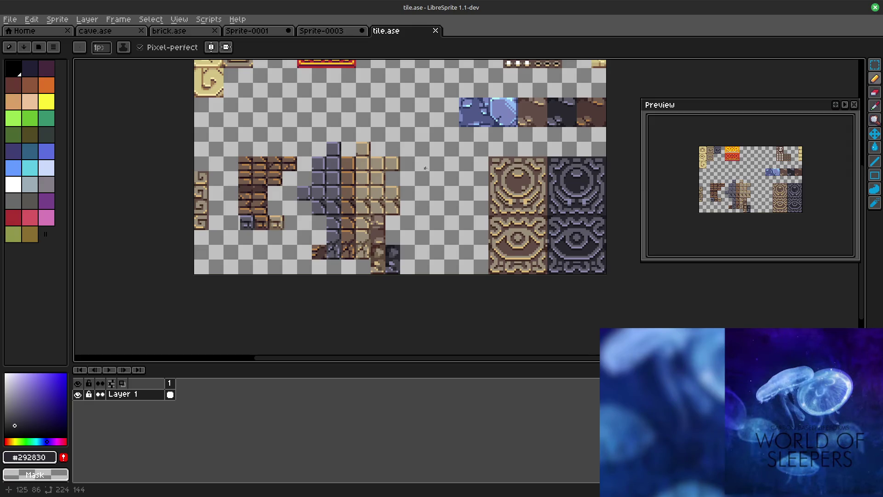
{"action": "left_click_drag", "start_coordinate": [643, 218], "coordinate": [681, 218]}
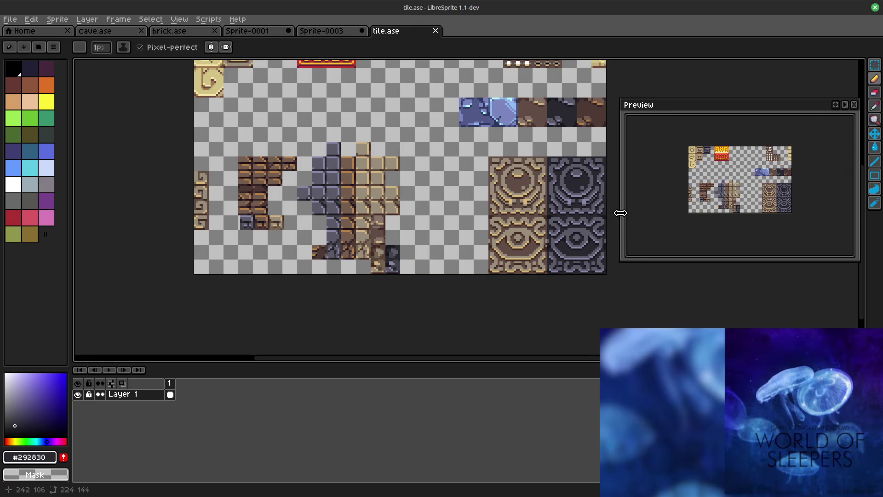
{"action": "mouse_move", "coordinate": [372, 97]}
{"action": "left_mouse_down"}
{"action": "mouse_move", "coordinate": [258, 97]}
{"action": "mouse_move", "coordinate": [259, 109]}
{"action": "mouse_move", "coordinate": [299, 119]}
{"action": "left_mouse_up"}
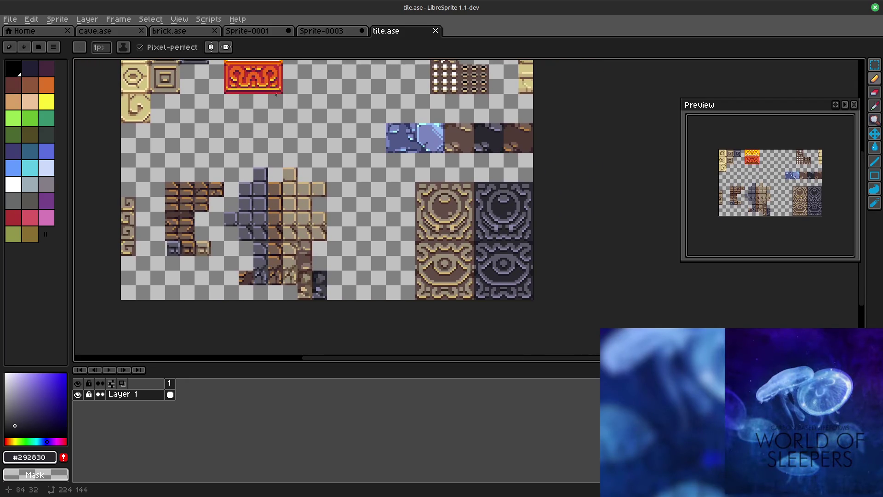
{"action": "left_click", "coordinate": [179, 18]}
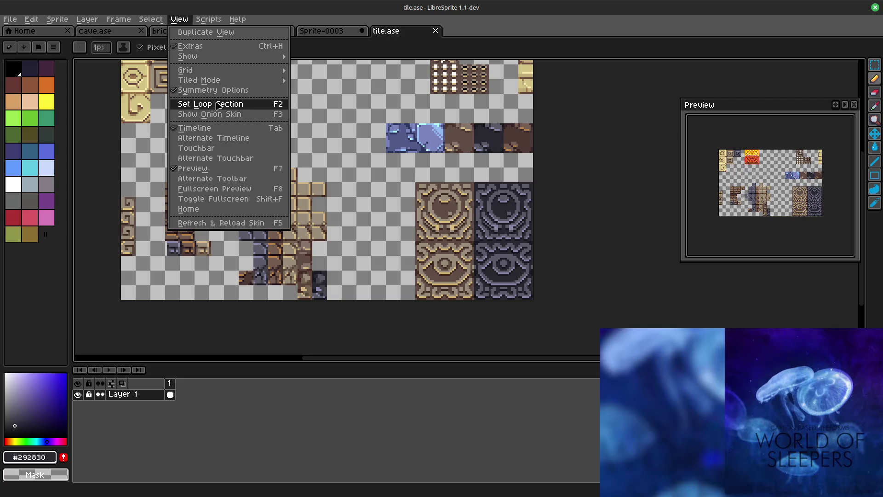
{"action": "left_click", "coordinate": [354, 93]}
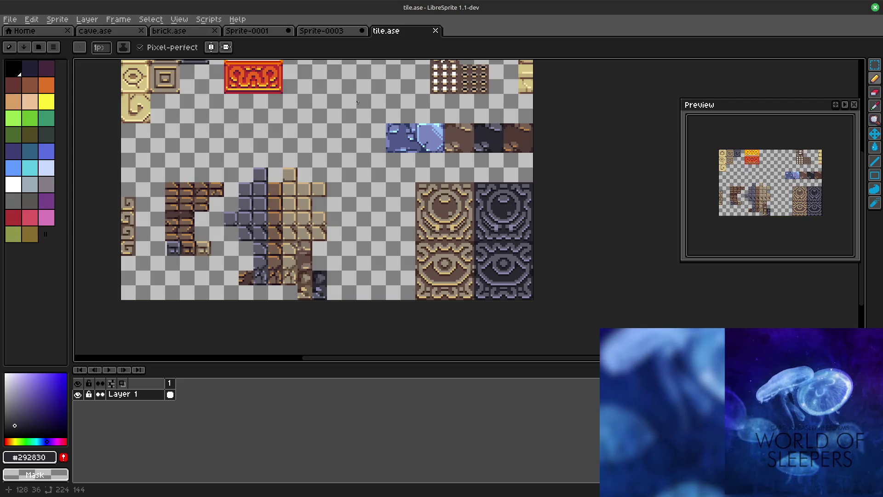
Step: Marquee-select the two grey eye tiles and use Selection as Grid for the canvas grid
{"action": "left_click", "coordinate": [874, 64]}
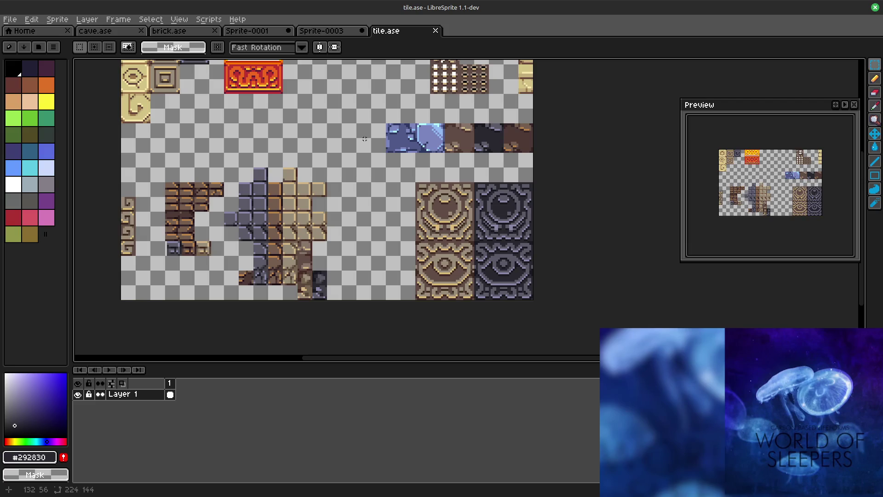
{"action": "mouse_move", "coordinate": [317, 106]}
{"action": "left_mouse_down"}
{"action": "mouse_move", "coordinate": [437, 189]}
{"action": "mouse_move", "coordinate": [390, 112]}
{"action": "mouse_move", "coordinate": [420, 142]}
{"action": "mouse_move", "coordinate": [420, 158]}
{"action": "mouse_move", "coordinate": [385, 137]}
{"action": "left_mouse_up"}
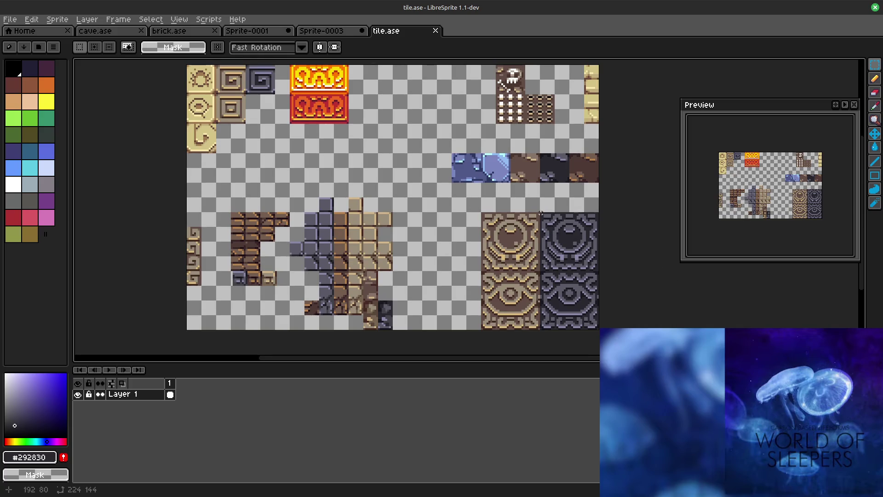
{"action": "left_click_drag", "start_coordinate": [540, 214], "coordinate": [599, 329]}
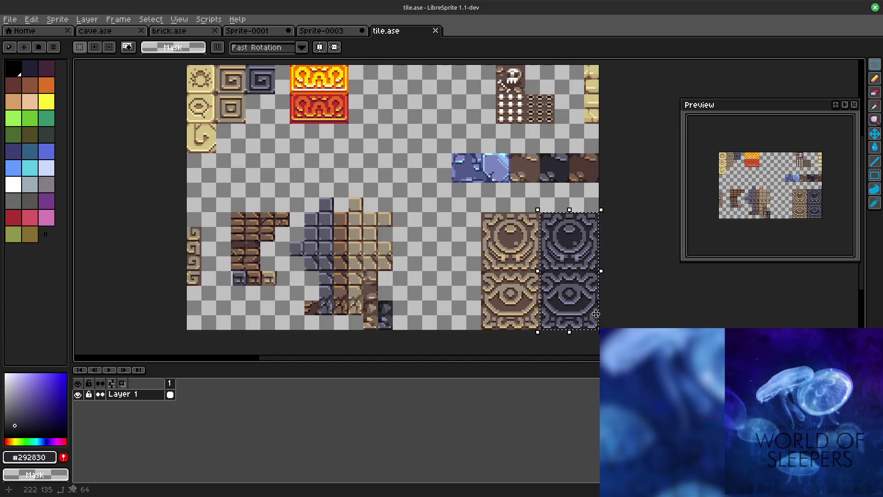
{"action": "left_click", "coordinate": [179, 19]}
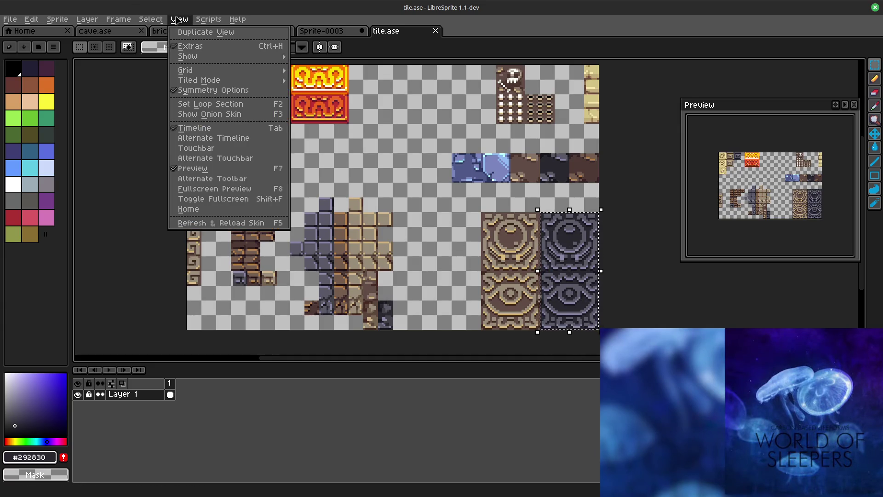
{"action": "left_click", "coordinate": [325, 80]}
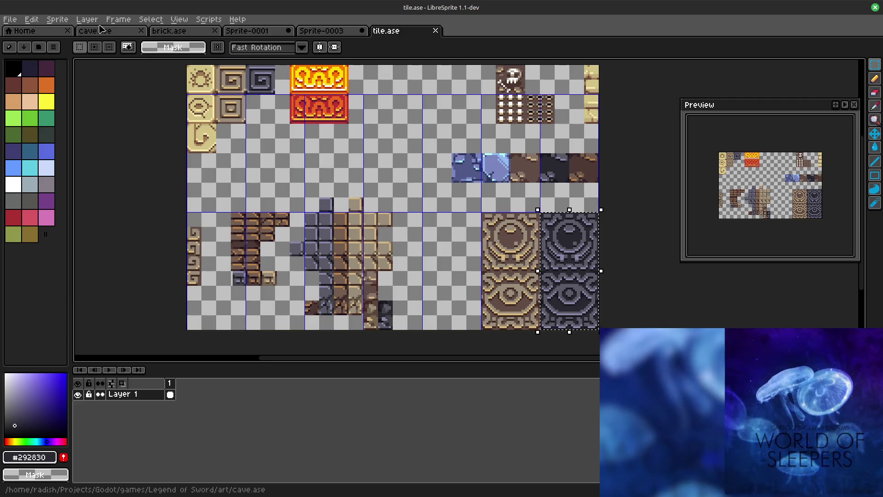
{"action": "left_click", "coordinate": [179, 19]}
{"action": "mouse_move", "coordinate": [185, 69]}
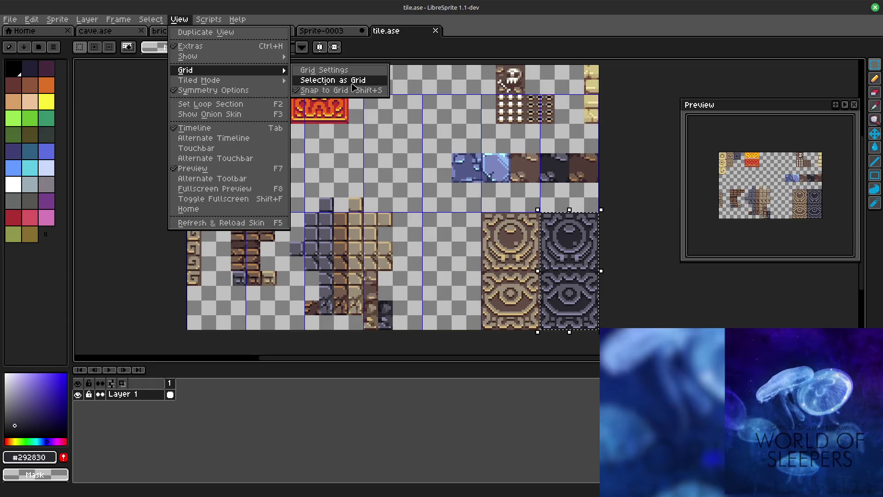
Step: Set the grid to 8 by 8 pixel cells in Grid Settings and apply it
{"action": "left_click", "coordinate": [325, 69]}
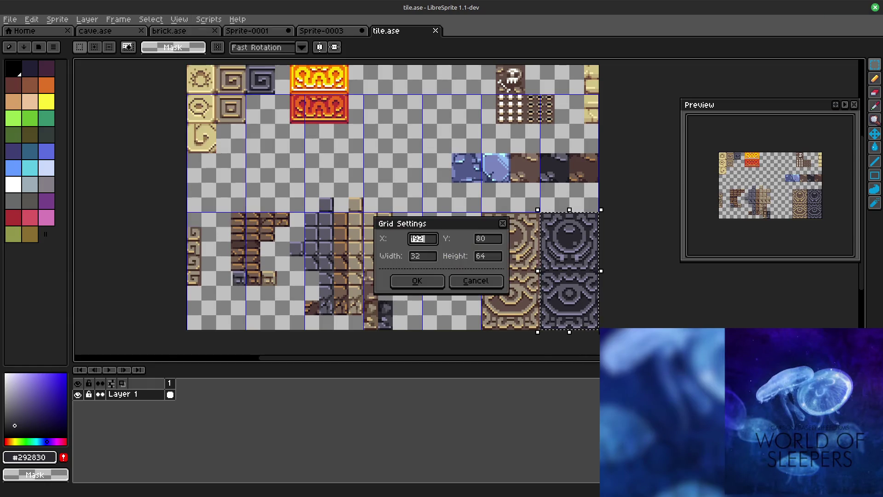
{"action": "double_click", "coordinate": [420, 256]}
{"action": "type", "text": "8"}
{"action": "key", "text": "Tab"}
{"action": "type", "text": "8"}
{"action": "key", "text": "Tab"}
{"action": "type", "text": "9"}
{"action": "double_click", "coordinate": [415, 242]}
{"action": "type", "text": "-1"}
{"action": "left_click", "coordinate": [437, 283]}
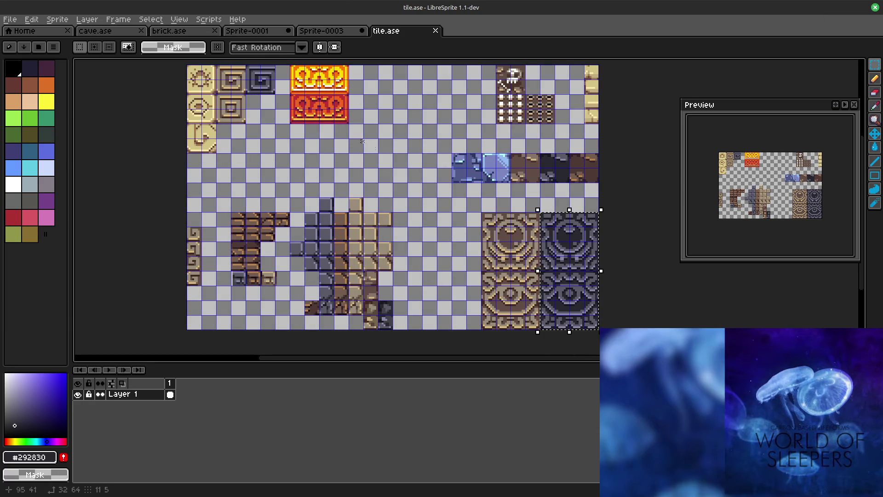
{"action": "scroll", "coordinate": [495, 198], "scroll_direction": "up", "scroll_amount": 1}
Step: Select the dark gear tile and create a new 64×32 sprite
{"action": "left_click_drag", "start_coordinate": [444, 138], "coordinate": [323, 82]}
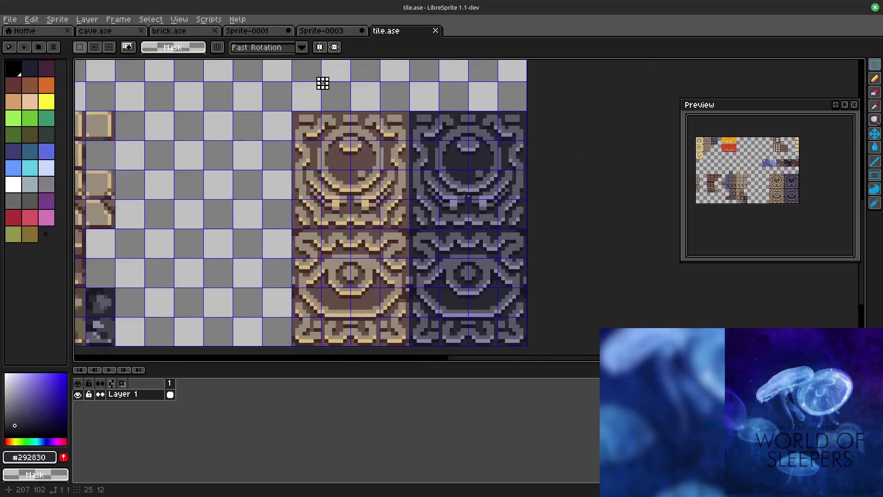
{"action": "left_click_drag", "start_coordinate": [412, 117], "coordinate": [523, 222]}
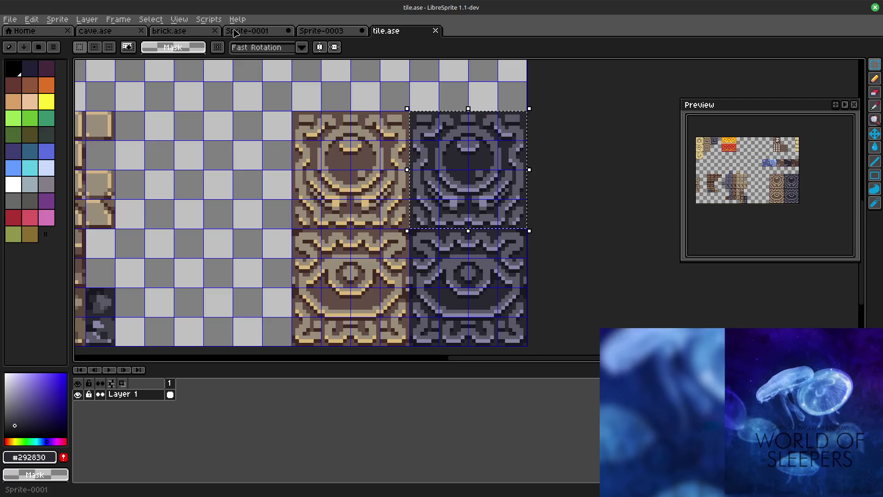
{"action": "left_click", "coordinate": [9, 19]}
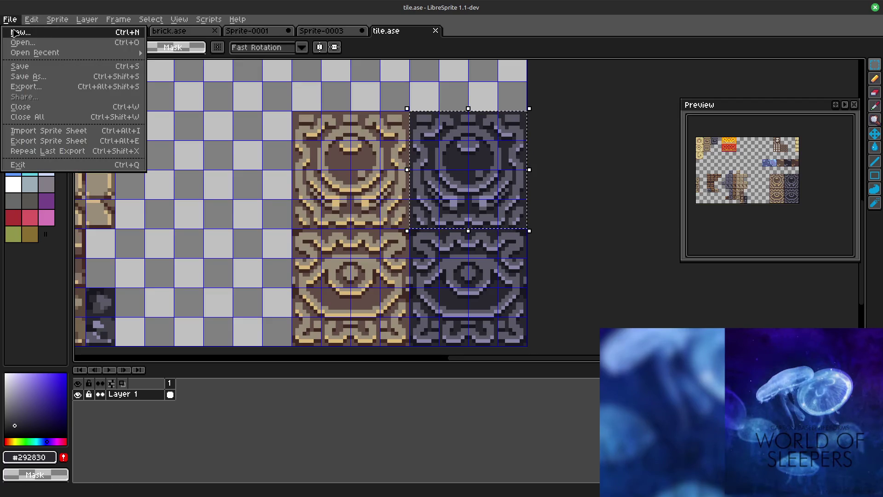
{"action": "left_click", "coordinate": [27, 31]}
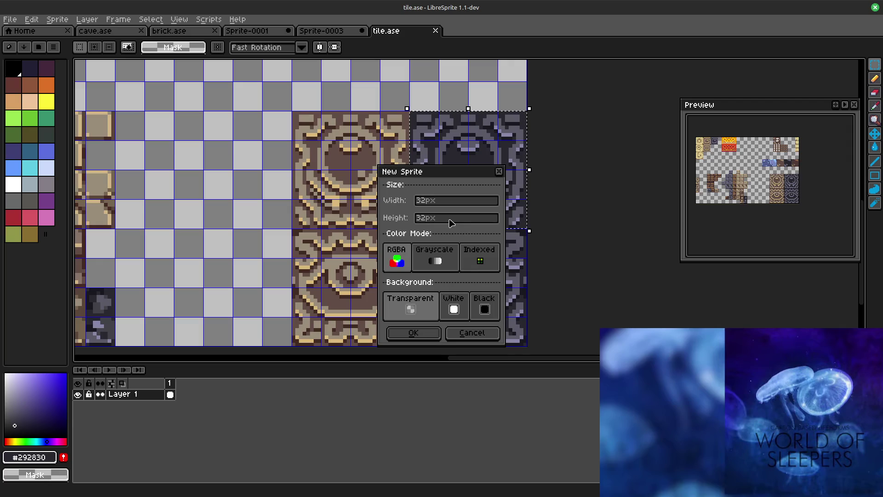
{"action": "left_click", "coordinate": [422, 218]}
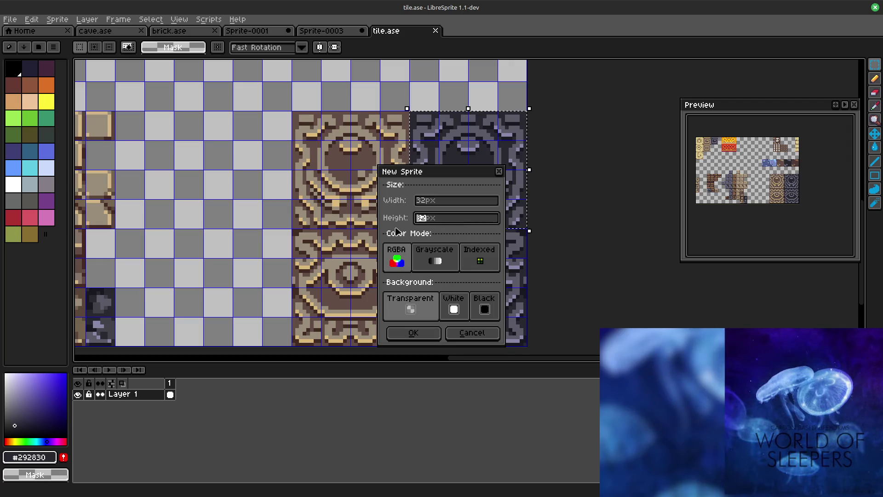
{"action": "left_click", "coordinate": [439, 202]}
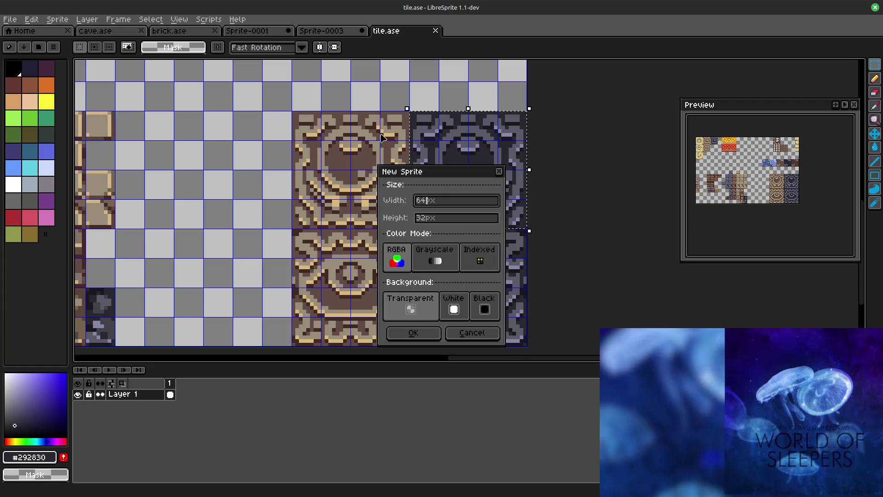
{"action": "key", "text": "Return"}
{"action": "scroll", "coordinate": [511, 221], "scroll_direction": "up", "scroll_amount": 2}
Step: Paste the gear tile into the new sprite at its left edge
{"action": "left_click_drag", "start_coordinate": [530, 179], "coordinate": [532, 180]}
{"action": "key", "text": "ctrl+v"}
{"action": "left_click_drag", "start_coordinate": [470, 178], "coordinate": [425, 178]}
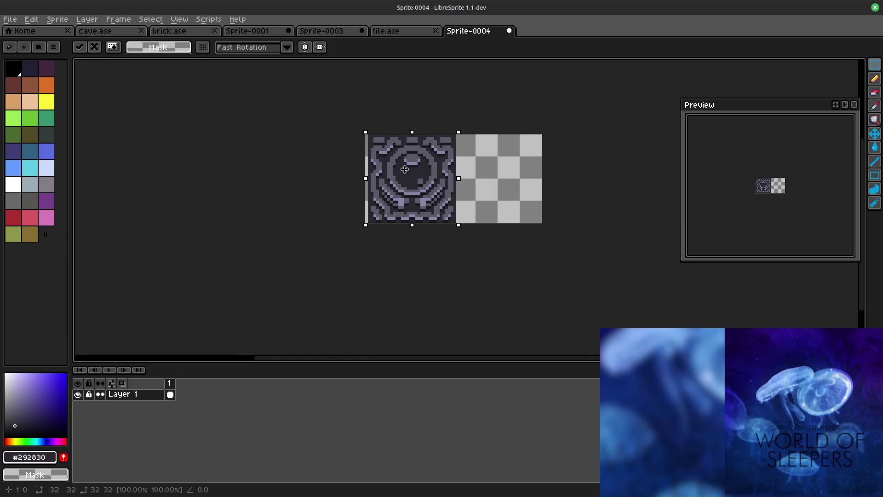
Step: Return to tile.ase and copy the dark eye tile at bottom right
{"action": "key", "text": "ctrl+Tab"}
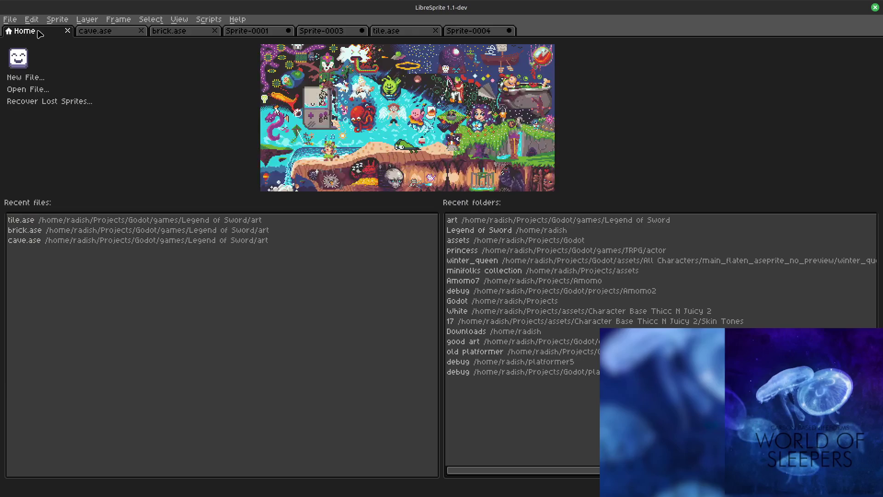
{"action": "key", "text": "ctrl+Tab"}
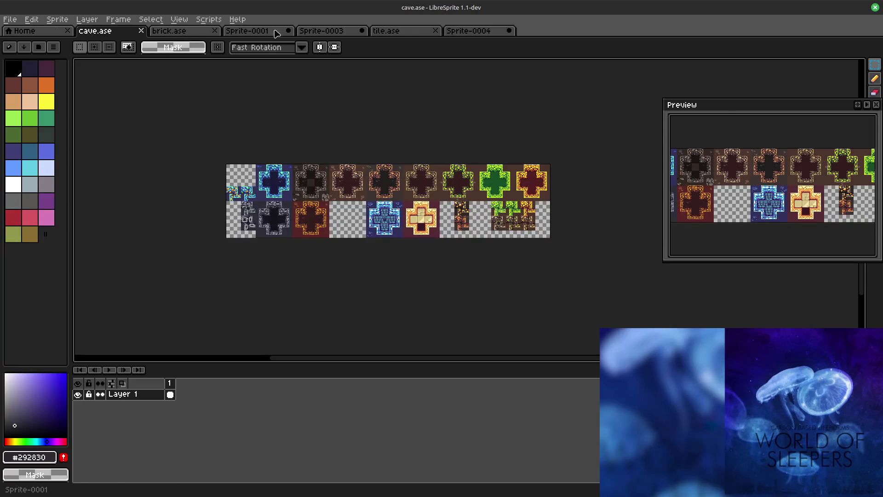
{"action": "left_click_drag", "start_coordinate": [412, 30], "coordinate": [97, 30]}
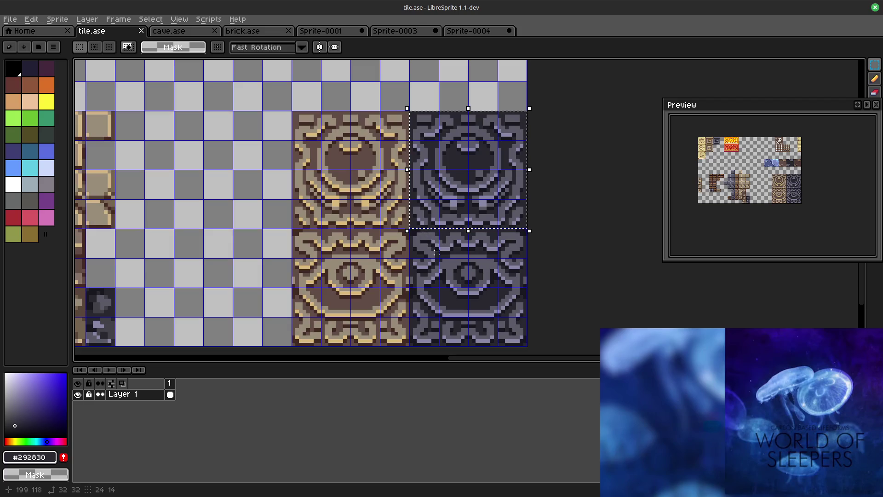
{"action": "left_click_drag", "start_coordinate": [412, 230], "coordinate": [518, 341]}
{"action": "key", "text": "ctrl+c"}
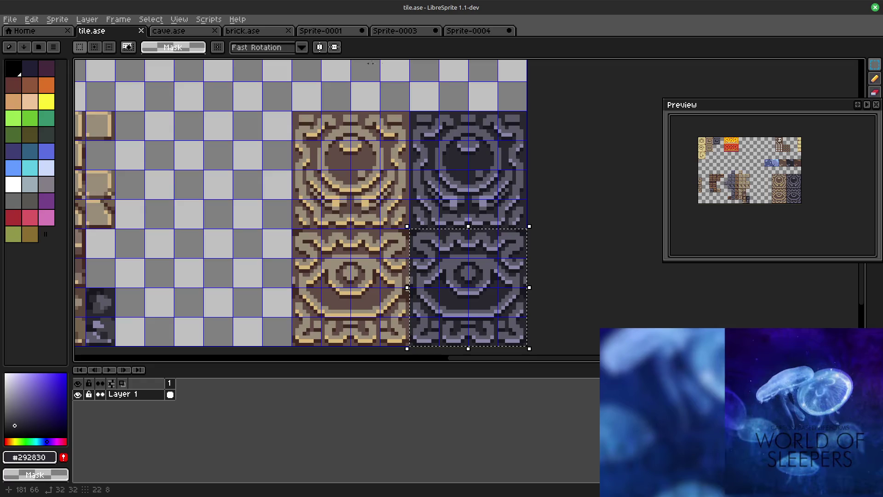
Step: Paste the eye tile into Sprite-0004 right of the gear tile and commit it
{"action": "left_click", "coordinate": [468, 31]}
{"action": "key", "text": "ctrl+v"}
{"action": "key", "text": "ctrl+v"}
{"action": "left_click_drag", "start_coordinate": [404, 181], "coordinate": [494, 181]}
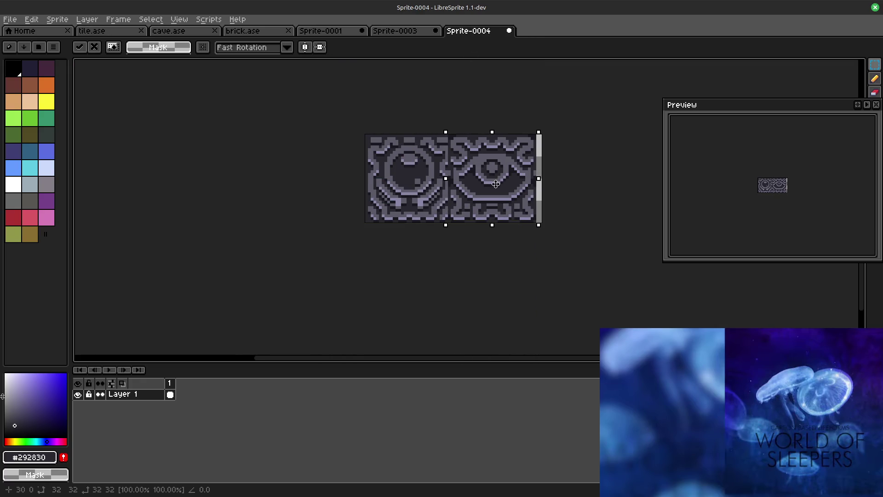
{"action": "left_click", "coordinate": [355, 134]}
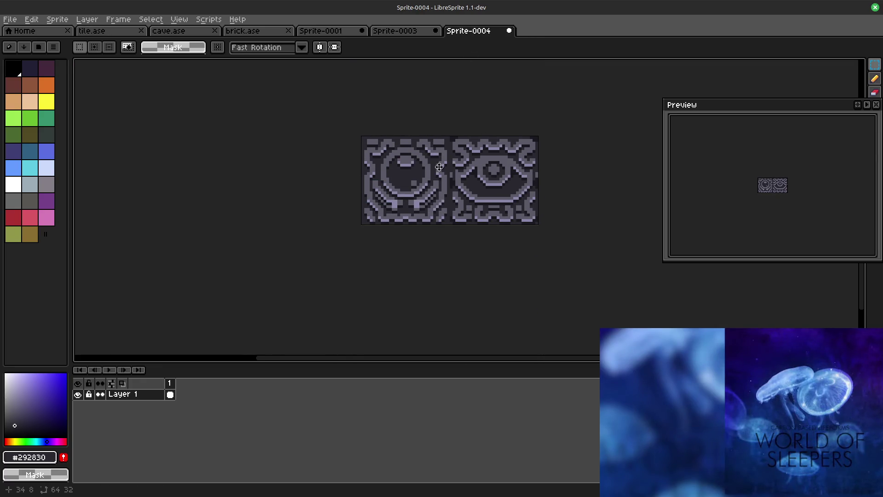
{"action": "left_click_drag", "start_coordinate": [466, 155], "coordinate": [427, 183]}
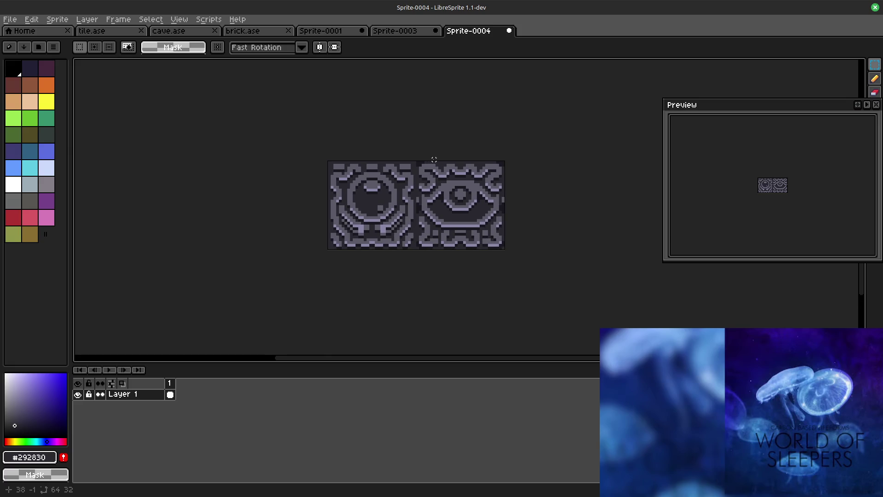
{"action": "scroll", "coordinate": [463, 211], "scroll_direction": "up", "scroll_amount": 1}
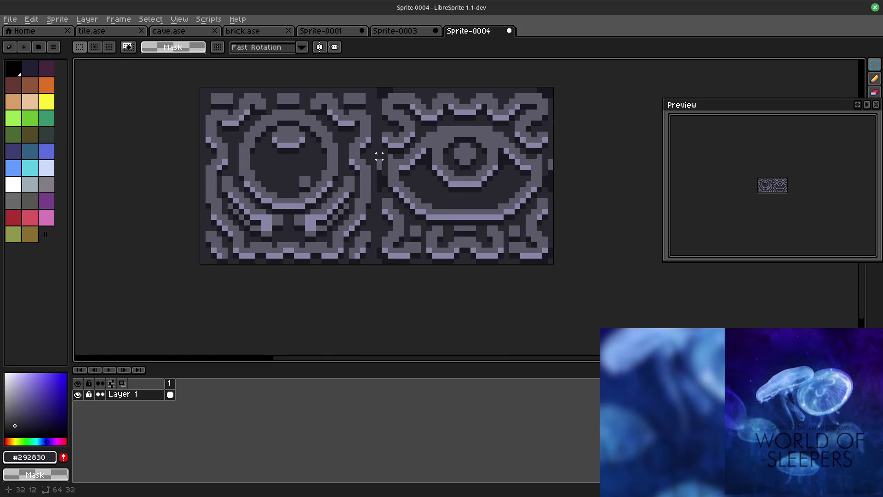
{"action": "scroll", "coordinate": [379, 156], "scroll_direction": "down", "scroll_amount": 2}
{"action": "left_click", "coordinate": [11, 29]}
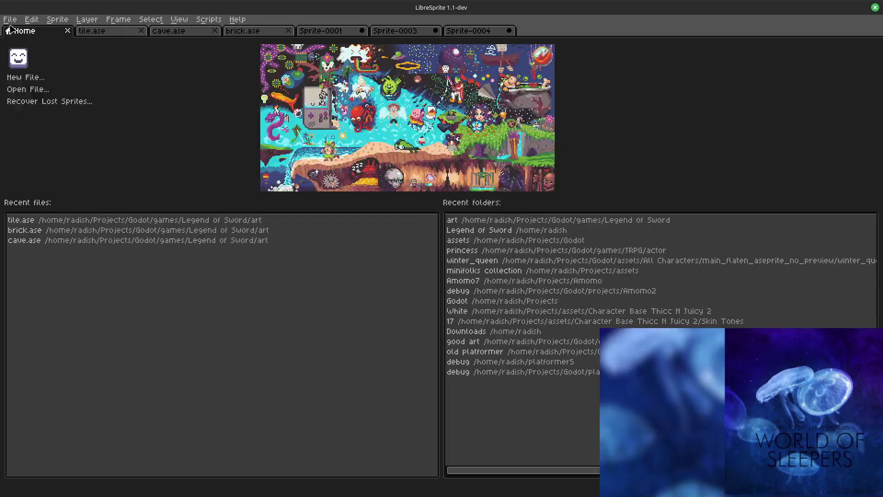
{"action": "key", "text": "ctrl+shift+Tab"}
{"action": "left_click", "coordinate": [10, 19]}
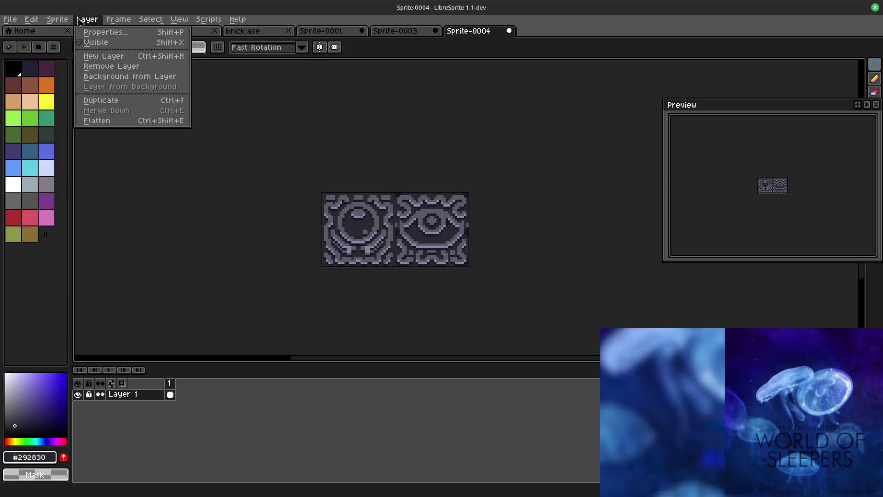
Step: Add a 64 px top border in Canvas Size, growing Sprite-0004 to 64×96
{"action": "mouse_move", "coordinate": [57, 20]}
{"action": "left_click", "coordinate": [79, 77]}
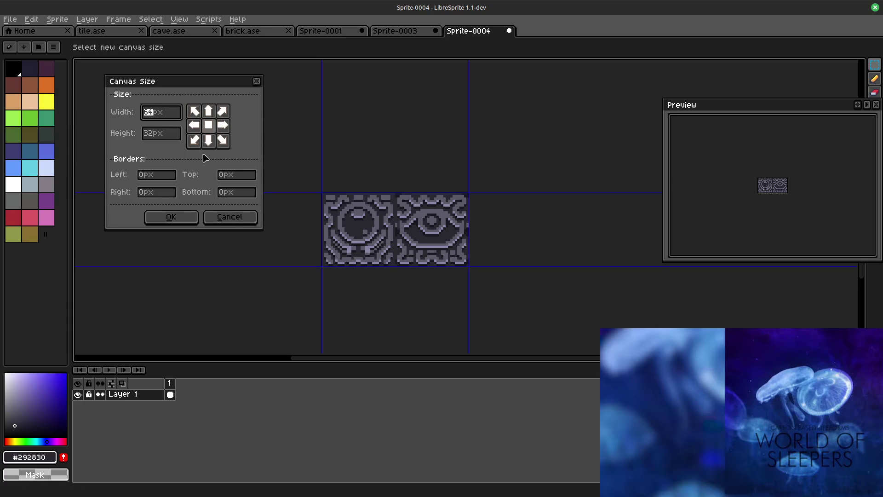
{"action": "left_click", "coordinate": [229, 175]}
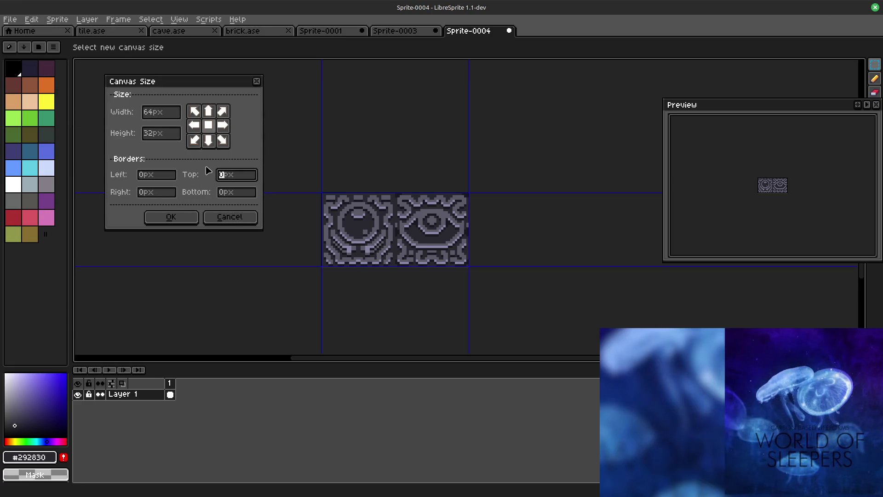
{"action": "type", "text": "64"}
{"action": "left_click", "coordinate": [177, 217]}
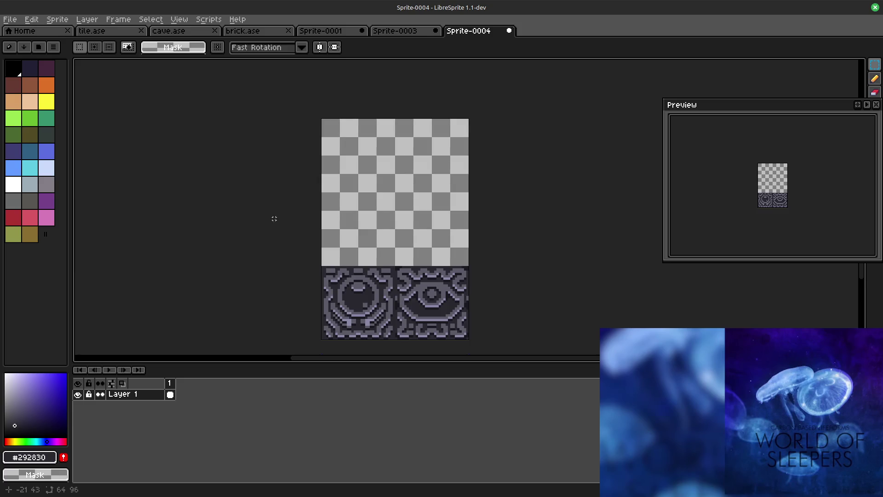
{"action": "left_click_drag", "start_coordinate": [275, 218], "coordinate": [352, 151]}
{"action": "key", "text": "ctrl+shift+c"}
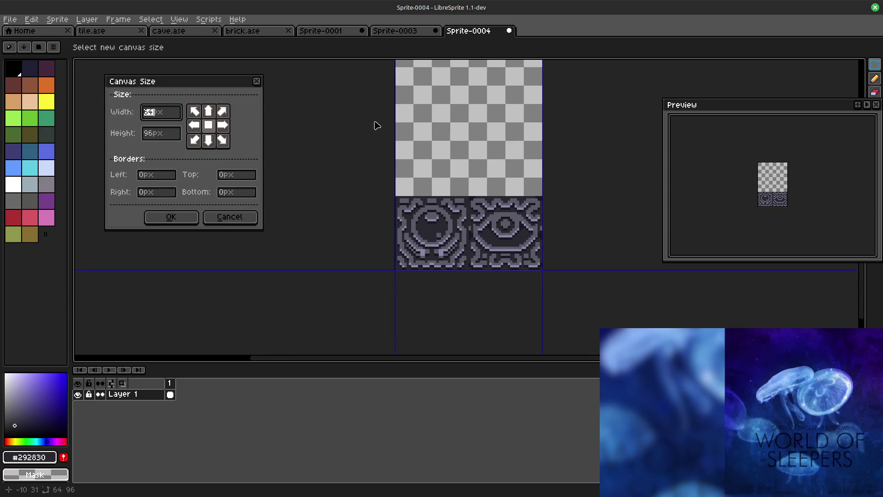
{"action": "left_click", "coordinate": [232, 218]}
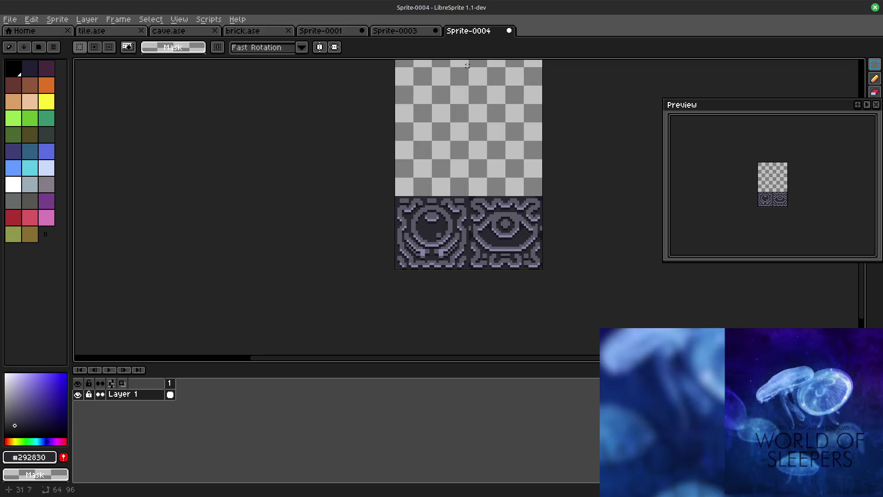
Step: Switch to Sprite-0003, pan its tile column and marquee-select a rectangular area
{"action": "left_click", "coordinate": [414, 31]}
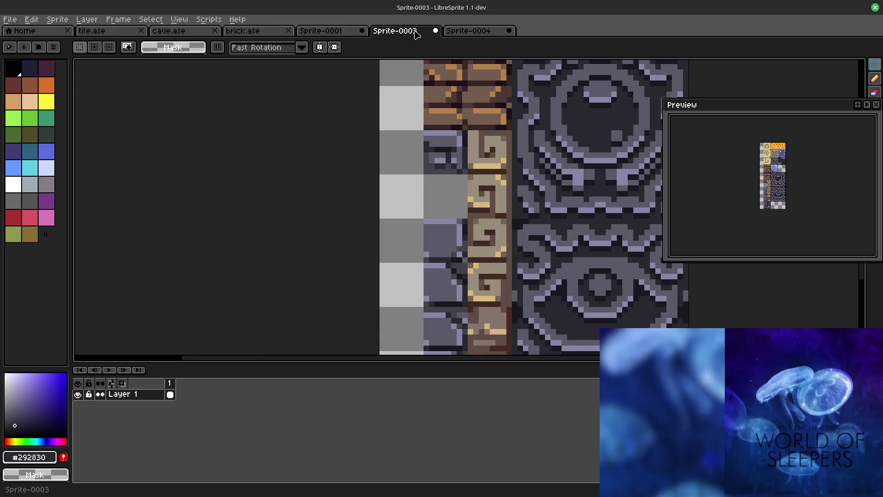
{"action": "scroll", "coordinate": [467, 198], "scroll_direction": "down", "scroll_amount": 2}
{"action": "scroll", "coordinate": [467, 198], "scroll_direction": "up", "scroll_amount": 1}
{"action": "scroll", "coordinate": [467, 198], "scroll_direction": "up", "scroll_amount": 3}
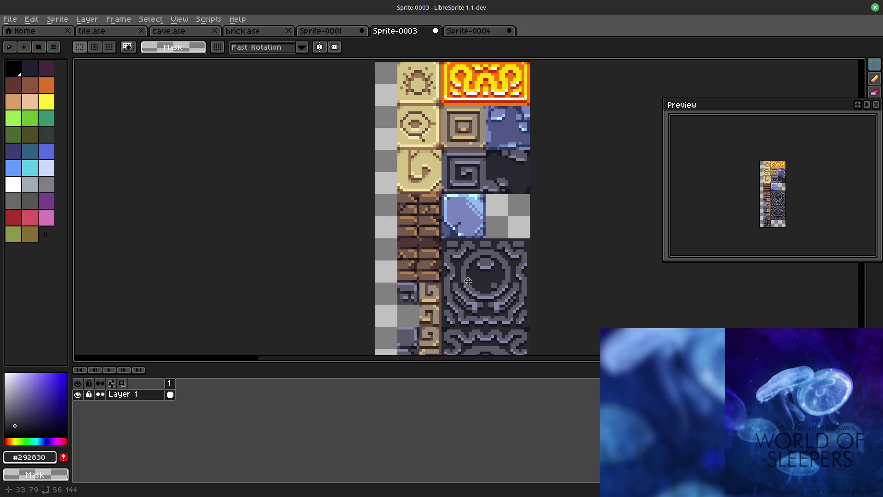
{"action": "left_click_drag", "start_coordinate": [467, 281], "coordinate": [450, 315]}
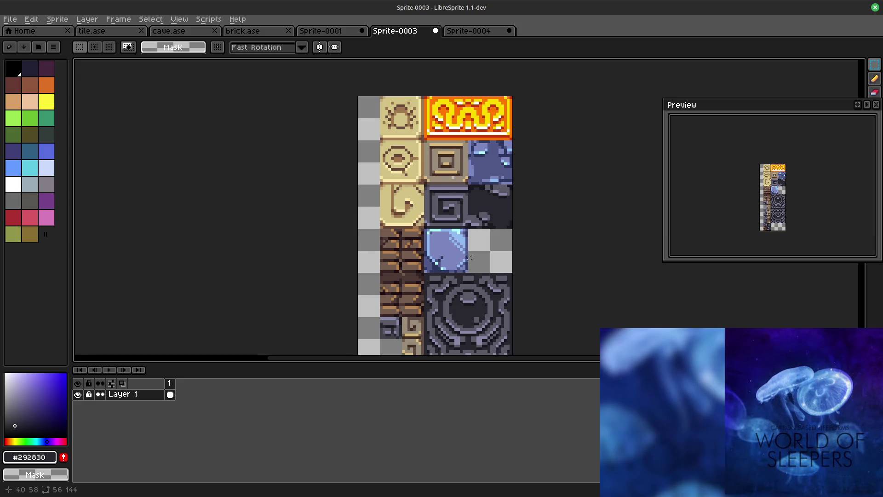
{"action": "scroll", "coordinate": [450, 315], "scroll_direction": "down", "scroll_amount": 5}
{"action": "scroll", "coordinate": [455, 110], "scroll_direction": "down", "scroll_amount": 2}
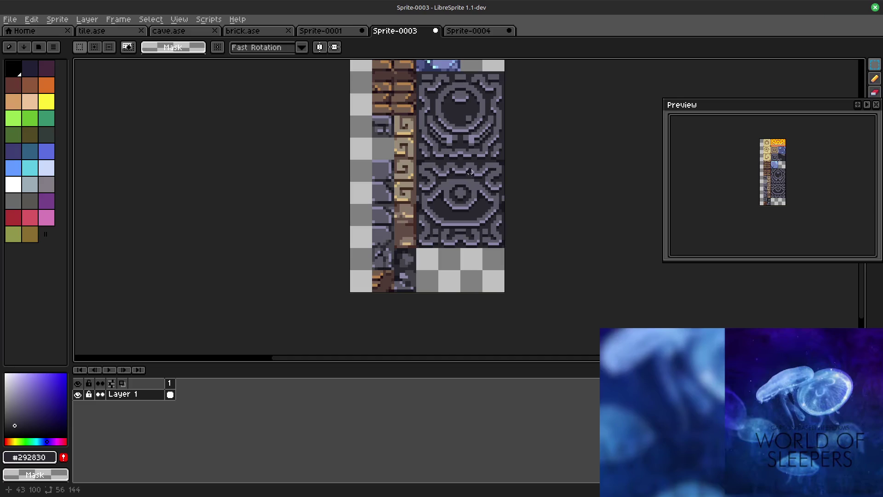
{"action": "scroll", "coordinate": [450, 192], "scroll_direction": "up", "scroll_amount": 3}
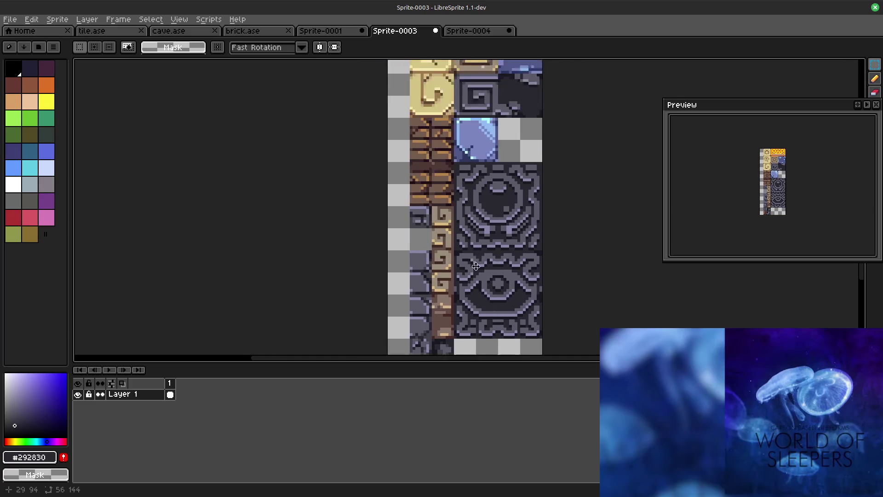
{"action": "scroll", "coordinate": [465, 277], "scroll_direction": "up", "scroll_amount": 3}
{"action": "scroll", "coordinate": [465, 277], "scroll_direction": "down", "scroll_amount": 3}
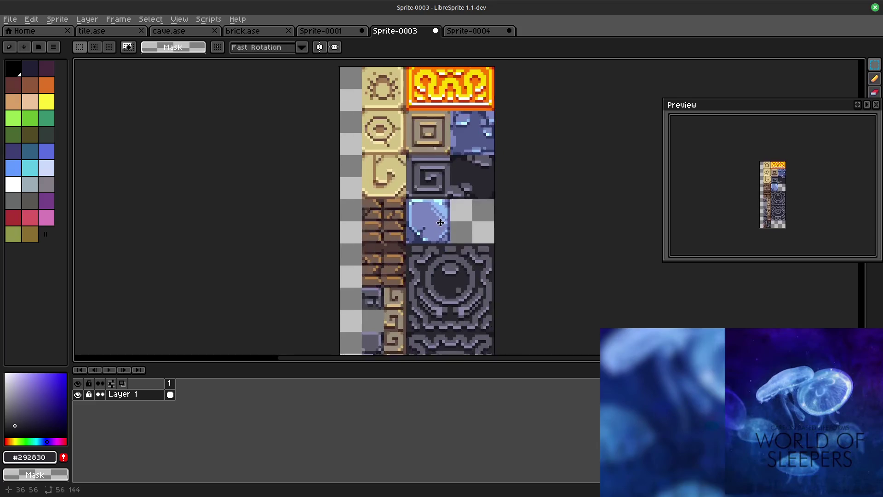
{"action": "scroll", "coordinate": [469, 269], "scroll_direction": "up", "scroll_amount": 2}
{"action": "left_click_drag", "start_coordinate": [470, 263], "coordinate": [488, 189]}
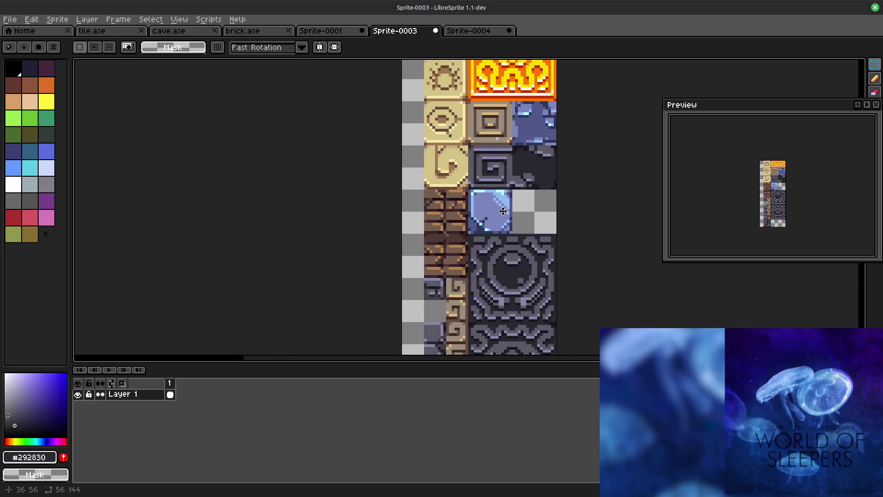
{"action": "left_click_drag", "start_coordinate": [489, 190], "coordinate": [500, 239]}
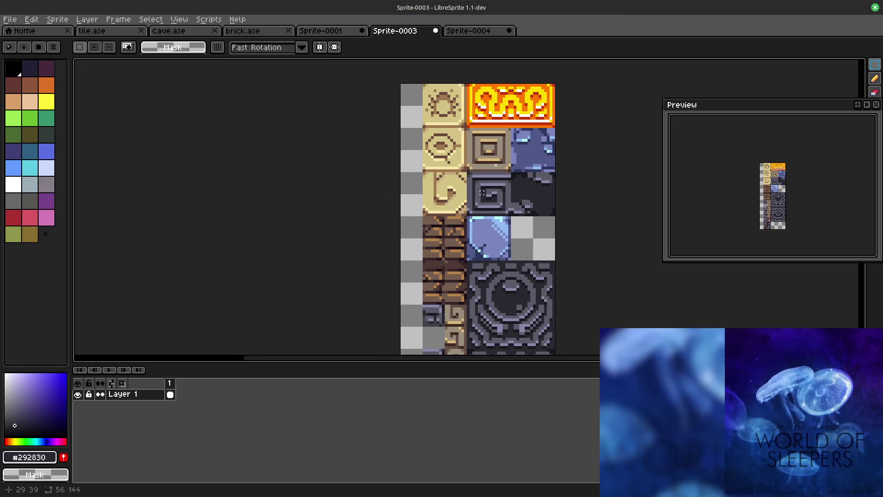
{"action": "left_click_drag", "start_coordinate": [467, 128], "coordinate": [511, 214]}
{"action": "left_click", "coordinate": [179, 19]}
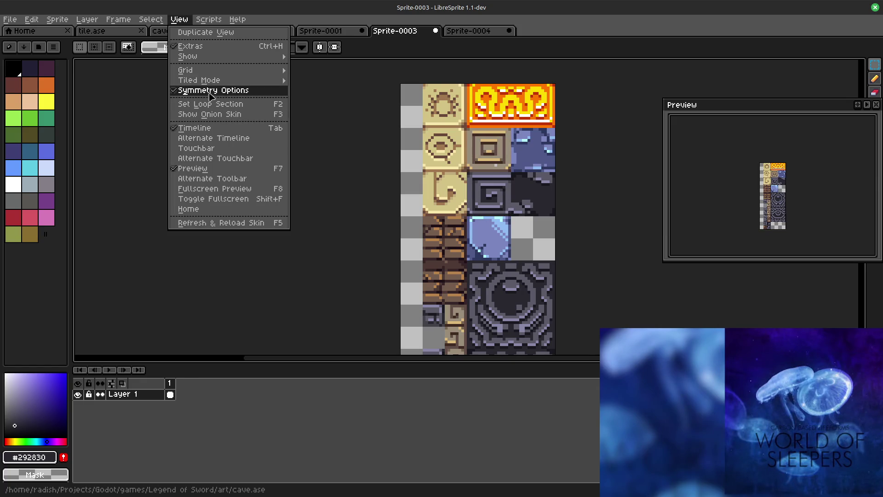
Step: Set Sprite-0003's grid to 8 px wide by 16 px high cells in Grid Settings
{"action": "left_click", "coordinate": [369, 91]}
{"action": "left_click", "coordinate": [180, 20]}
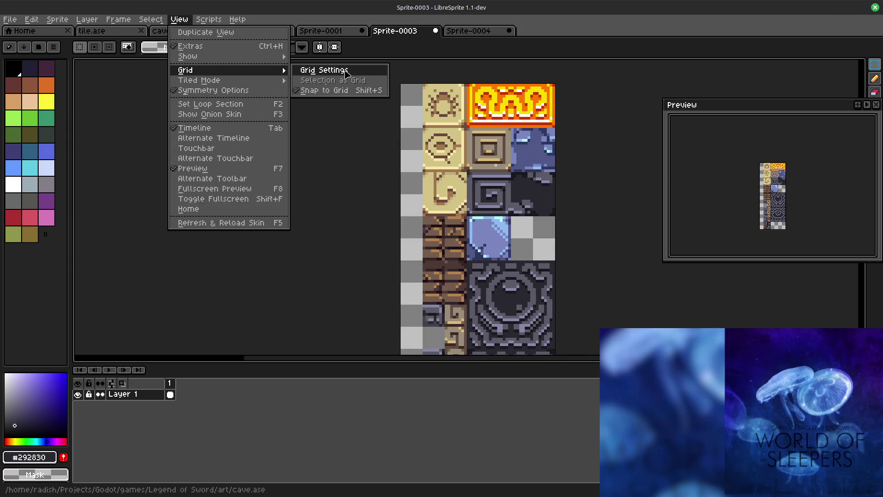
{"action": "left_click", "coordinate": [331, 74]}
{"action": "left_click", "coordinate": [430, 256]}
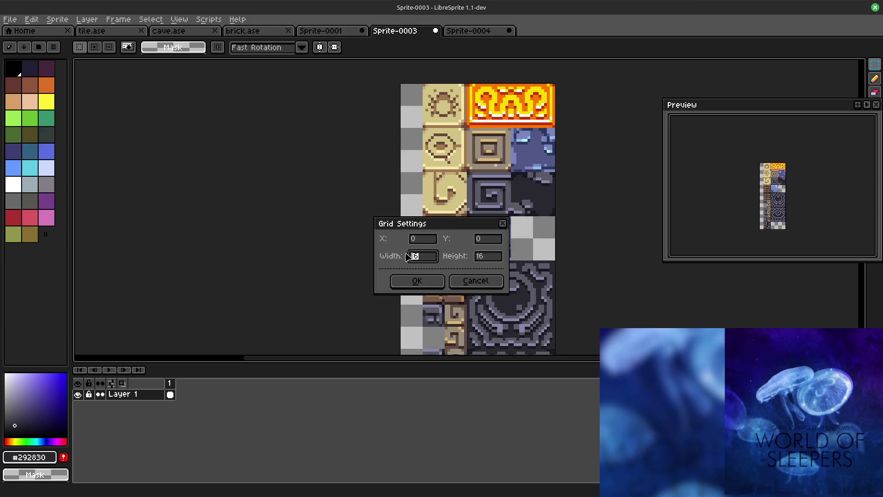
{"action": "type", "text": "8"}
{"action": "left_click", "coordinate": [433, 284]}
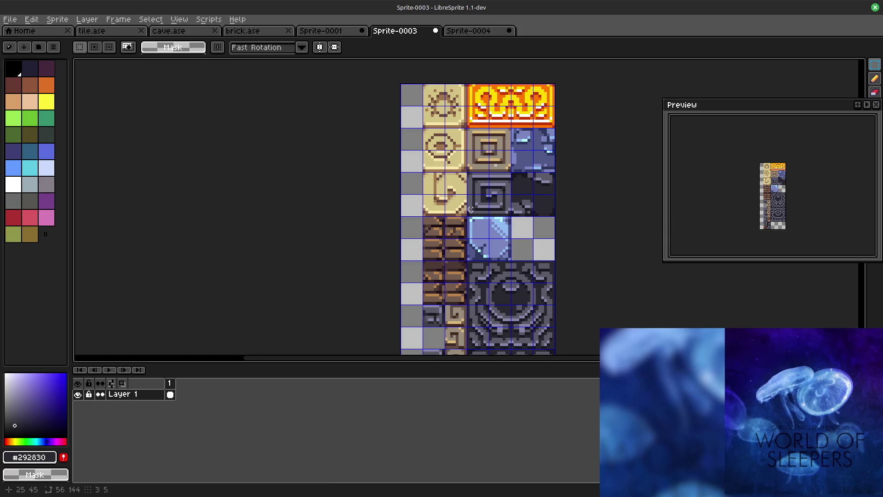
Step: Pan to check Sprite-0003's lower tiles against the grid, then switch to tile.ase
{"action": "left_click_drag", "start_coordinate": [651, 281], "coordinate": [615, 106]}
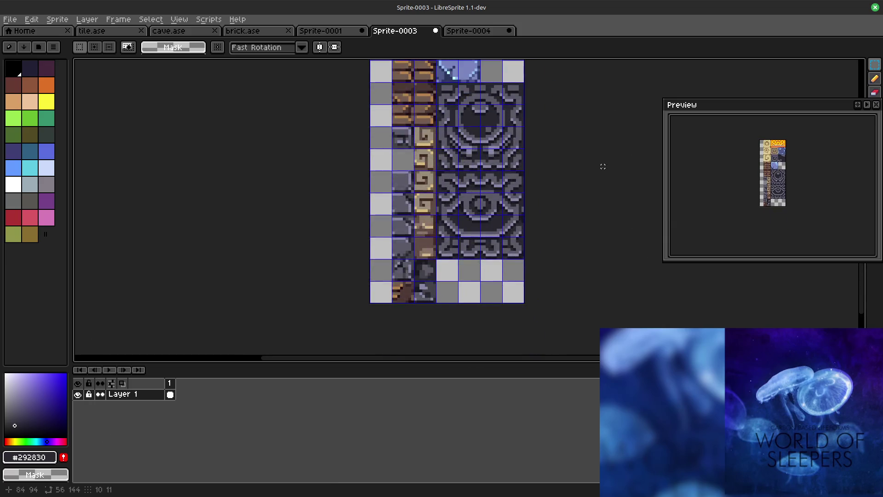
{"action": "left_click_drag", "start_coordinate": [569, 219], "coordinate": [629, 144]}
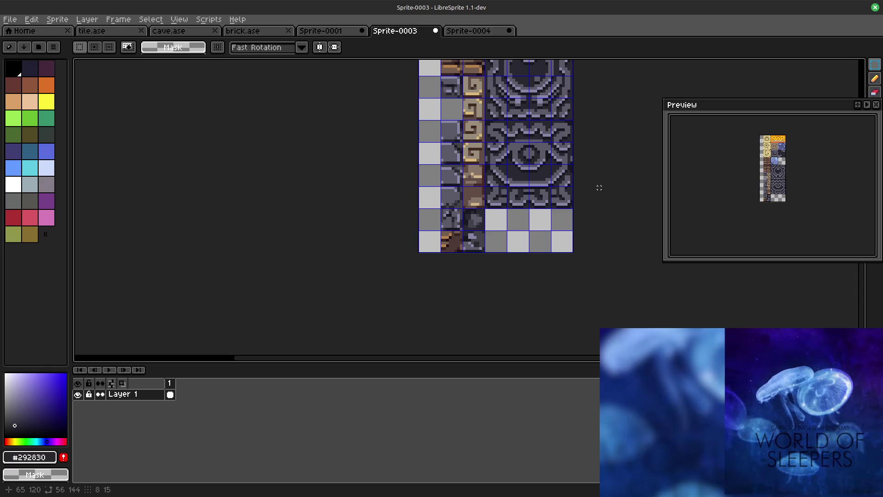
{"action": "scroll", "coordinate": [516, 181], "scroll_direction": "up", "scroll_amount": 1}
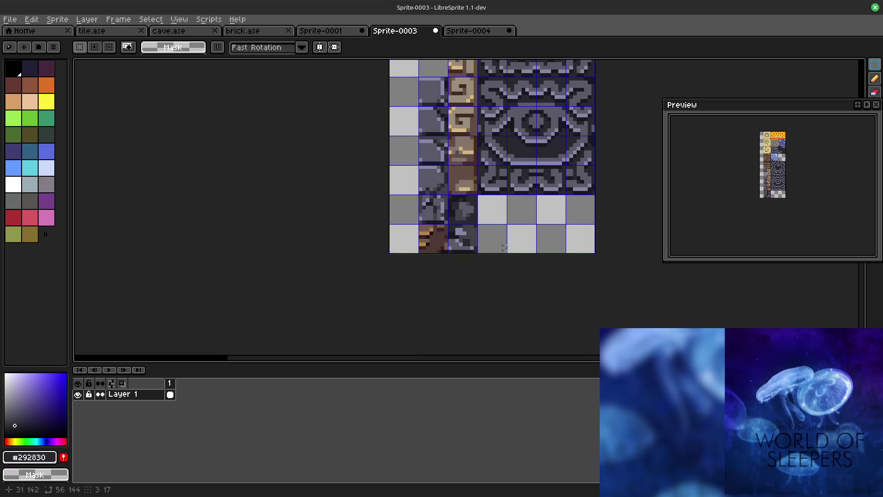
{"action": "scroll", "coordinate": [516, 181], "scroll_direction": "up", "scroll_amount": 1}
{"action": "scroll", "coordinate": [540, 197], "scroll_direction": "up", "scroll_amount": 1}
{"action": "scroll", "coordinate": [541, 197], "scroll_direction": "up", "scroll_amount": 1}
{"action": "left_click_drag", "start_coordinate": [541, 197], "coordinate": [533, 108]}
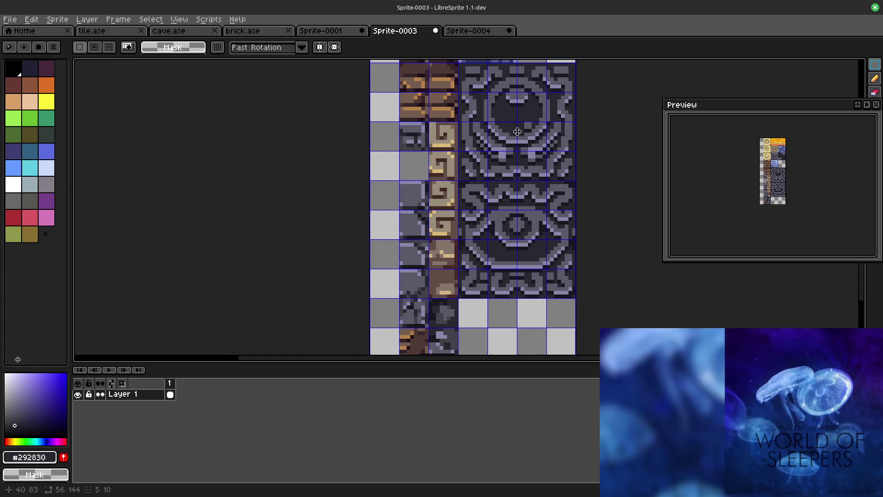
{"action": "scroll", "coordinate": [275, 62], "scroll_direction": "up", "scroll_amount": 1}
{"action": "left_click", "coordinate": [92, 31]}
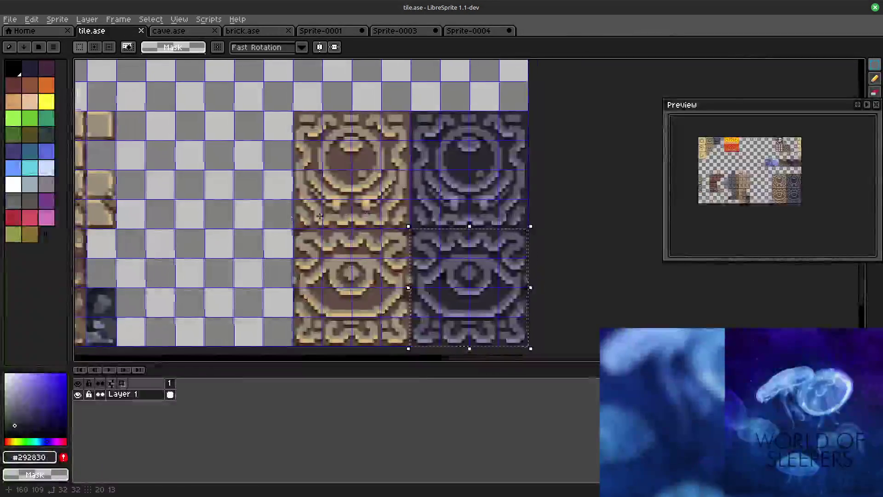
{"action": "scroll", "coordinate": [552, 266], "scroll_direction": "up", "scroll_amount": 2}
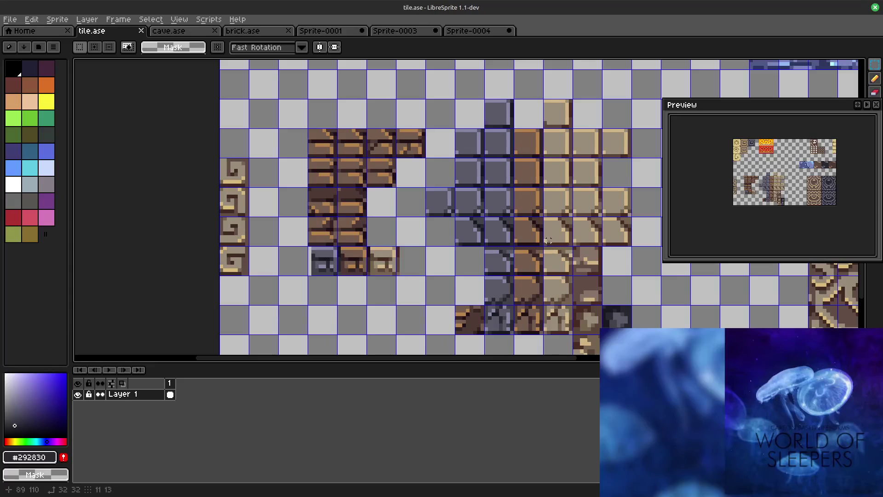
{"action": "scroll", "coordinate": [549, 243], "scroll_direction": "up", "scroll_amount": 2}
{"action": "scroll", "coordinate": [549, 235], "scroll_direction": "up", "scroll_amount": 1}
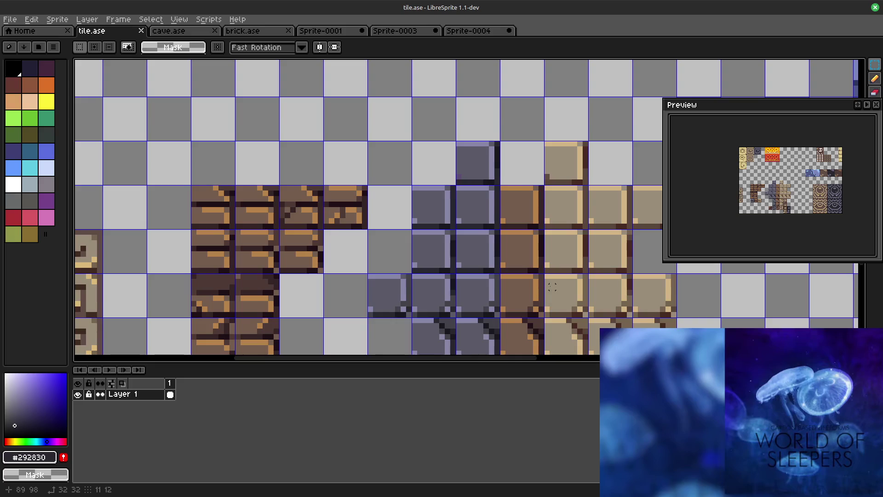
{"action": "scroll", "coordinate": [552, 266], "scroll_direction": "down", "scroll_amount": 3}
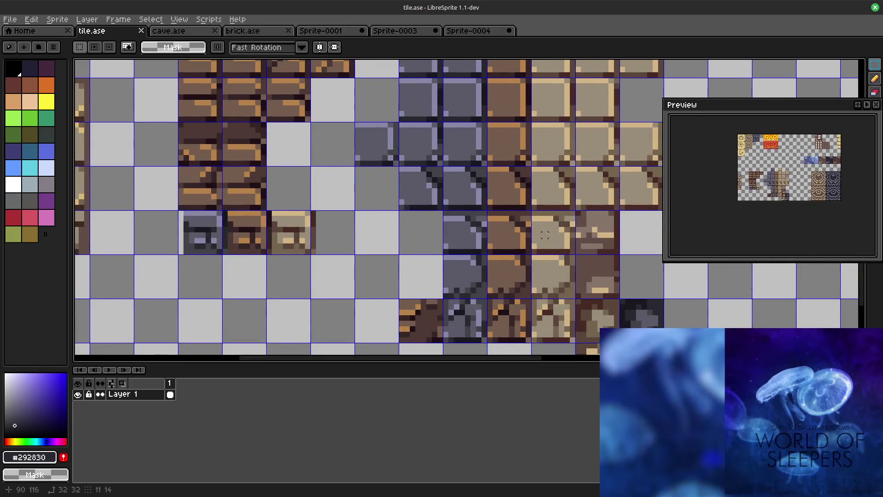
Step: Pan across tile.ase to look over the neighbouring brick and stone tiles
{"action": "left_click_drag", "start_coordinate": [544, 235], "coordinate": [487, 291]}
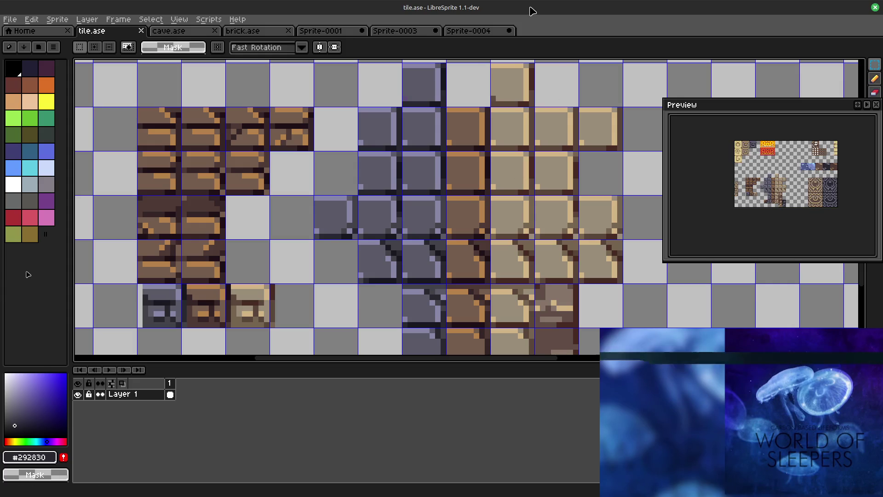
{"action": "scroll", "coordinate": [570, 170], "scroll_direction": "down", "scroll_amount": 2}
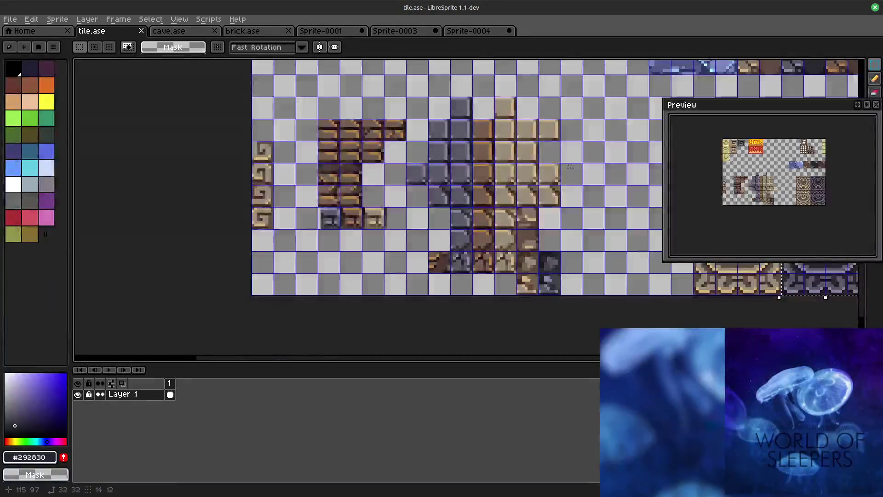
{"action": "scroll", "coordinate": [570, 170], "scroll_direction": "up", "scroll_amount": 2}
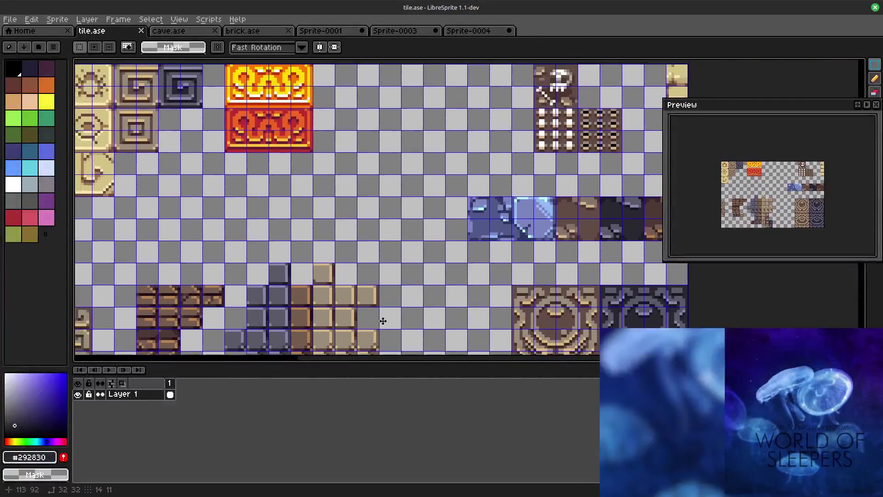
{"action": "left_click_drag", "start_coordinate": [383, 321], "coordinate": [372, 339]}
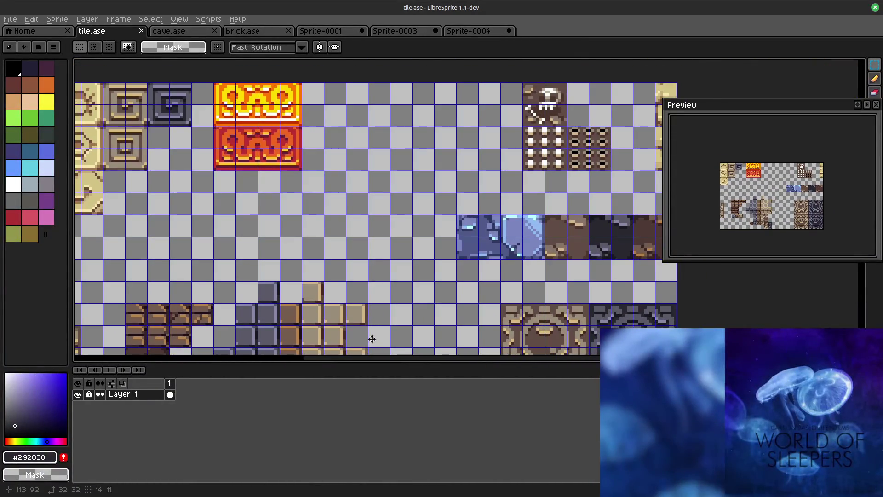
{"action": "left_click_drag", "start_coordinate": [371, 339], "coordinate": [412, 334]}
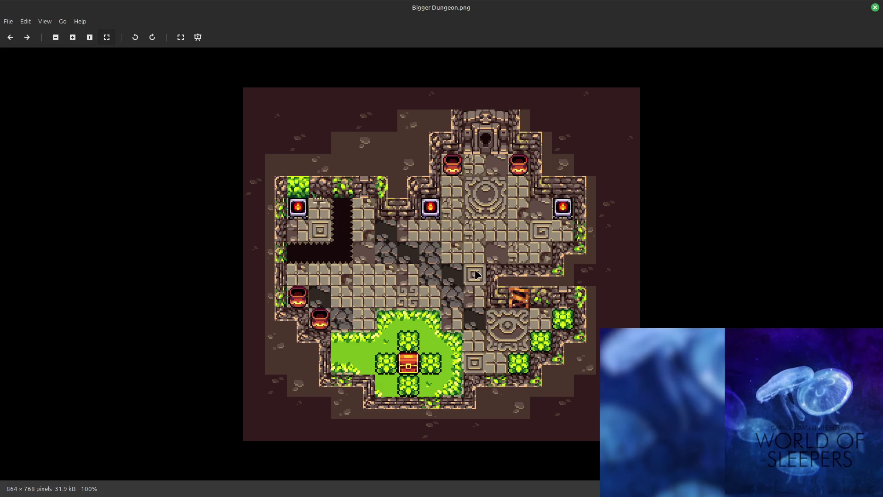
Step: Step through Cosmic, Desert, General, Gold, Ice and Moss Dungeon images with the Right arrow
{"action": "key", "text": "Right"}
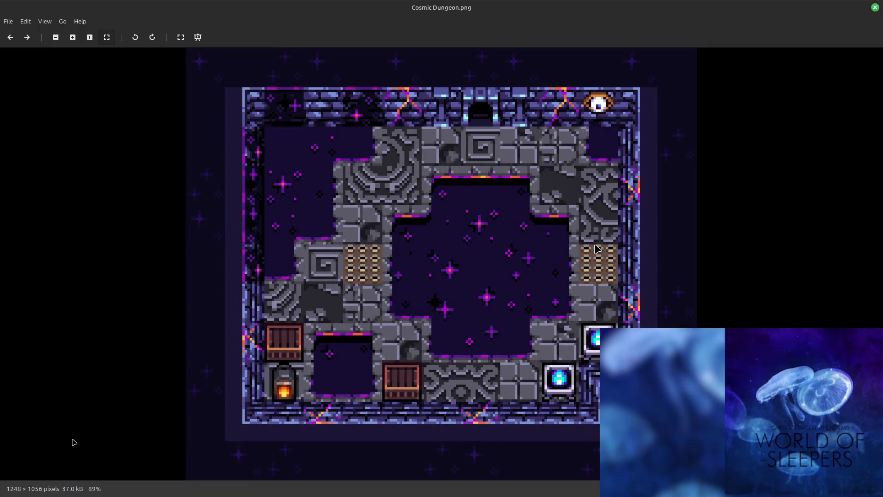
{"action": "key", "text": "Right"}
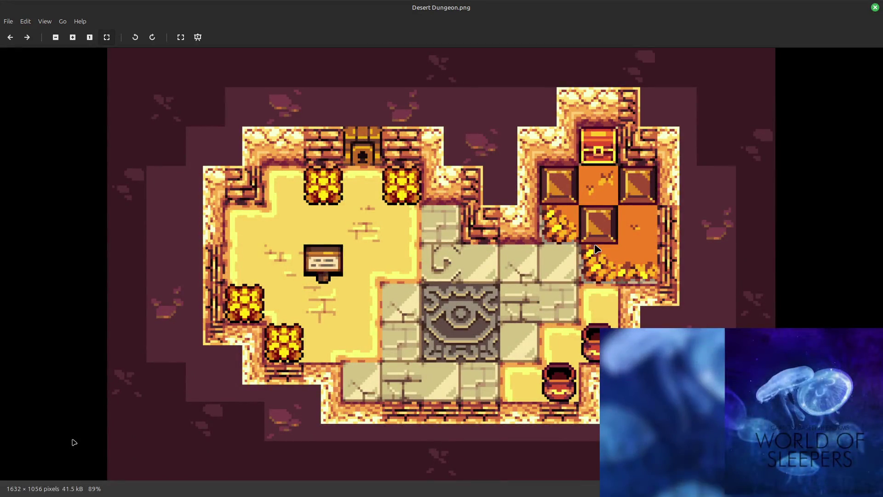
{"action": "key", "text": "Right"}
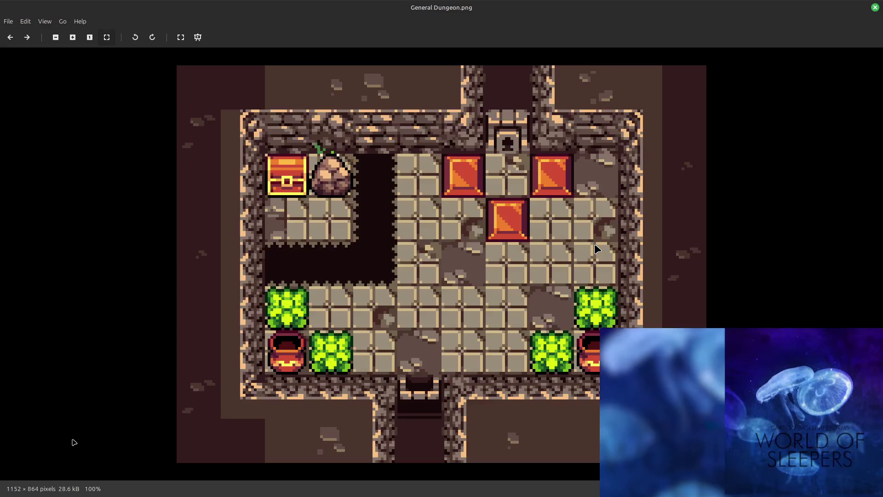
{"action": "key", "text": "Right"}
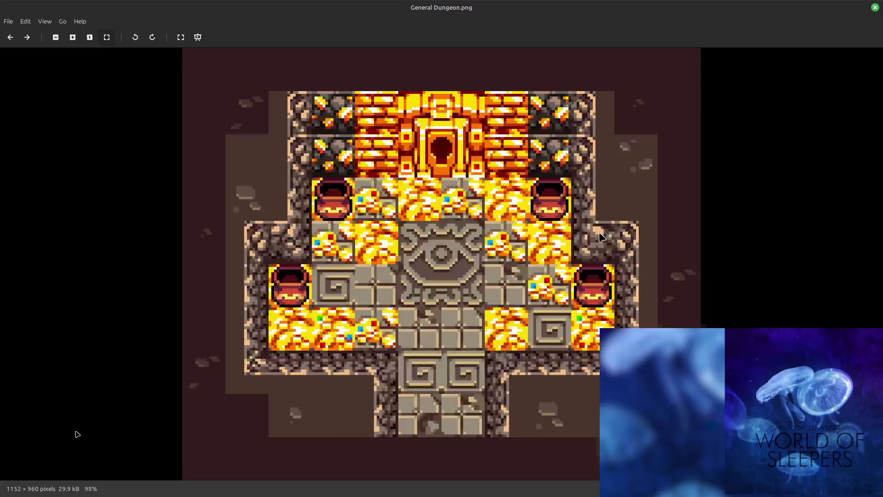
{"action": "right_click", "coordinate": [601, 236]}
{"action": "left_click", "coordinate": [562, 230]}
{"action": "key", "text": "Right"}
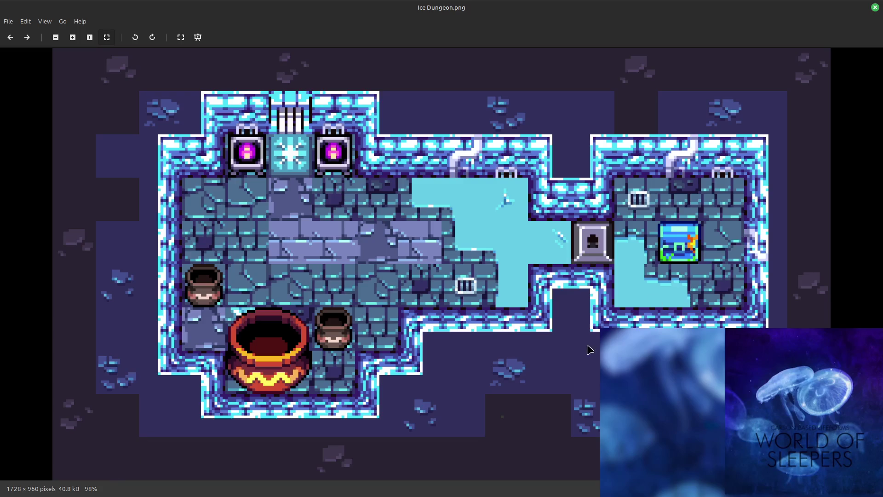
{"action": "key", "text": "Right"}
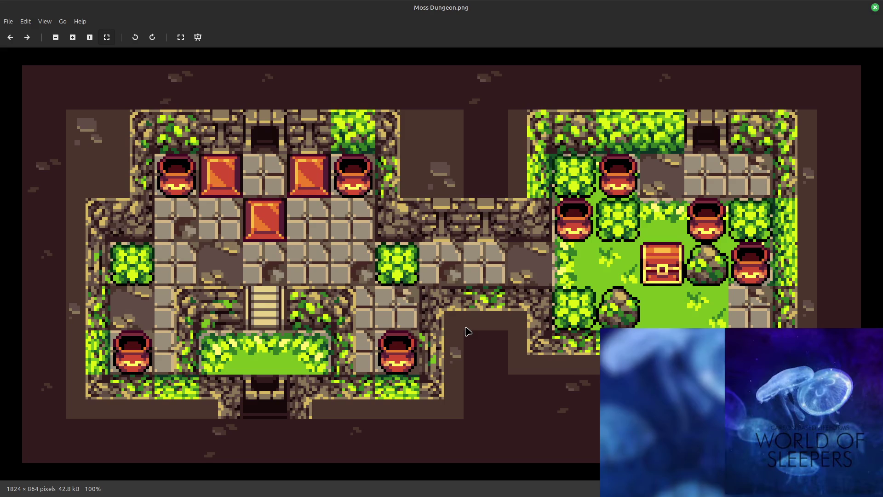
{"action": "scroll", "coordinate": [466, 332], "scroll_direction": "down", "scroll_amount": 1}
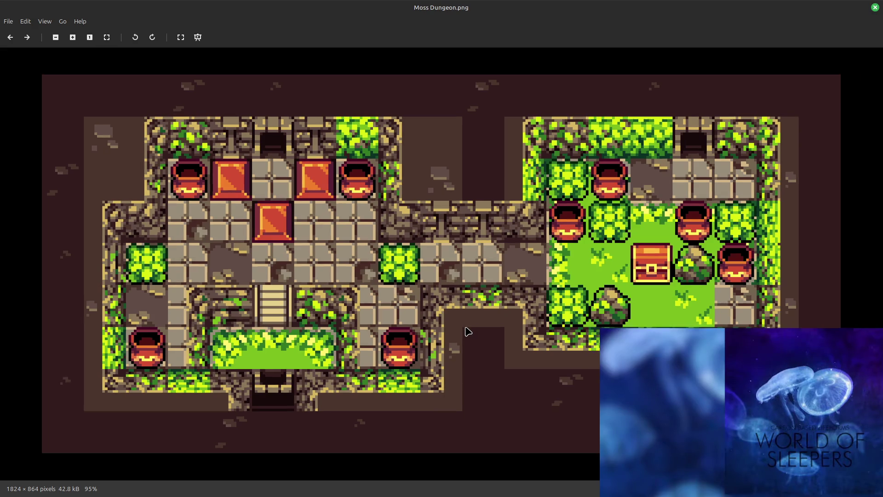
{"action": "scroll", "coordinate": [466, 331], "scroll_direction": "up", "scroll_amount": 1}
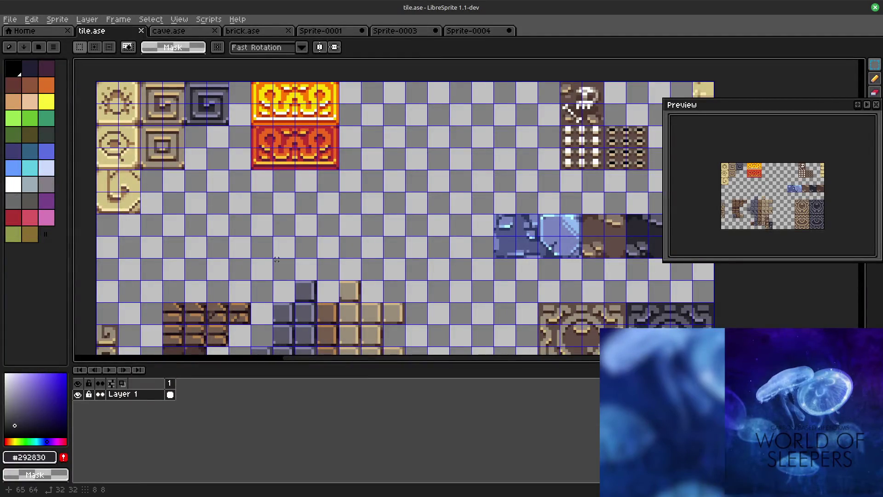
{"action": "scroll", "coordinate": [506, 301], "scroll_direction": "down", "scroll_amount": 5}
{"action": "left_click_drag", "start_coordinate": [266, 82], "coordinate": [239, 108]}
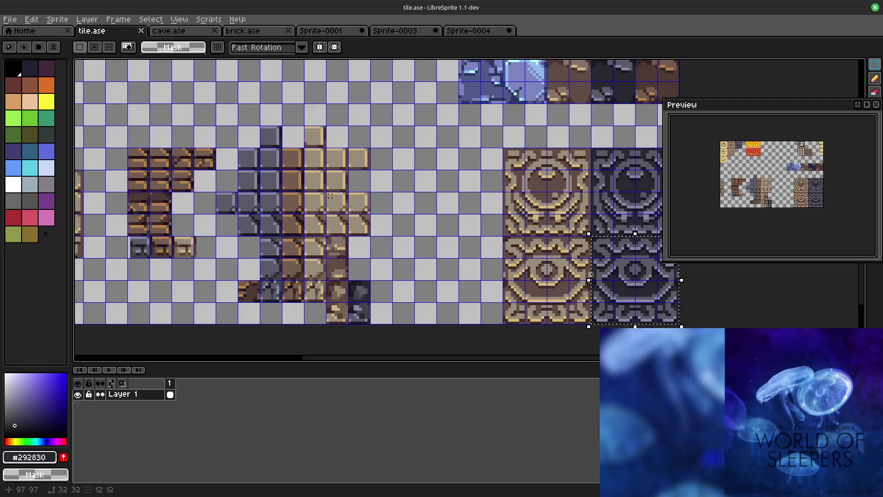
{"action": "scroll", "coordinate": [308, 143], "scroll_direction": "up", "scroll_amount": 1}
{"action": "scroll", "coordinate": [404, 164], "scroll_direction": "up", "scroll_amount": 1}
{"action": "scroll", "coordinate": [404, 164], "scroll_direction": "up", "scroll_amount": 2}
{"action": "scroll", "coordinate": [458, 165], "scroll_direction": "up", "scroll_amount": 1}
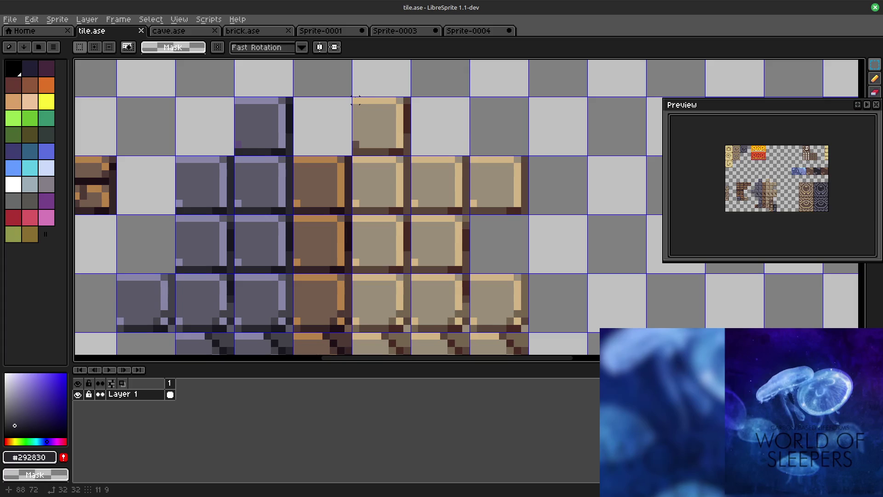
{"action": "left_click_drag", "start_coordinate": [352, 97], "coordinate": [408, 151]}
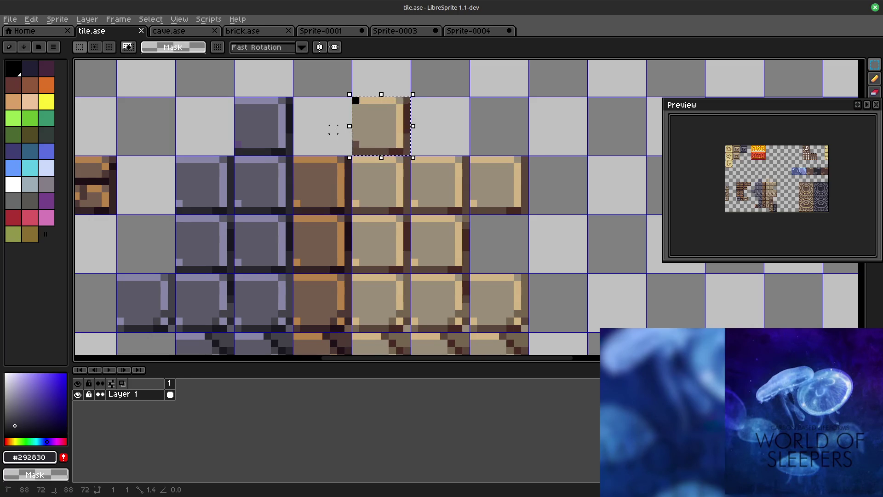
{"action": "left_click_drag", "start_coordinate": [352, 97], "coordinate": [359, 104]}
{"action": "scroll", "coordinate": [366, 147], "scroll_direction": "up", "scroll_amount": 1}
{"action": "scroll", "coordinate": [366, 147], "scroll_direction": "up", "scroll_amount": 2}
{"action": "scroll", "coordinate": [366, 148], "scroll_direction": "up", "scroll_amount": 1}
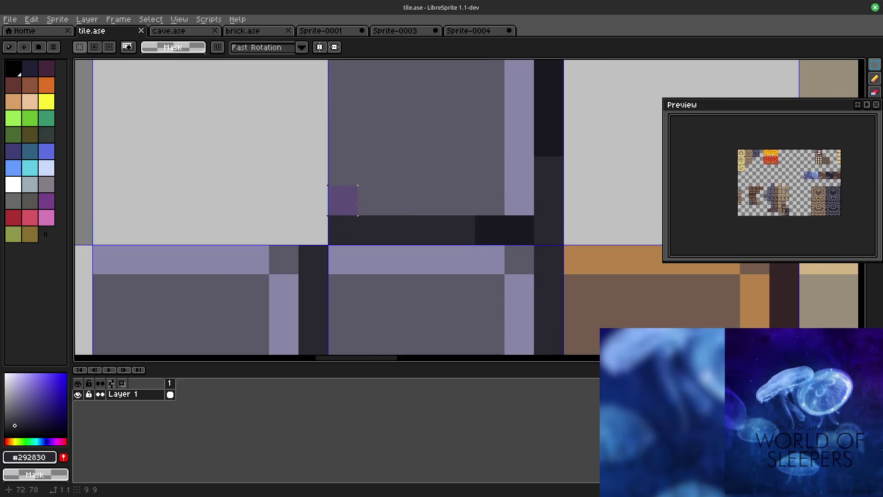
{"action": "scroll", "coordinate": [343, 200], "scroll_direction": "down", "scroll_amount": 2}
{"action": "scroll", "coordinate": [470, 156], "scroll_direction": "down", "scroll_amount": 1}
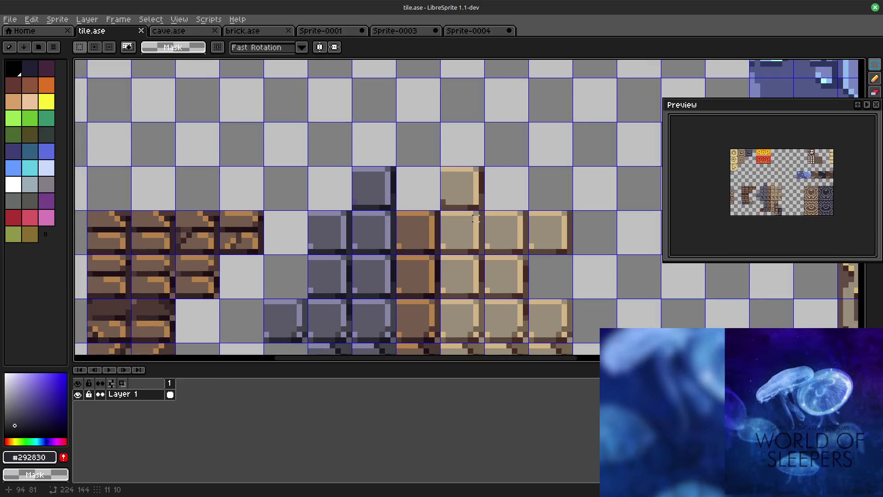
{"action": "scroll", "coordinate": [449, 175], "scroll_direction": "up", "scroll_amount": 2}
{"action": "left_click_drag", "start_coordinate": [449, 166], "coordinate": [403, 220]}
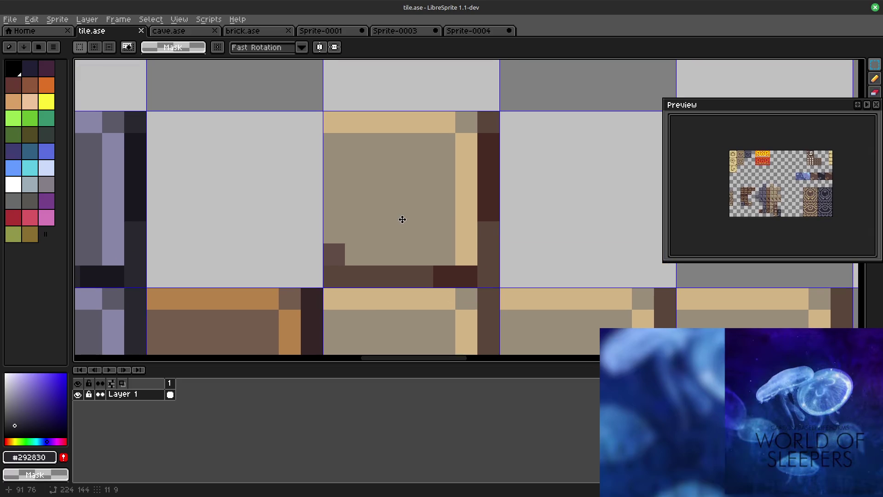
{"action": "mouse_move", "coordinate": [408, 201]}
{"action": "left_mouse_down"}
{"action": "mouse_move", "coordinate": [468, 255]}
{"action": "mouse_move", "coordinate": [347, 142]}
{"action": "left_mouse_up"}
{"action": "scroll", "coordinate": [364, 186], "scroll_direction": "down", "scroll_amount": 1}
{"action": "scroll", "coordinate": [364, 186], "scroll_direction": "down", "scroll_amount": 1}
{"action": "left_click_drag", "start_coordinate": [364, 187], "coordinate": [395, 119]}
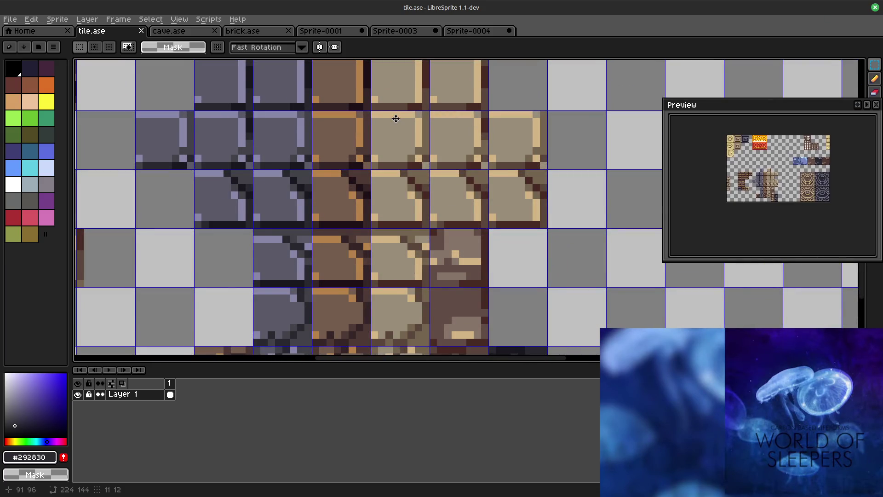
{"action": "left_click_drag", "start_coordinate": [404, 124], "coordinate": [404, 194]}
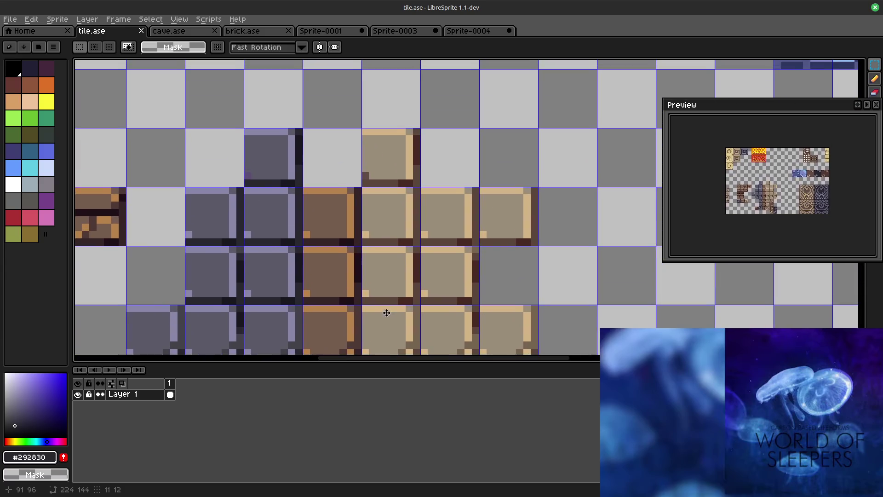
{"action": "scroll", "coordinate": [355, 163], "scroll_direction": "up", "scroll_amount": 1}
{"action": "scroll", "coordinate": [346, 162], "scroll_direction": "up", "scroll_amount": 2}
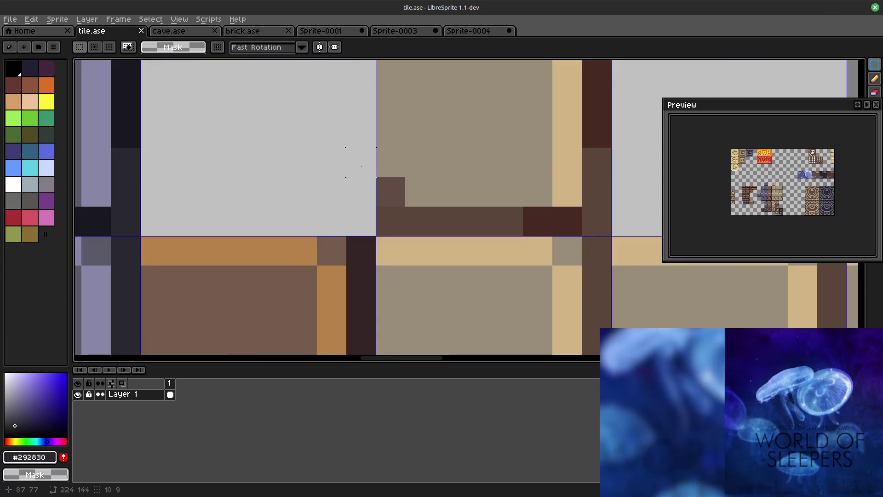
{"action": "scroll", "coordinate": [354, 162], "scroll_direction": "down", "scroll_amount": 2}
{"action": "scroll", "coordinate": [311, 207], "scroll_direction": "up", "scroll_amount": 1}
{"action": "scroll", "coordinate": [234, 276], "scroll_direction": "up", "scroll_amount": 1}
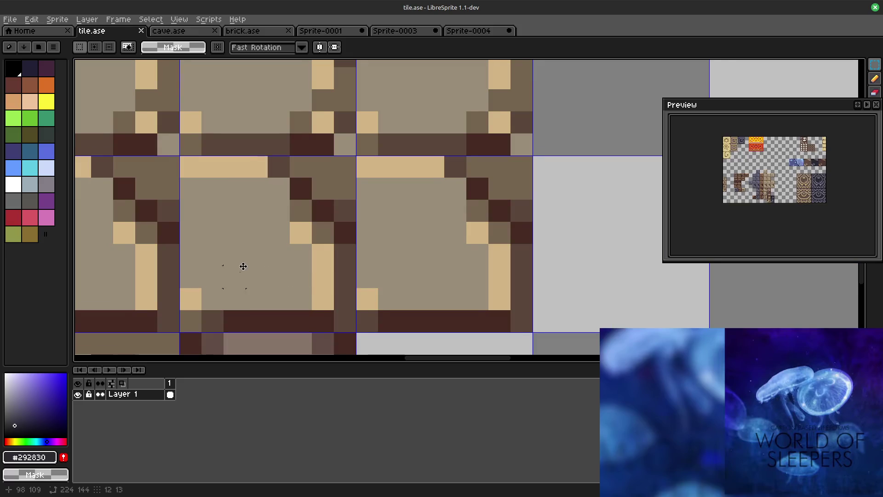
{"action": "scroll", "coordinate": [233, 276], "scroll_direction": "down", "scroll_amount": 1}
{"action": "scroll", "coordinate": [341, 131], "scroll_direction": "up", "scroll_amount": 1}
{"action": "scroll", "coordinate": [341, 130], "scroll_direction": "down", "scroll_amount": 1}
{"action": "scroll", "coordinate": [449, 87], "scroll_direction": "up", "scroll_amount": 1}
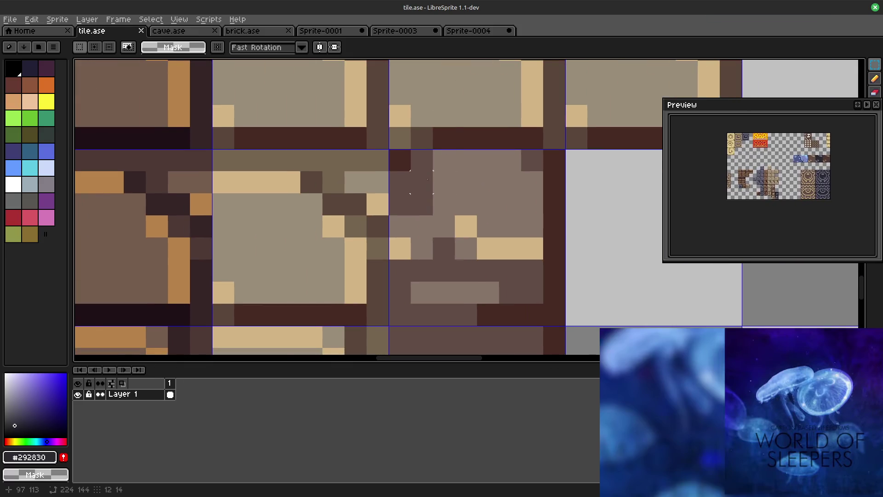
{"action": "scroll", "coordinate": [422, 180], "scroll_direction": "down", "scroll_amount": 2}
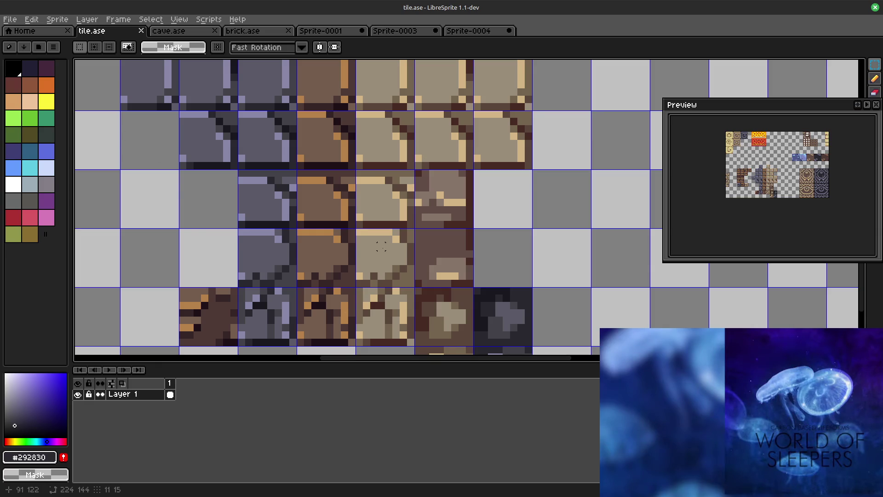
{"action": "scroll", "coordinate": [519, 246], "scroll_direction": "down", "scroll_amount": 2}
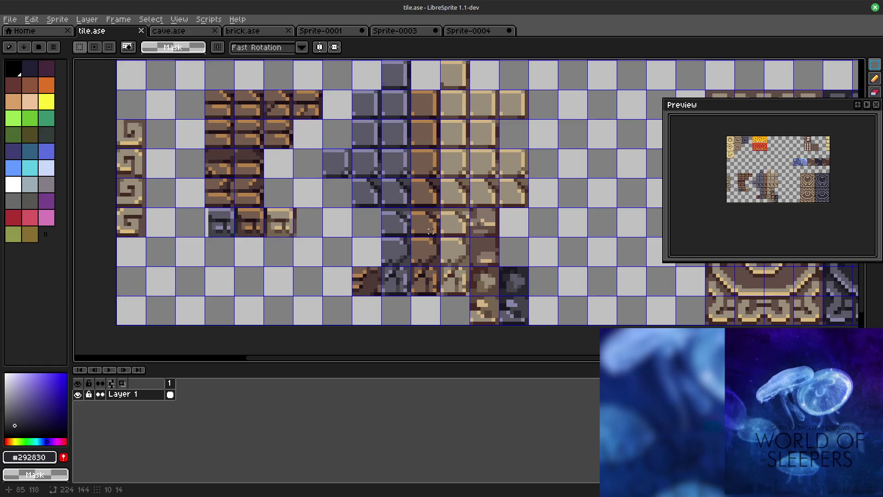
{"action": "scroll", "coordinate": [431, 230], "scroll_direction": "up", "scroll_amount": 2}
{"action": "scroll", "coordinate": [439, 207], "scroll_direction": "up", "scroll_amount": 1}
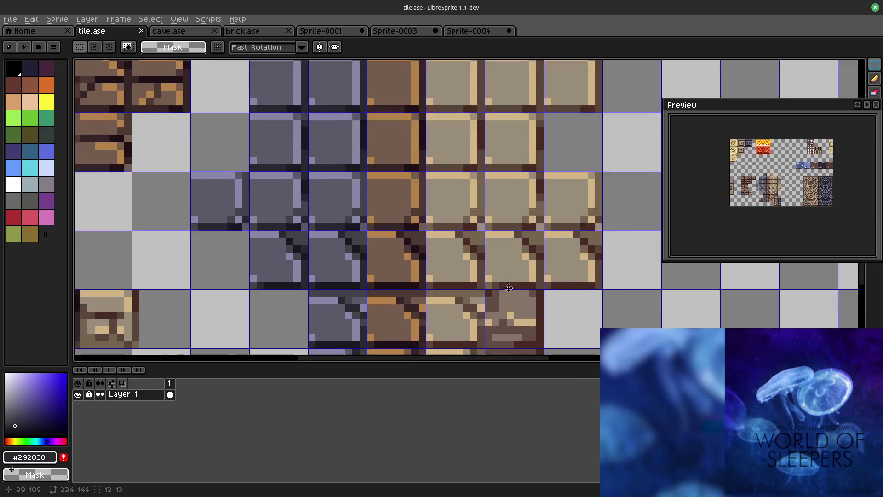
{"action": "scroll", "coordinate": [445, 190], "scroll_direction": "up", "scroll_amount": 1}
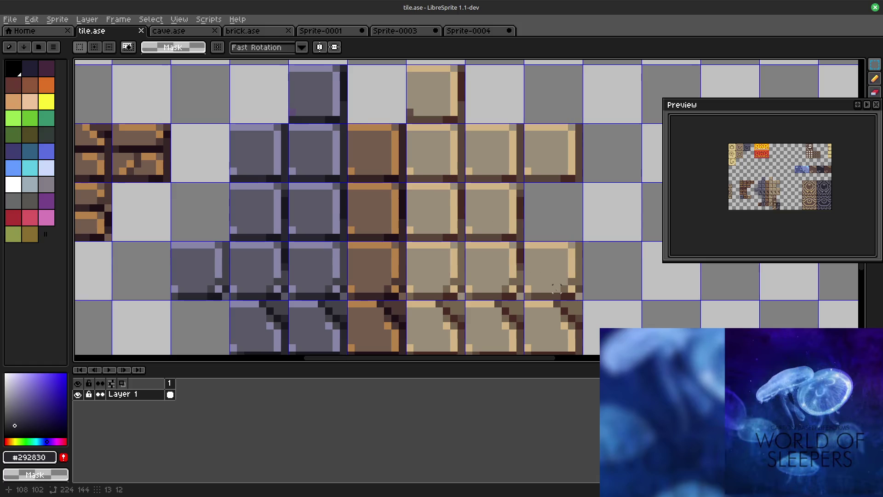
{"action": "scroll", "coordinate": [484, 229], "scroll_direction": "down", "scroll_amount": 2}
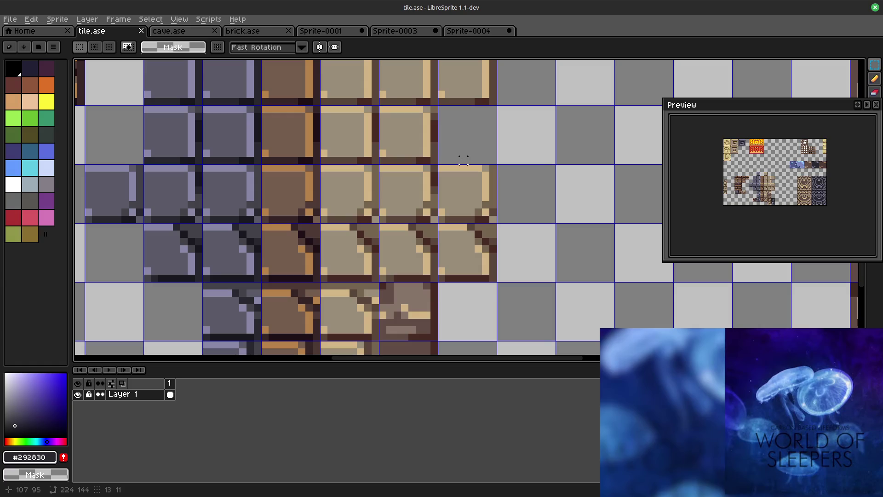
{"action": "scroll", "coordinate": [463, 159], "scroll_direction": "down", "scroll_amount": 3}
{"action": "scroll", "coordinate": [511, 200], "scroll_direction": "up", "scroll_amount": 2}
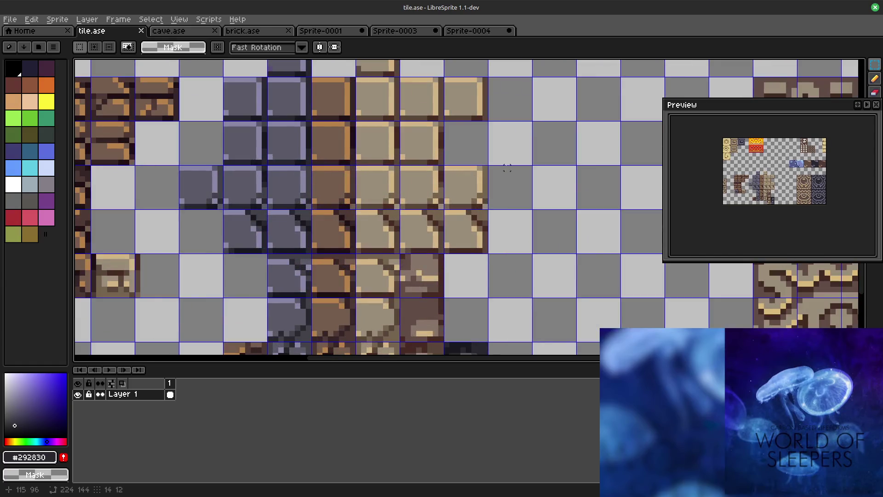
{"action": "scroll", "coordinate": [523, 134], "scroll_direction": "down", "scroll_amount": 1}
{"action": "scroll", "coordinate": [520, 141], "scroll_direction": "down", "scroll_amount": 1}
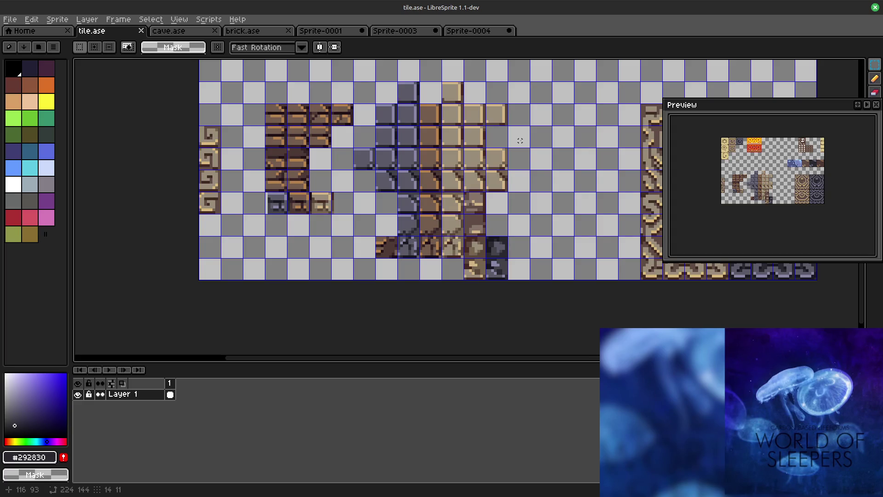
{"action": "mouse_move", "coordinate": [260, 158]}
{"action": "left_mouse_down"}
{"action": "mouse_move", "coordinate": [480, 161]}
{"action": "mouse_move", "coordinate": [665, 287]}
{"action": "left_mouse_up"}
{"action": "scroll", "coordinate": [479, 161], "scroll_direction": "up", "scroll_amount": 5}
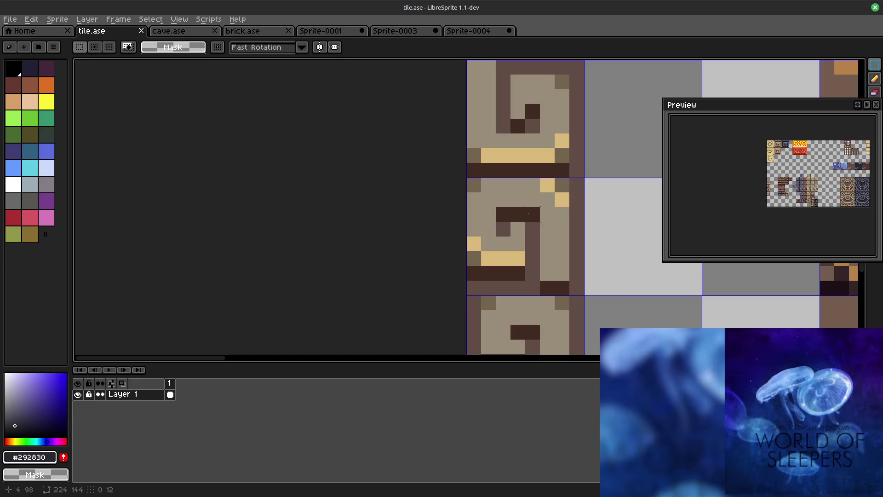
{"action": "scroll", "coordinate": [540, 208], "scroll_direction": "down", "scroll_amount": 2}
{"action": "left_click_drag", "start_coordinate": [558, 276], "coordinate": [537, 256]}
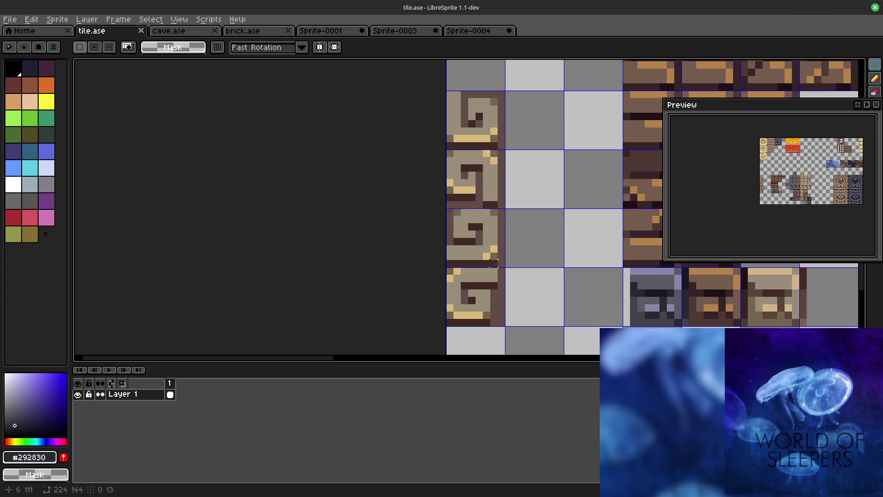
{"action": "scroll", "coordinate": [539, 296], "scroll_direction": "down", "scroll_amount": 2}
{"action": "left_click_drag", "start_coordinate": [539, 295], "coordinate": [455, 237]}
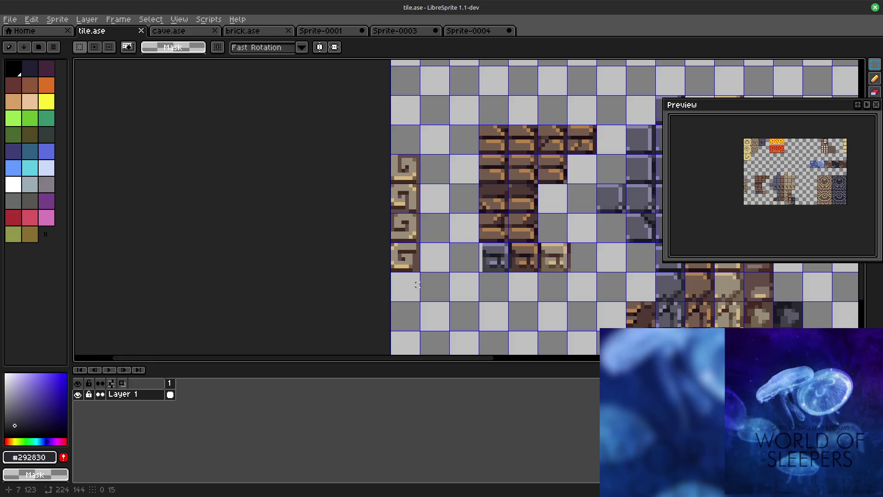
{"action": "scroll", "coordinate": [417, 270], "scroll_direction": "up", "scroll_amount": 2}
{"action": "scroll", "coordinate": [428, 259], "scroll_direction": "up", "scroll_amount": 3}
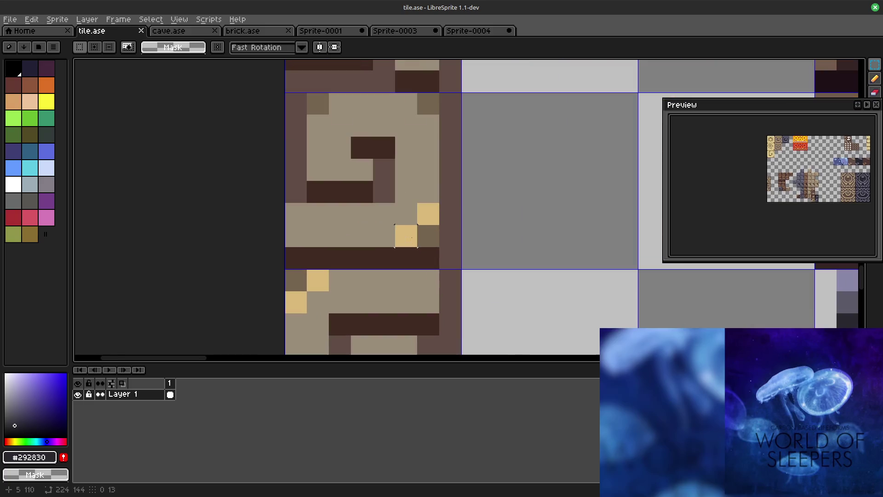
{"action": "scroll", "coordinate": [407, 236], "scroll_direction": "down", "scroll_amount": 1}
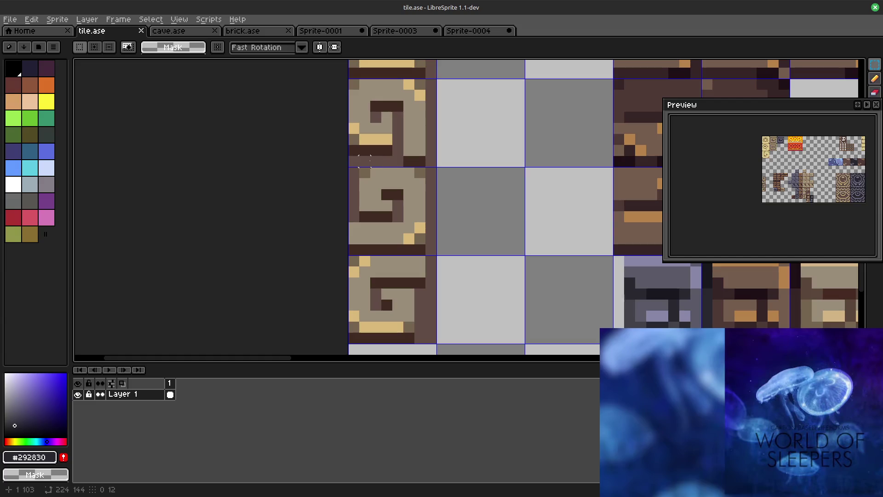
{"action": "scroll", "coordinate": [368, 161], "scroll_direction": "down", "scroll_amount": 3}
{"action": "scroll", "coordinate": [316, 245], "scroll_direction": "up", "scroll_amount": 2}
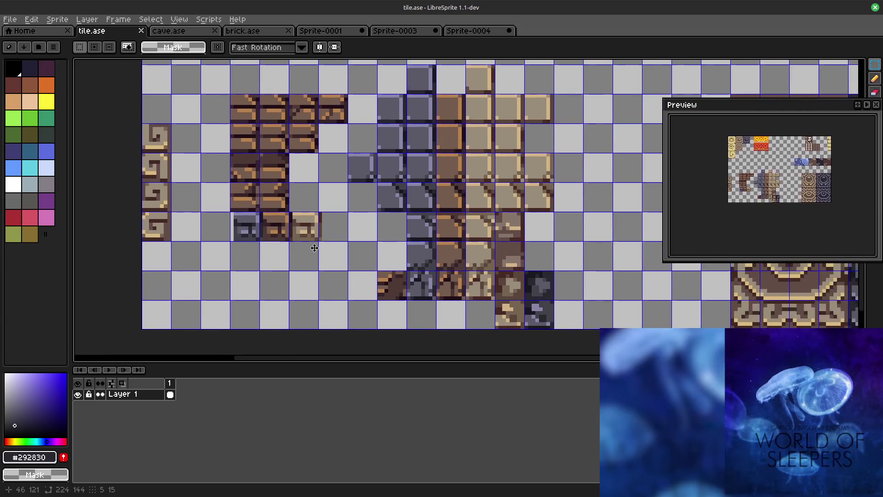
{"action": "scroll", "coordinate": [380, 181], "scroll_direction": "up", "scroll_amount": 2}
Step: Marquee the tan stone tile's inner area and shift it into alignment with its neighbours
{"action": "left_click_drag", "start_coordinate": [511, 179], "coordinate": [291, 246]}
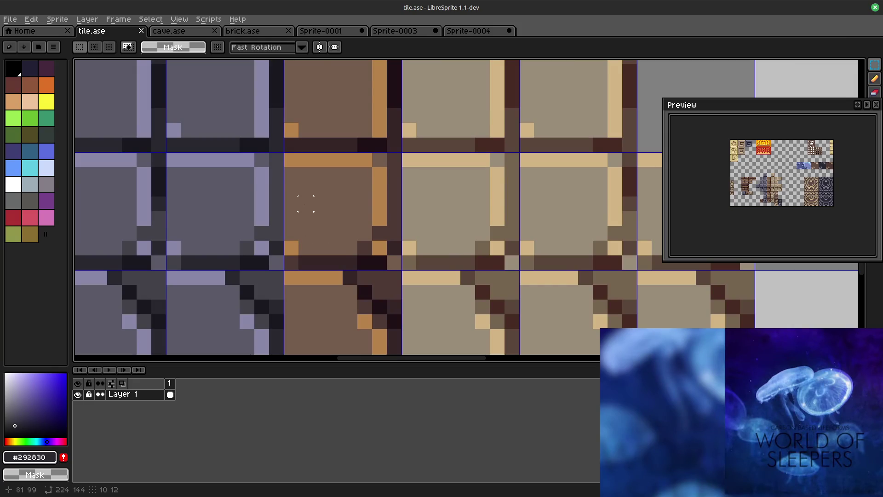
{"action": "scroll", "coordinate": [306, 202], "scroll_direction": "down", "scroll_amount": 4}
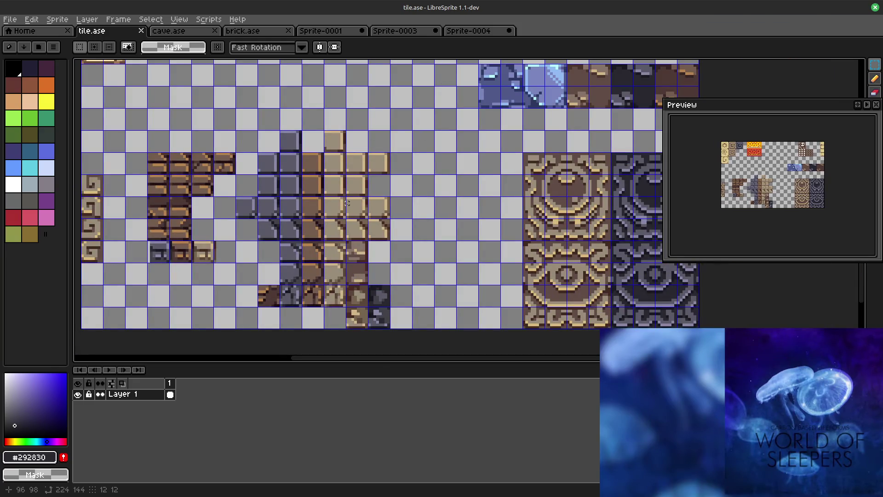
{"action": "scroll", "coordinate": [349, 202], "scroll_direction": "up", "scroll_amount": 2}
{"action": "scroll", "coordinate": [452, 219], "scroll_direction": "up", "scroll_amount": 1}
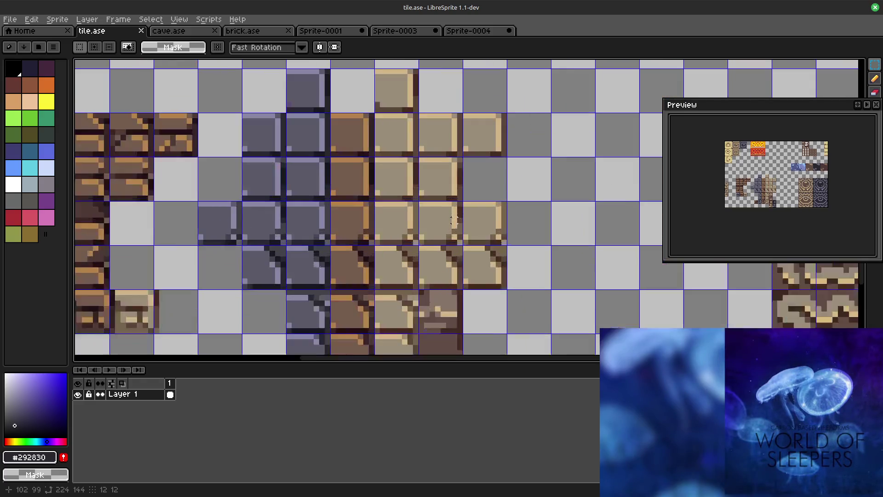
{"action": "scroll", "coordinate": [454, 221], "scroll_direction": "up", "scroll_amount": 1}
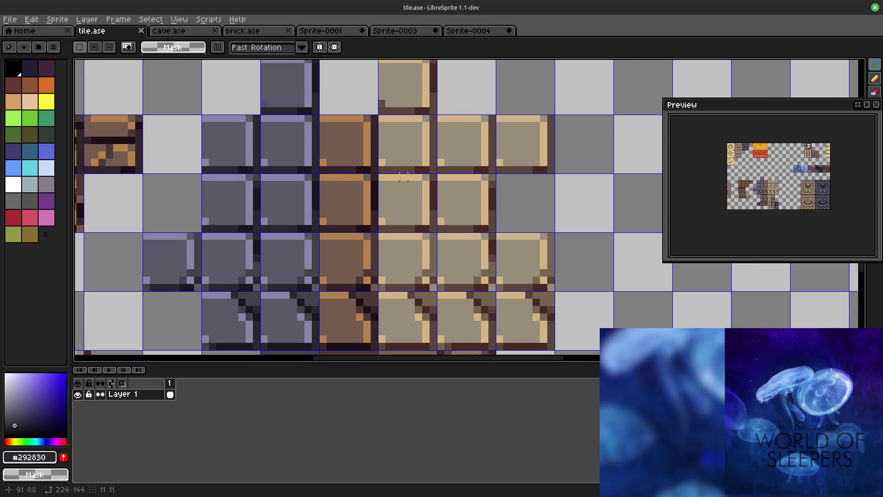
{"action": "left_click_drag", "start_coordinate": [379, 175], "coordinate": [438, 234]}
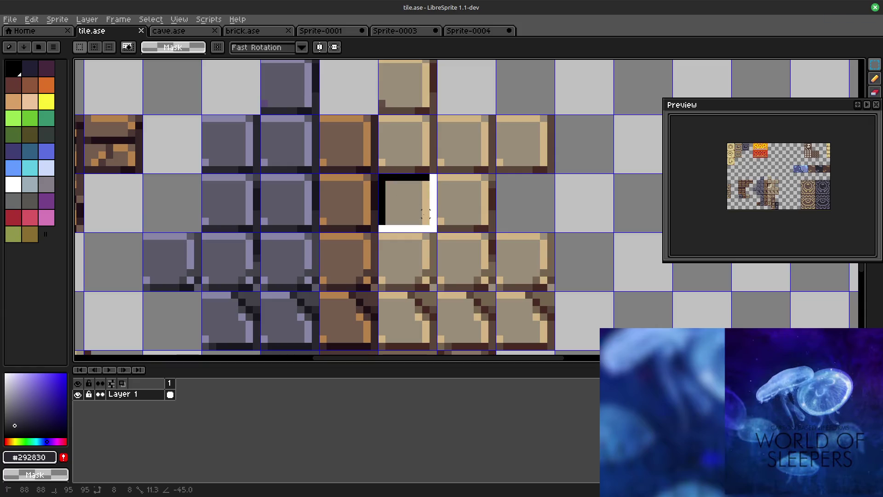
{"action": "key", "text": "ctrl+d"}
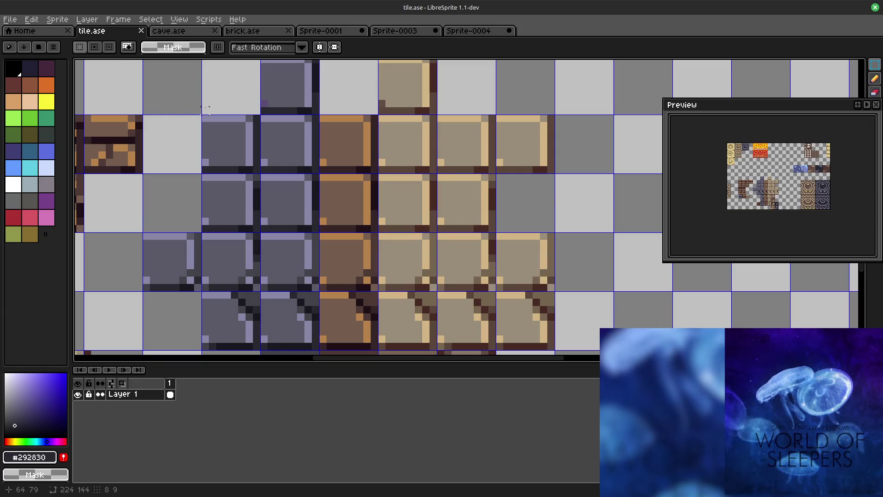
{"action": "left_click_drag", "start_coordinate": [380, 176], "coordinate": [430, 225]}
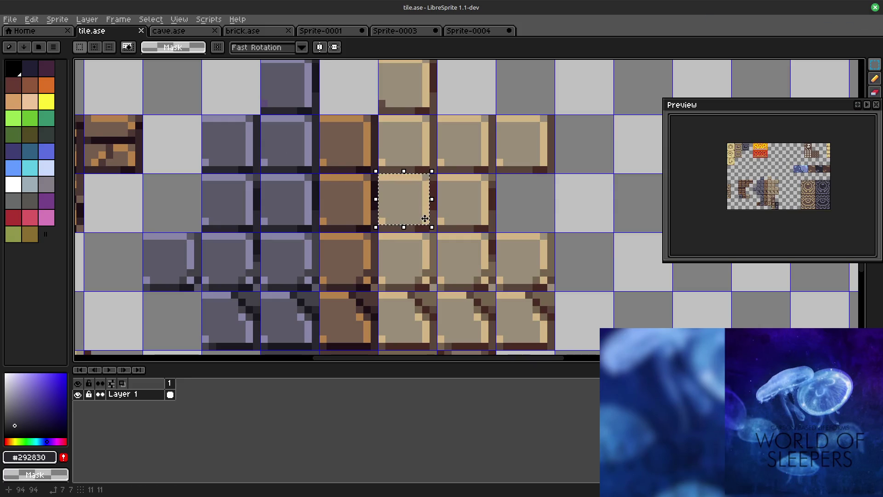
{"action": "left_click", "coordinate": [507, 215]}
{"action": "scroll", "coordinate": [507, 215], "scroll_direction": "down", "scroll_amount": 3}
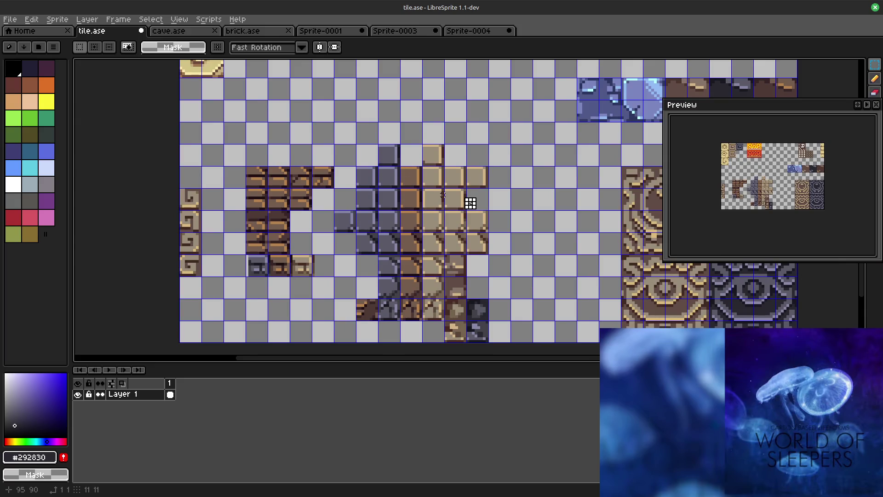
{"action": "key", "text": "ctrl+z"}
{"action": "scroll", "coordinate": [476, 203], "scroll_direction": "up", "scroll_amount": 1}
{"action": "scroll", "coordinate": [476, 202], "scroll_direction": "up", "scroll_amount": 1}
{"action": "key", "text": "ctrl+z"}
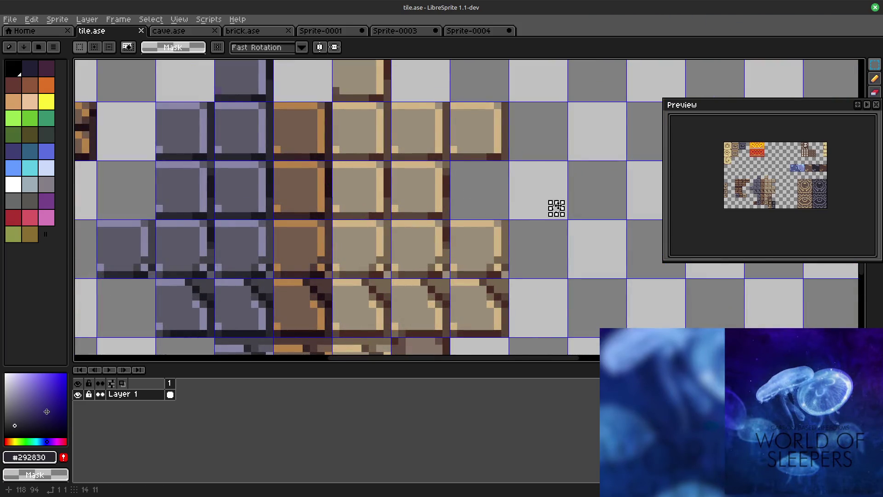
{"action": "left_click_drag", "start_coordinate": [556, 208], "coordinate": [657, 228]}
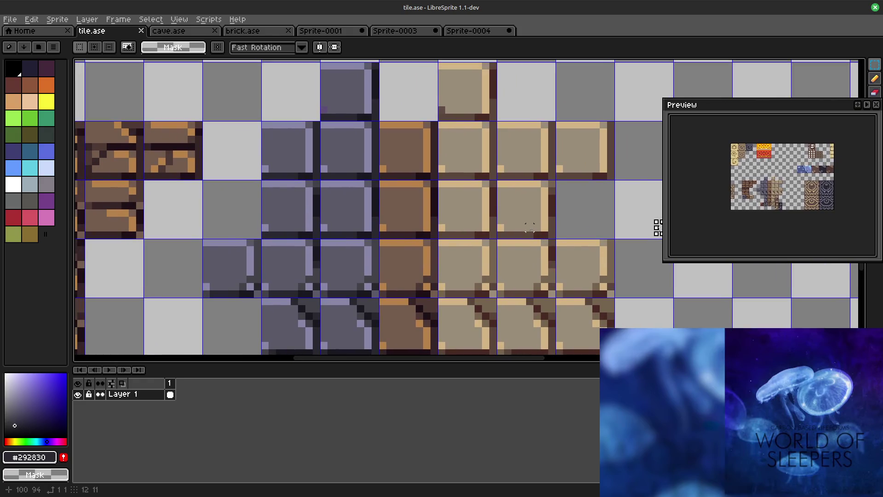
{"action": "scroll", "coordinate": [587, 188], "scroll_direction": "down", "scroll_amount": 1}
{"action": "scroll", "coordinate": [535, 181], "scroll_direction": "down", "scroll_amount": 1}
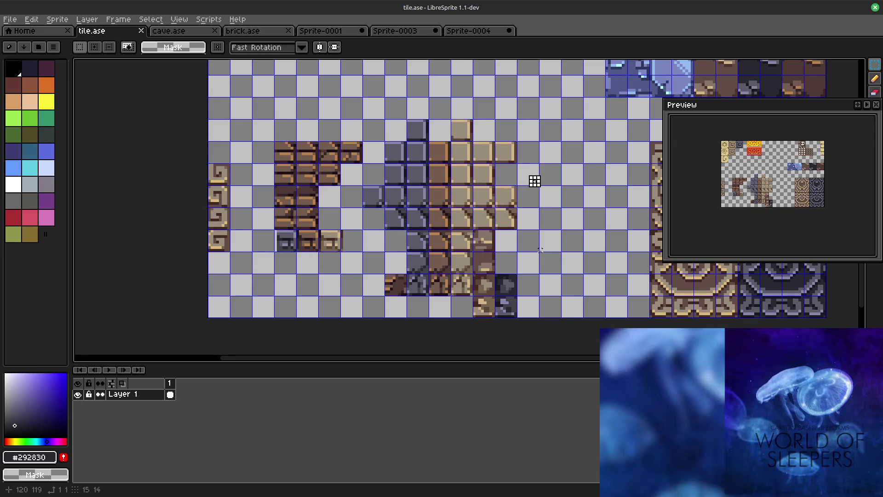
{"action": "scroll", "coordinate": [535, 181], "scroll_direction": "down", "scroll_amount": 1}
{"action": "scroll", "coordinate": [420, 220], "scroll_direction": "up", "scroll_amount": 5}
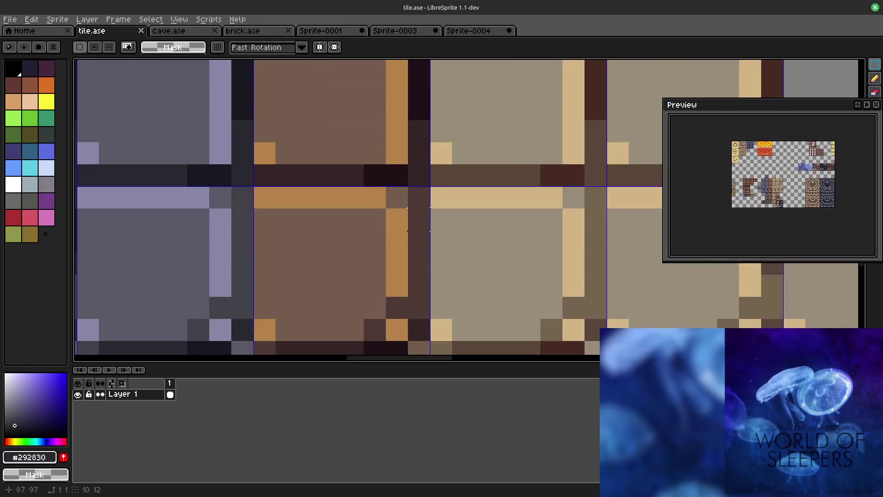
{"action": "scroll", "coordinate": [477, 188], "scroll_direction": "down", "scroll_amount": 2}
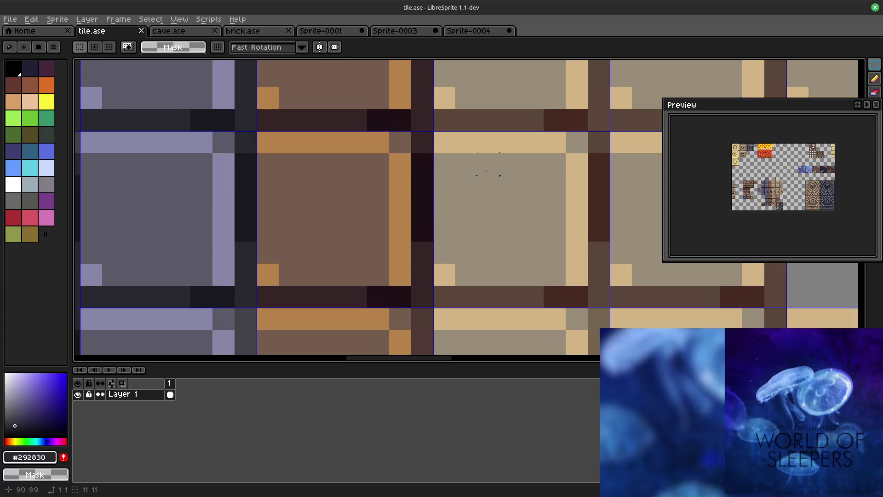
{"action": "scroll", "coordinate": [510, 230], "scroll_direction": "down", "scroll_amount": 2}
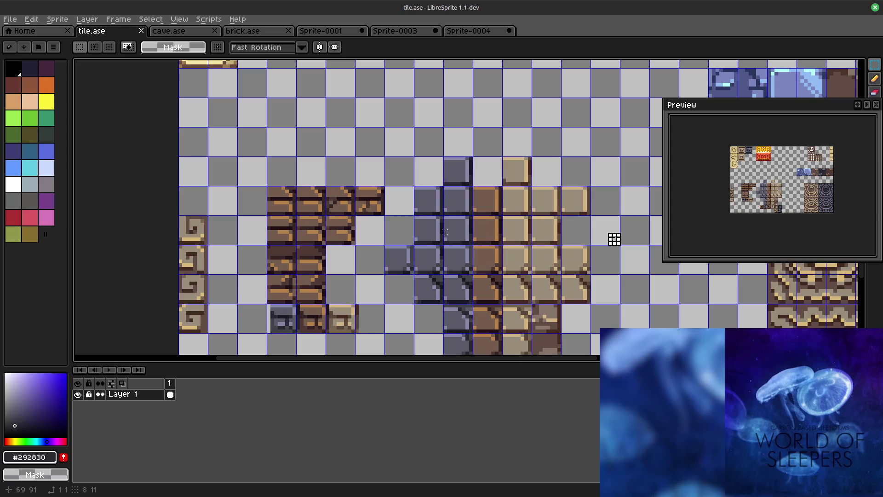
{"action": "scroll", "coordinate": [456, 232], "scroll_direction": "up", "scroll_amount": 3}
{"action": "scroll", "coordinate": [497, 186], "scroll_direction": "right", "scroll_amount": 2}
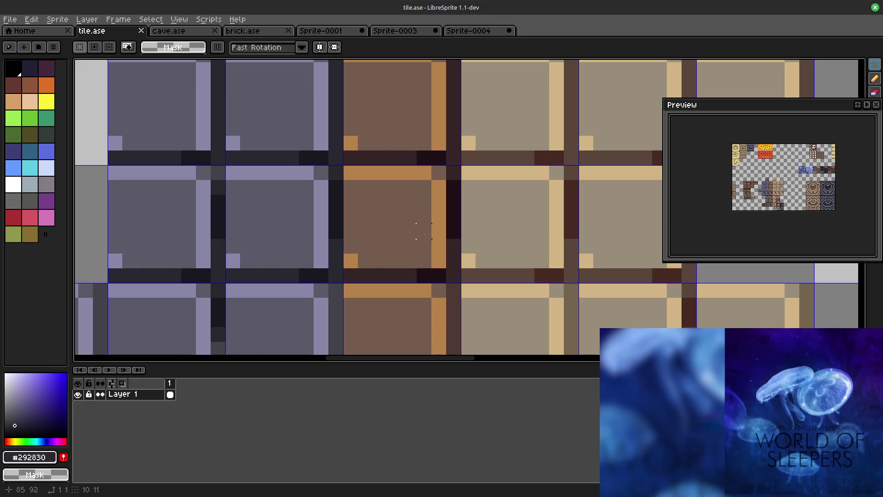
{"action": "scroll", "coordinate": [380, 261], "scroll_direction": "down", "scroll_amount": 3}
{"action": "left_click_drag", "start_coordinate": [461, 256], "coordinate": [387, 228]}
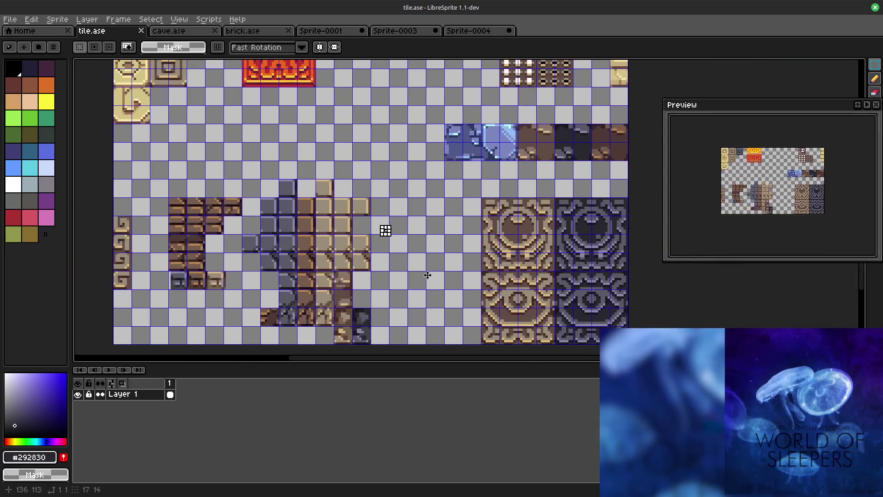
{"action": "scroll", "coordinate": [428, 276], "scroll_direction": "up", "scroll_amount": 2}
{"action": "scroll", "coordinate": [428, 275], "scroll_direction": "up", "scroll_amount": 2}
{"action": "mouse_move", "coordinate": [359, 345]}
{"action": "left_mouse_down"}
{"action": "mouse_move", "coordinate": [439, 225]}
{"action": "mouse_move", "coordinate": [303, 196]}
{"action": "left_mouse_up"}
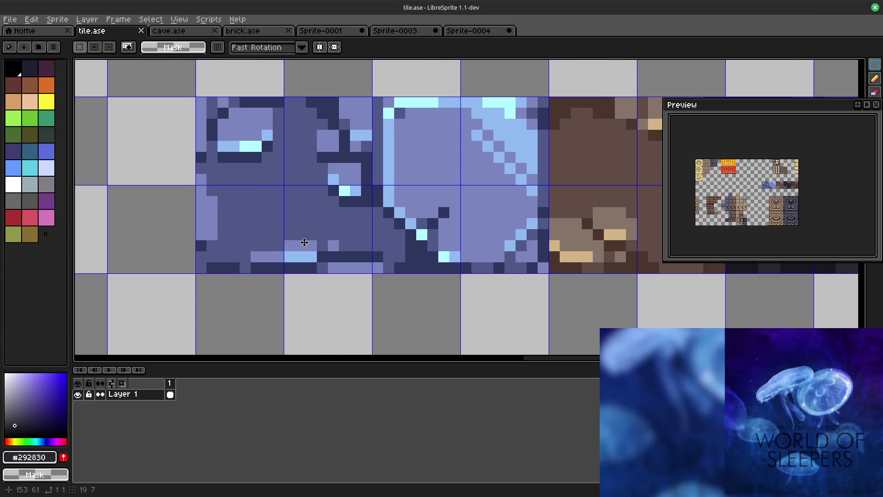
{"action": "left_click_drag", "start_coordinate": [306, 249], "coordinate": [283, 328]}
{"action": "left_click_drag", "start_coordinate": [382, 255], "coordinate": [400, 194]}
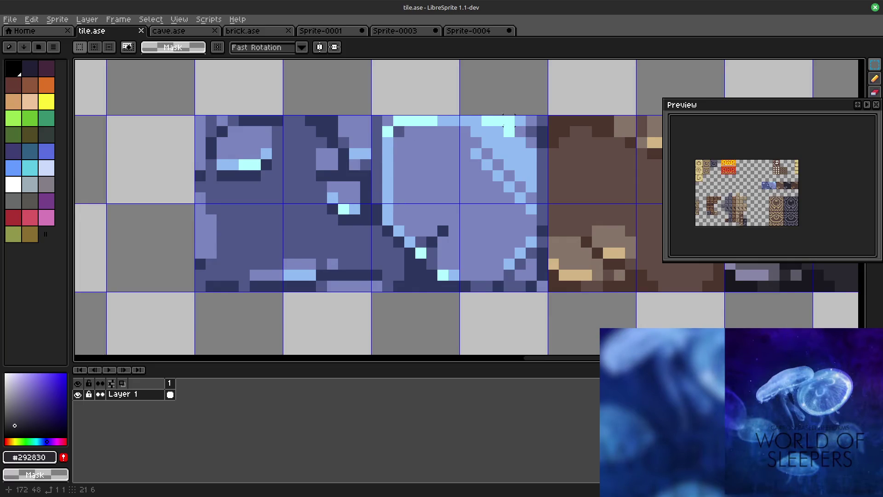
{"action": "mouse_move", "coordinate": [444, 258]}
{"action": "left_mouse_down"}
{"action": "mouse_move", "coordinate": [448, 163]}
{"action": "mouse_move", "coordinate": [450, 199]}
{"action": "left_mouse_up"}
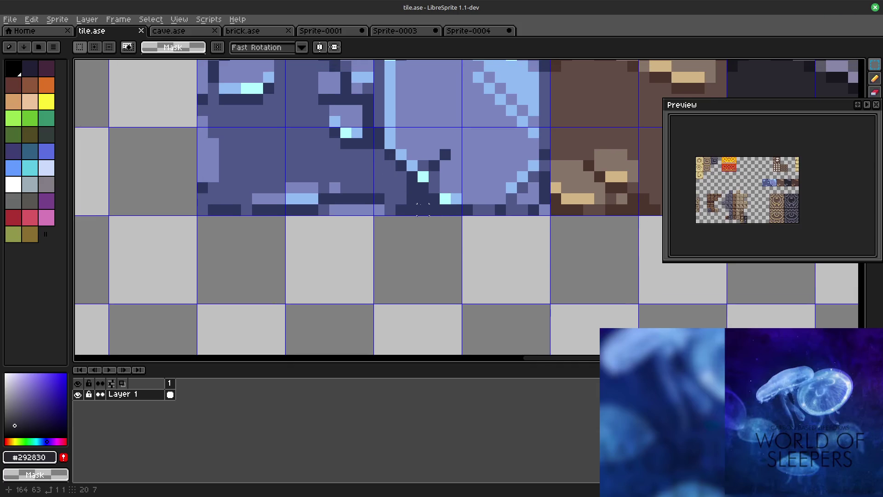
{"action": "left_click_drag", "start_coordinate": [511, 213], "coordinate": [243, 256]}
{"action": "scroll", "coordinate": [234, 256], "scroll_direction": "down", "scroll_amount": 2}
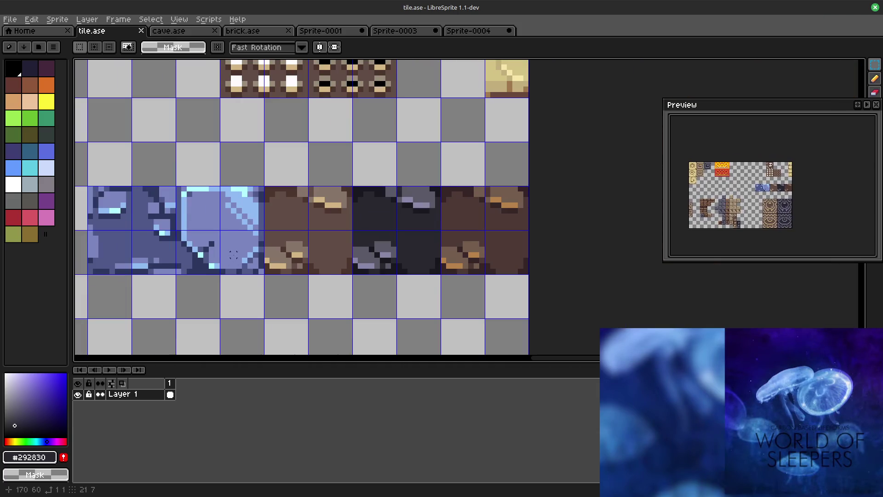
{"action": "scroll", "coordinate": [171, 277], "scroll_direction": "down", "scroll_amount": 2}
{"action": "mouse_move", "coordinate": [221, 341]}
{"action": "left_mouse_down"}
{"action": "mouse_move", "coordinate": [398, 282]}
{"action": "mouse_move", "coordinate": [543, 282]}
{"action": "left_mouse_up"}
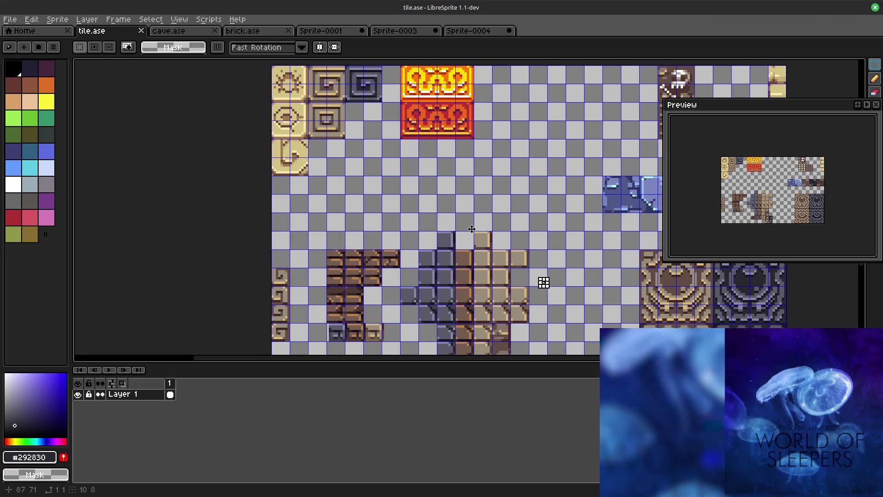
{"action": "left_click_drag", "start_coordinate": [544, 282], "coordinate": [546, 296]}
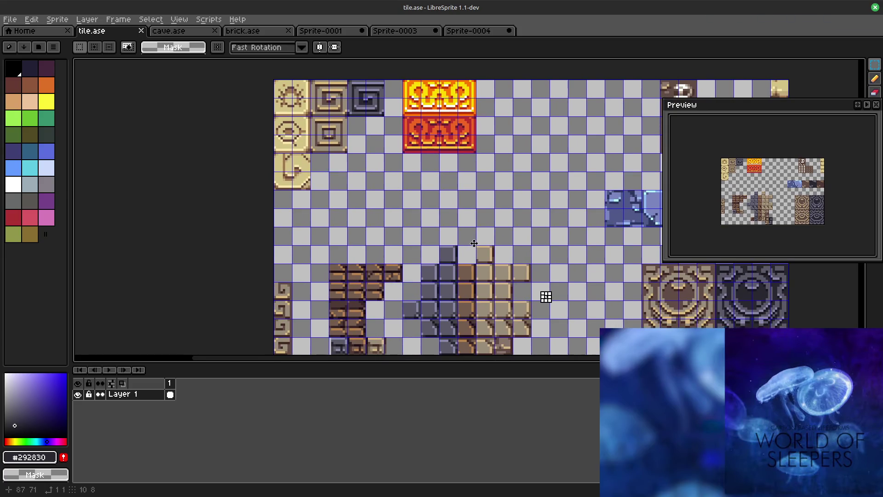
{"action": "mouse_move", "coordinate": [547, 296]}
{"action": "left_mouse_down"}
{"action": "mouse_move", "coordinate": [399, 153]}
{"action": "mouse_move", "coordinate": [386, 189]}
{"action": "mouse_move", "coordinate": [376, 249]}
{"action": "mouse_move", "coordinate": [587, 169]}
{"action": "mouse_move", "coordinate": [546, 154]}
{"action": "mouse_move", "coordinate": [491, 175]}
{"action": "mouse_move", "coordinate": [436, 173]}
{"action": "left_mouse_up"}
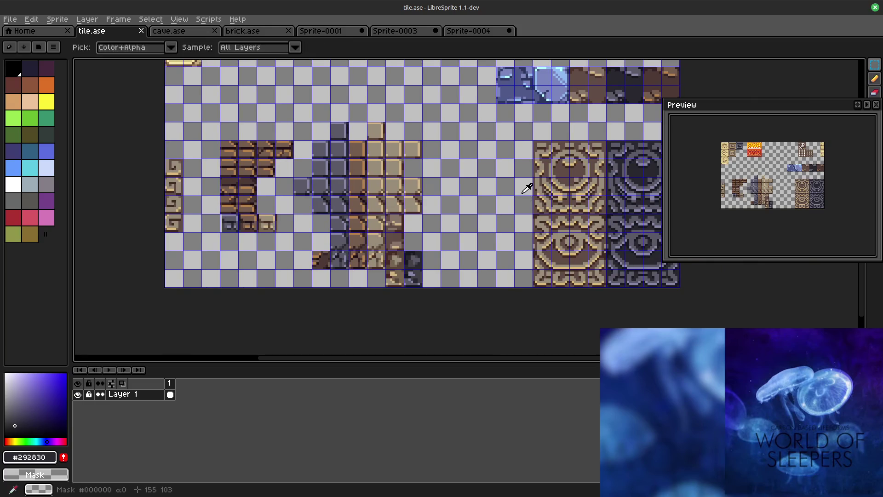
Step: Undo the stray marquee selection and switch to the Sprite-0004 document with the dark eye tiles
{"action": "key", "text": "ctrl+z"}
{"action": "key", "text": "ctrl+z"}
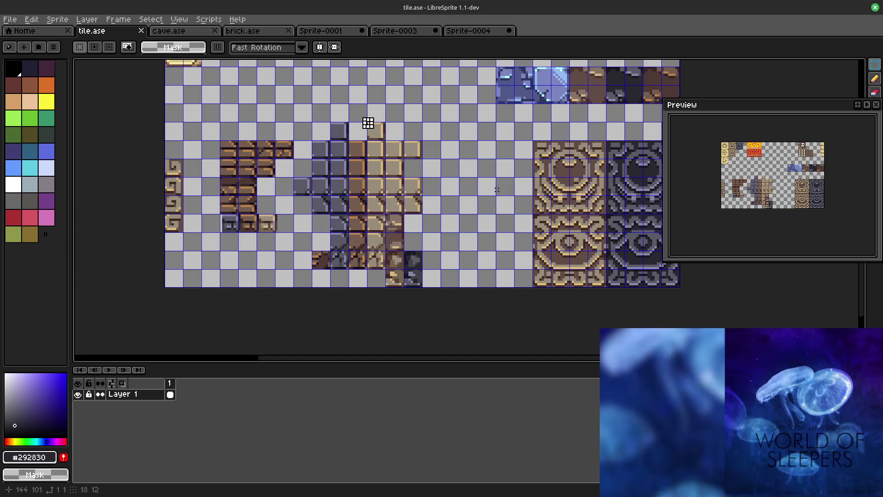
{"action": "key", "text": "ctrl+y"}
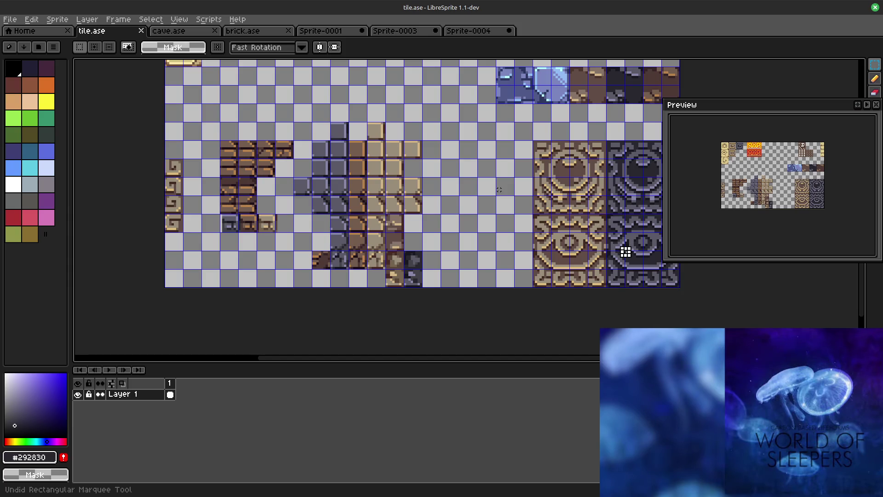
{"action": "key", "text": "ctrl+z"}
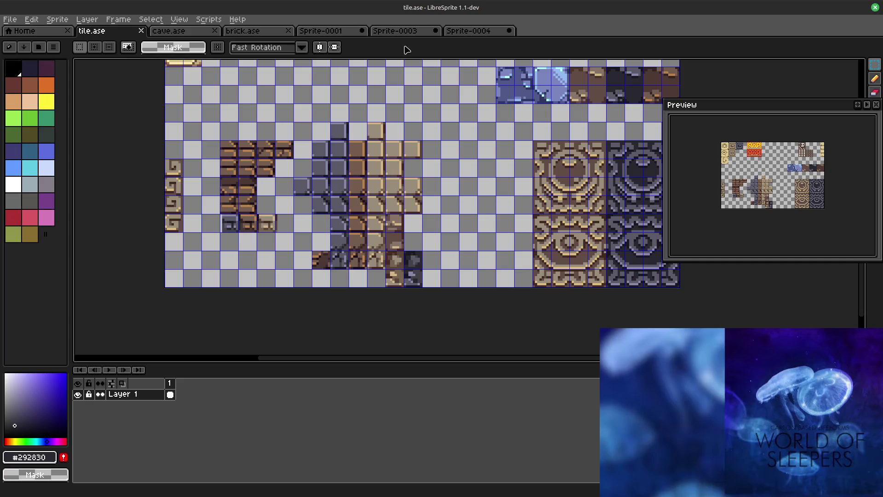
{"action": "left_click", "coordinate": [458, 31]}
{"action": "left_click_drag", "start_coordinate": [456, 109], "coordinate": [379, 197]}
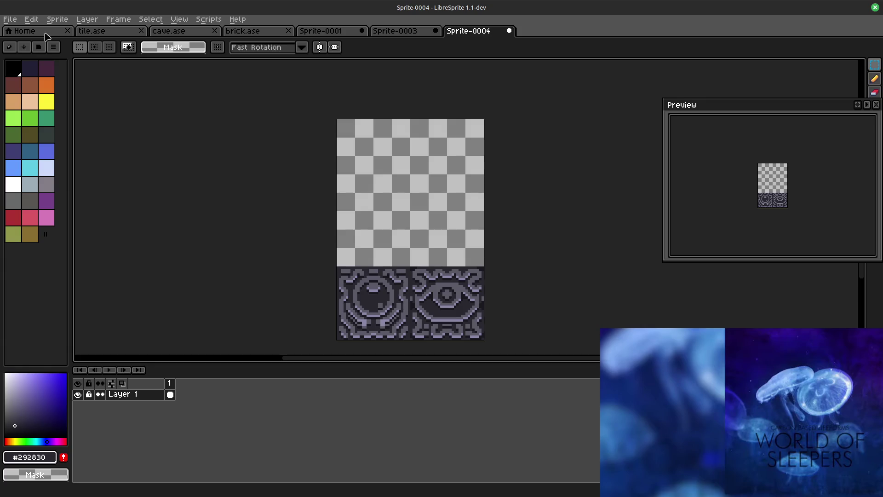
Step: Switch back to the tile.ase tileset for a close look at the stone tiles
{"action": "left_click", "coordinate": [92, 31]}
{"action": "scroll", "coordinate": [336, 178], "scroll_direction": "up", "scroll_amount": 2}
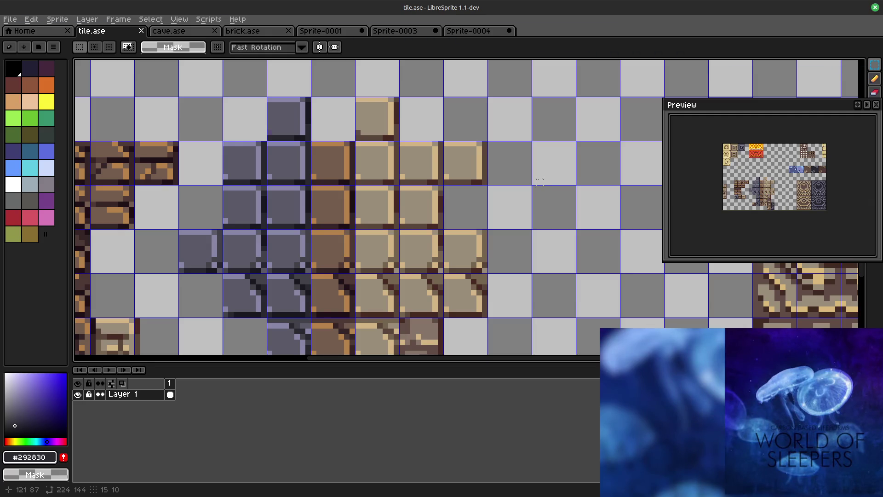
{"action": "scroll", "coordinate": [458, 221], "scroll_direction": "up", "scroll_amount": 1}
{"action": "scroll", "coordinate": [458, 221], "scroll_direction": "up", "scroll_amount": 3}
{"action": "scroll", "coordinate": [458, 221], "scroll_direction": "up", "scroll_amount": 1}
Step: Replace the purple #5d4d76 pixels with solid red #ff0000 via Replace Color (Shift+R)
{"action": "left_click_drag", "start_coordinate": [517, 130], "coordinate": [458, 172]}
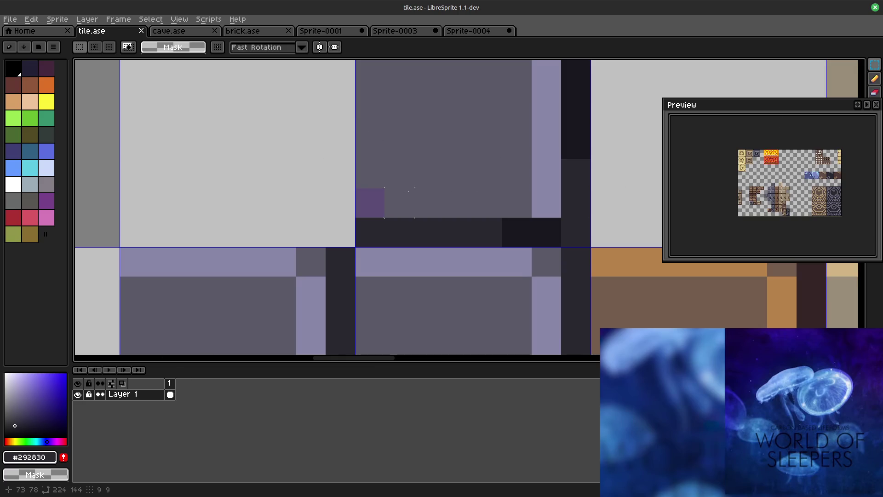
{"action": "key", "text": "shift+r"}
{"action": "left_click", "coordinate": [373, 202]}
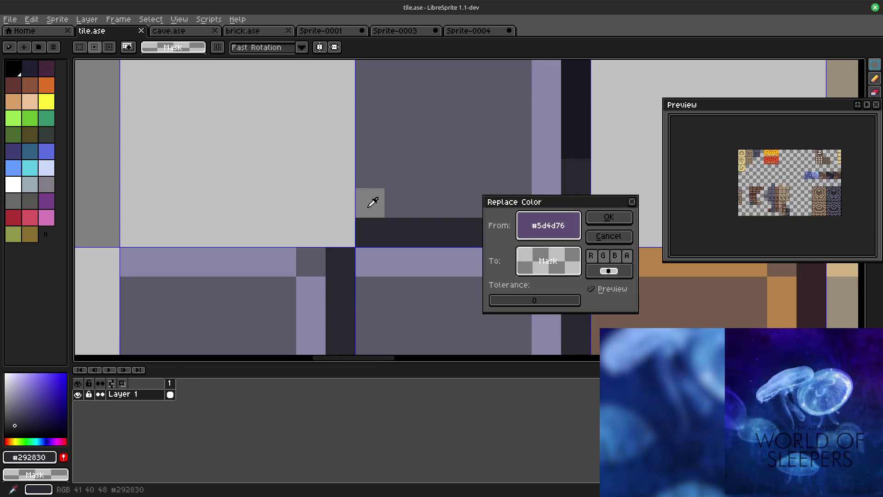
{"action": "left_click", "coordinate": [549, 261]}
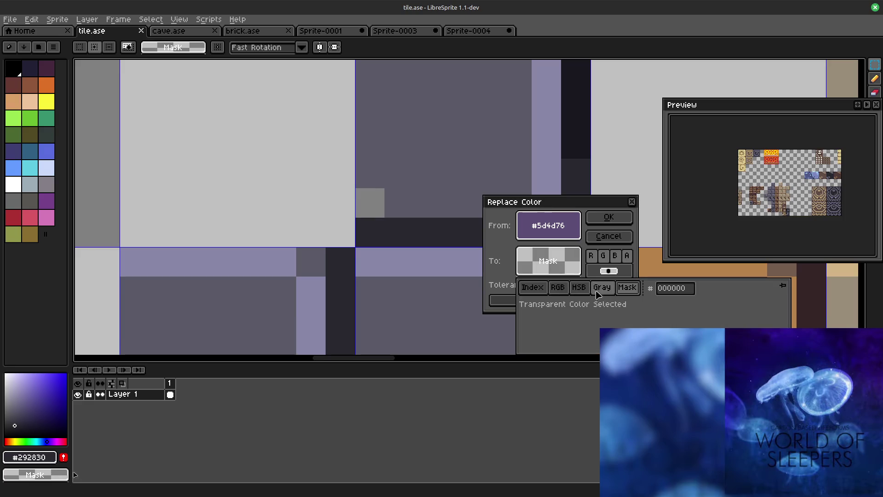
{"action": "left_click", "coordinate": [557, 287]}
{"action": "left_click_drag", "start_coordinate": [666, 305], "coordinate": [756, 305]}
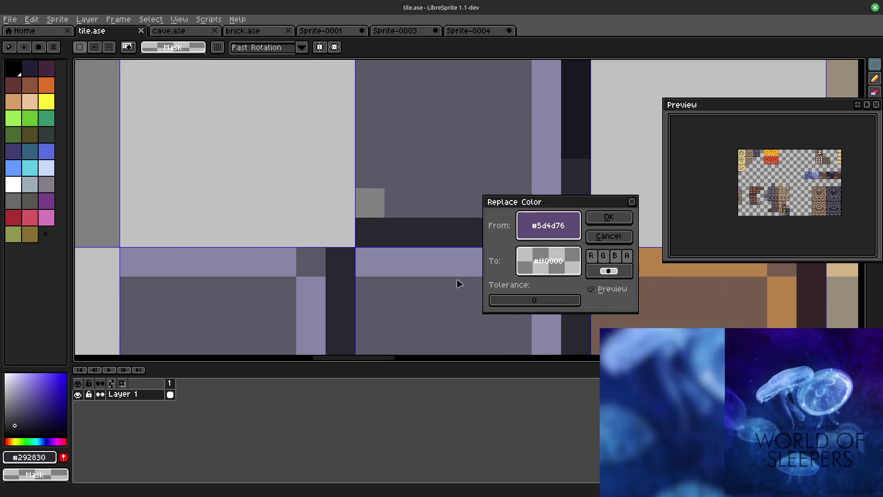
{"action": "left_click", "coordinate": [557, 272]}
{"action": "left_click", "coordinate": [598, 345]}
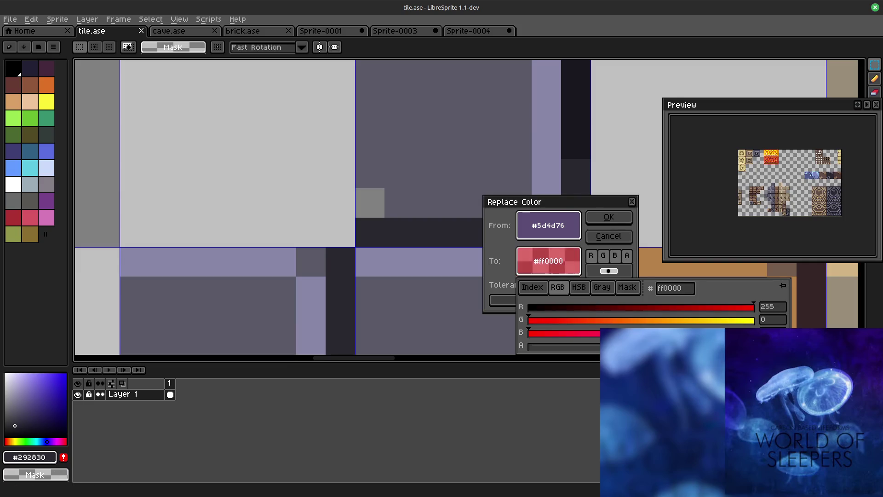
{"action": "left_click", "coordinate": [456, 287]}
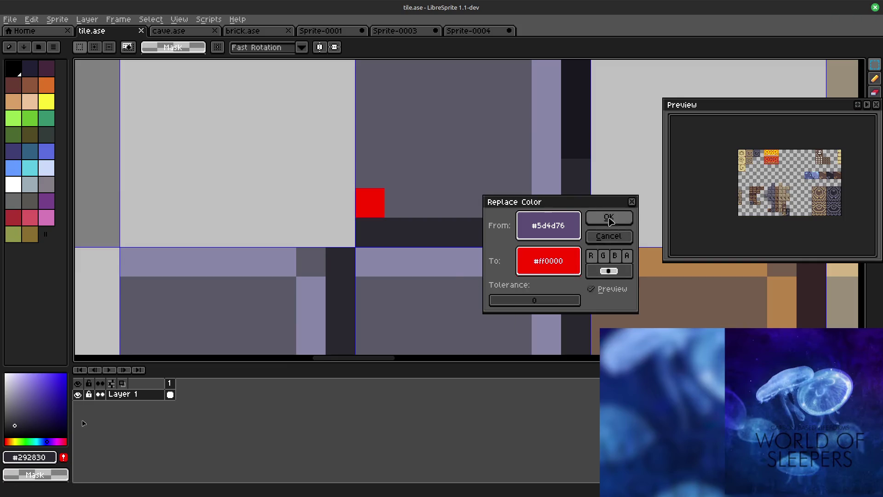
{"action": "left_click", "coordinate": [608, 216]}
{"action": "scroll", "coordinate": [584, 144], "scroll_direction": "down", "scroll_amount": 3}
{"action": "scroll", "coordinate": [584, 144], "scroll_direction": "down", "scroll_amount": 2}
{"action": "scroll", "coordinate": [584, 144], "scroll_direction": "down", "scroll_amount": 2}
{"action": "mouse_move", "coordinate": [584, 144]}
{"action": "left_mouse_down"}
{"action": "mouse_move", "coordinate": [489, 272]}
{"action": "mouse_move", "coordinate": [489, 182]}
{"action": "left_mouse_up"}
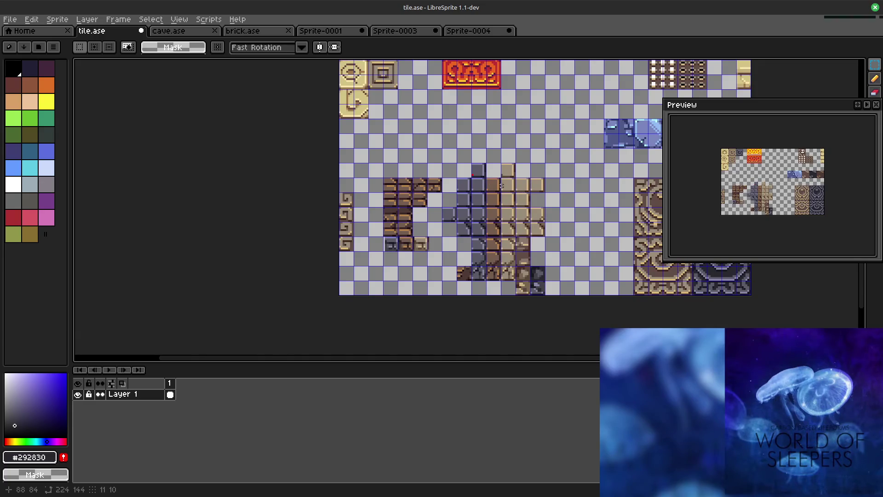
{"action": "scroll", "coordinate": [502, 185], "scroll_direction": "up", "scroll_amount": 2}
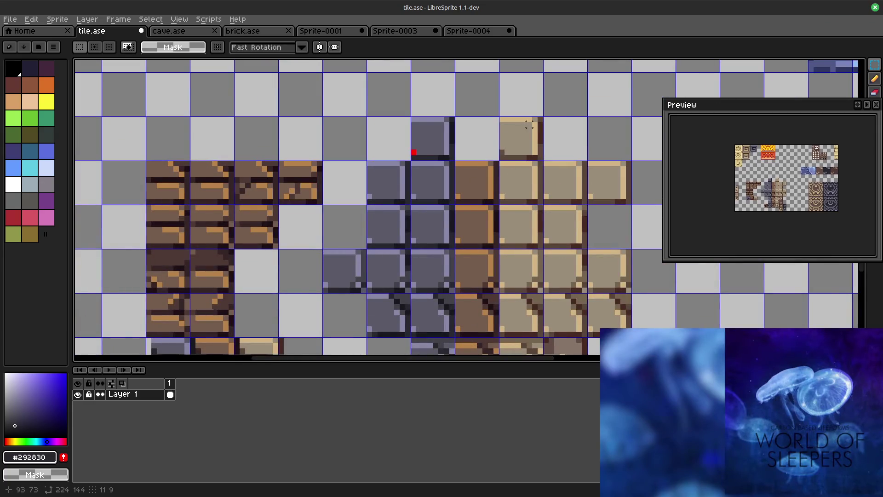
Step: Undo the red recolouring of the stone tiles and reopen Replace Color
{"action": "left_click_drag", "start_coordinate": [570, 107], "coordinate": [531, 166]}
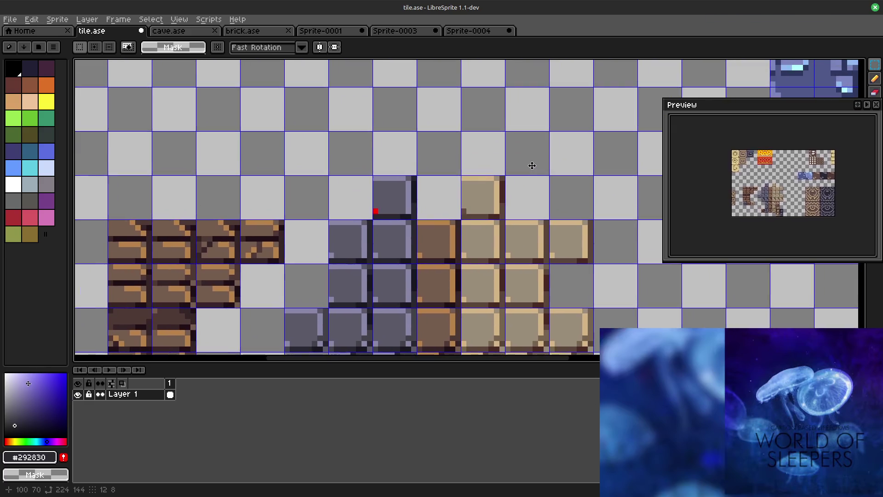
{"action": "mouse_move", "coordinate": [481, 229]}
{"action": "left_mouse_down"}
{"action": "mouse_move", "coordinate": [458, 138]}
{"action": "mouse_move", "coordinate": [437, 218]}
{"action": "mouse_move", "coordinate": [517, 77]}
{"action": "mouse_move", "coordinate": [493, 274]}
{"action": "left_mouse_up"}
{"action": "key", "text": "ctrl+z"}
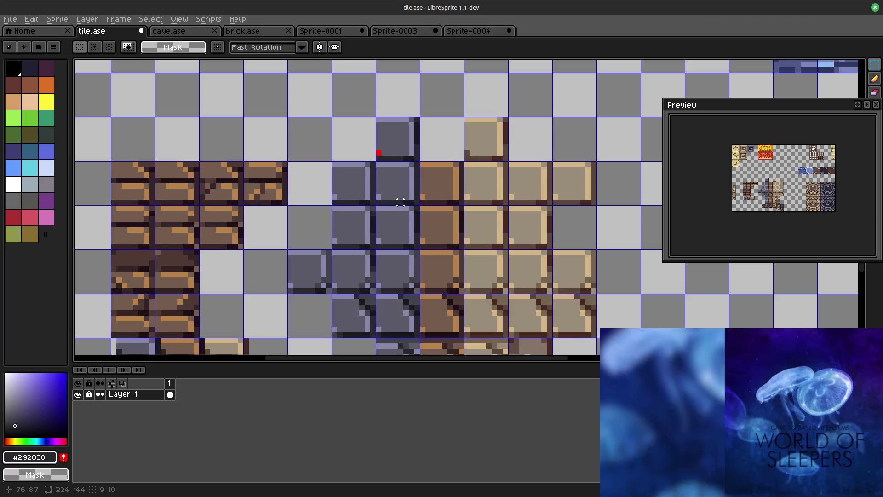
{"action": "key", "text": "ctrl+s"}
{"action": "key", "text": "shift+r"}
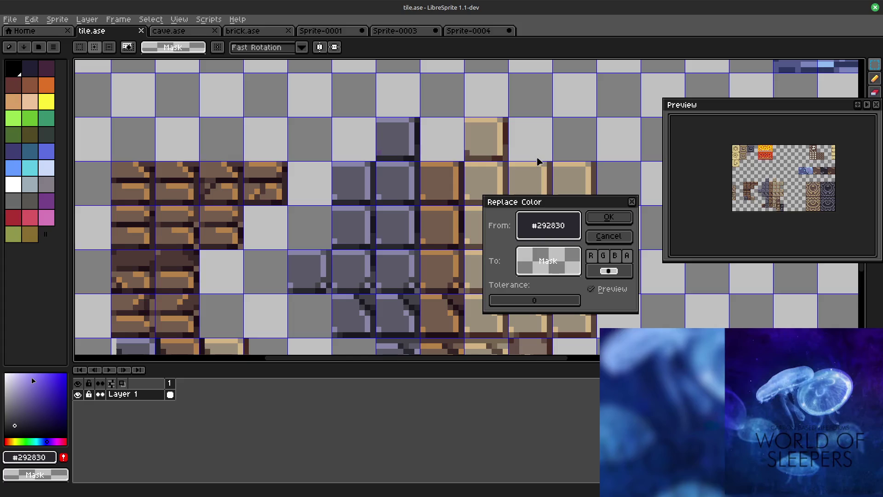
Step: Replace the dark brown #624d46 tile pixels with red #bc3232 and view the result
{"action": "left_click", "coordinate": [473, 164]}
{"action": "left_click_drag", "start_coordinate": [474, 160], "coordinate": [470, 148]}
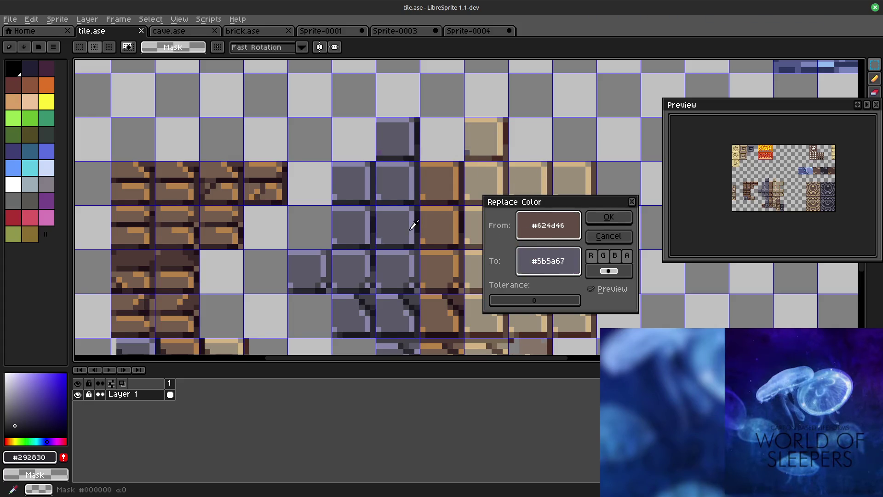
{"action": "left_click", "coordinate": [766, 154]}
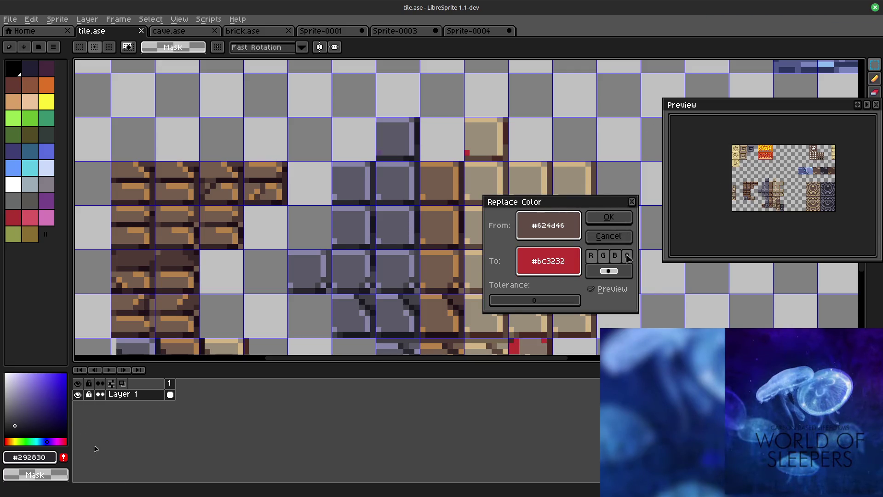
{"action": "left_click", "coordinate": [610, 218]}
{"action": "mouse_move", "coordinate": [628, 239]}
{"action": "left_mouse_down"}
{"action": "mouse_move", "coordinate": [603, 205]}
{"action": "mouse_move", "coordinate": [573, 96]}
{"action": "left_mouse_up"}
{"action": "scroll", "coordinate": [573, 97], "scroll_direction": "down", "scroll_amount": 2}
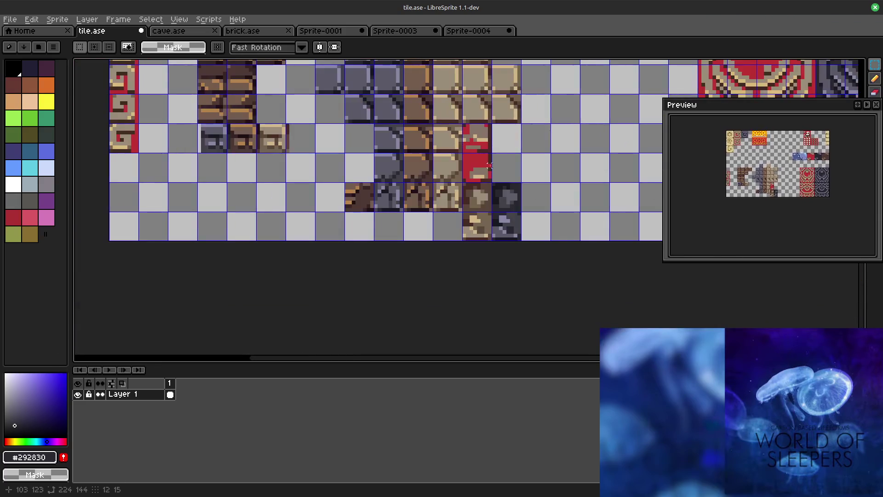
{"action": "scroll", "coordinate": [444, 282], "scroll_direction": "up", "scroll_amount": 1}
Step: Look over the large red-recoloured tiles, then bring up Replace Color again
{"action": "mouse_move", "coordinate": [444, 283]}
{"action": "left_mouse_down"}
{"action": "mouse_move", "coordinate": [311, 261]}
{"action": "mouse_move", "coordinate": [69, 261]}
{"action": "left_mouse_up"}
{"action": "mouse_move", "coordinate": [199, 299]}
{"action": "left_mouse_down"}
{"action": "mouse_move", "coordinate": [531, 299]}
{"action": "mouse_move", "coordinate": [274, 276]}
{"action": "left_mouse_up"}
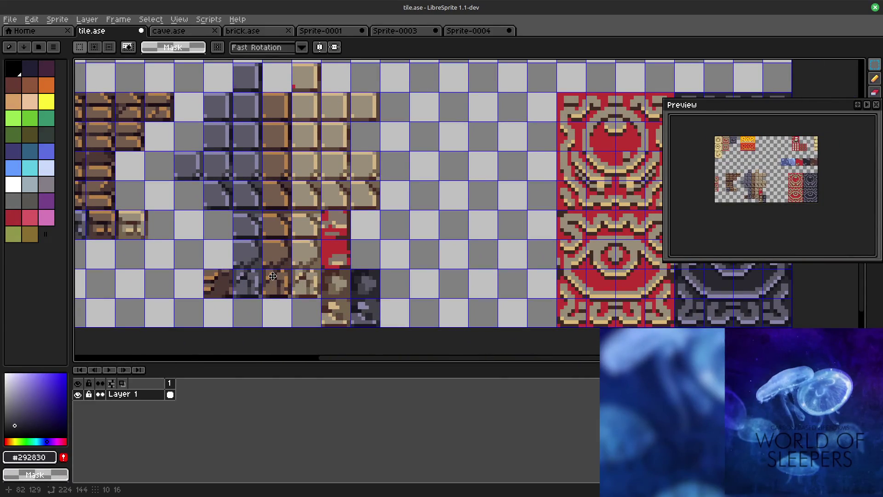
{"action": "mouse_move", "coordinate": [404, 233]}
{"action": "left_mouse_down"}
{"action": "mouse_move", "coordinate": [470, 237]}
{"action": "mouse_move", "coordinate": [142, 227]}
{"action": "left_mouse_up"}
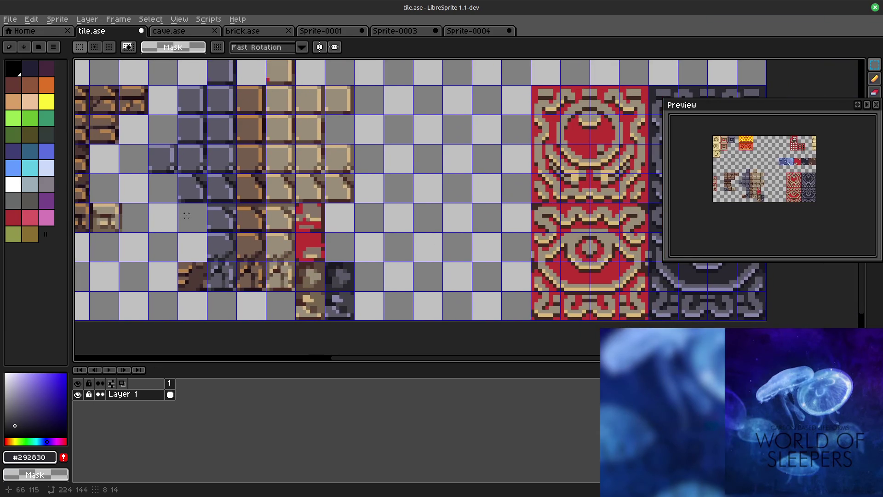
{"action": "scroll", "coordinate": [297, 214], "scroll_direction": "up", "scroll_amount": 3}
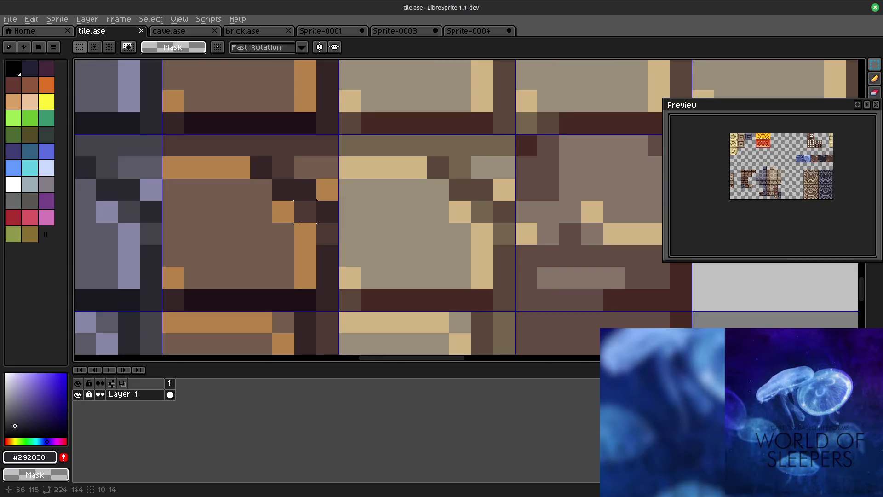
{"action": "scroll", "coordinate": [558, 228], "scroll_direction": "down", "scroll_amount": 2}
{"action": "scroll", "coordinate": [557, 228], "scroll_direction": "down", "scroll_amount": 1}
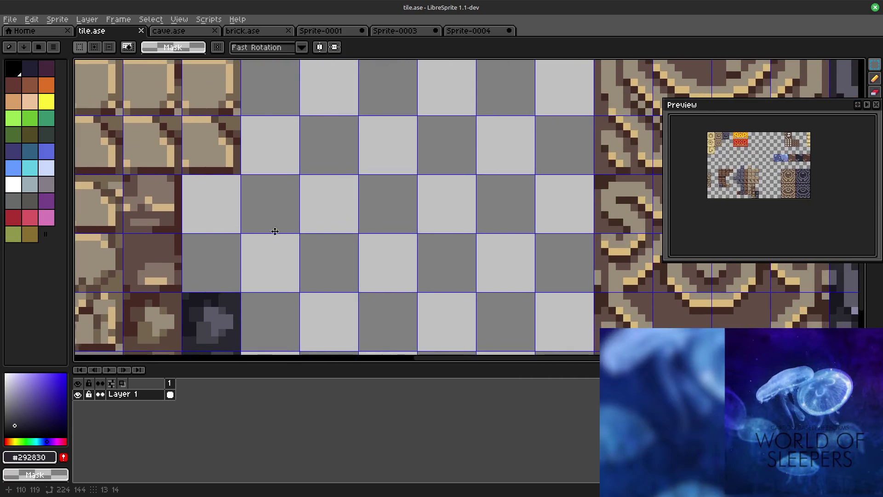
{"action": "scroll", "coordinate": [500, 238], "scroll_direction": "down", "scroll_amount": 2}
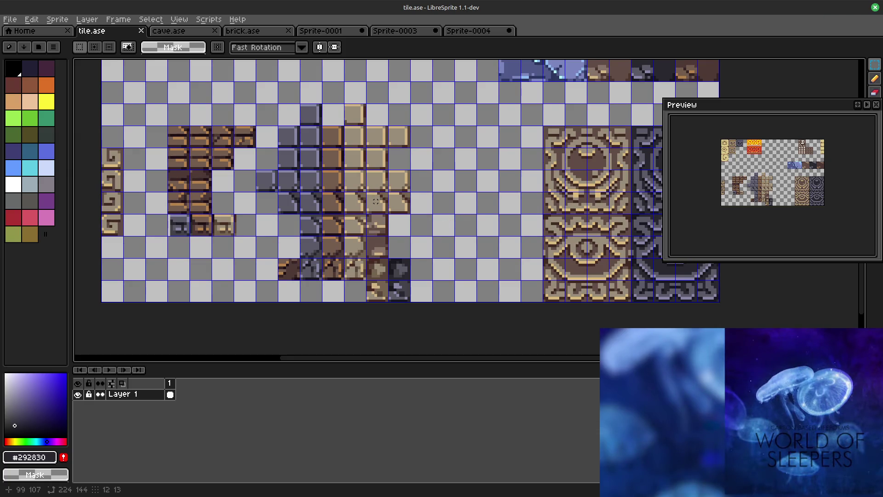
{"action": "key", "text": "shift+r"}
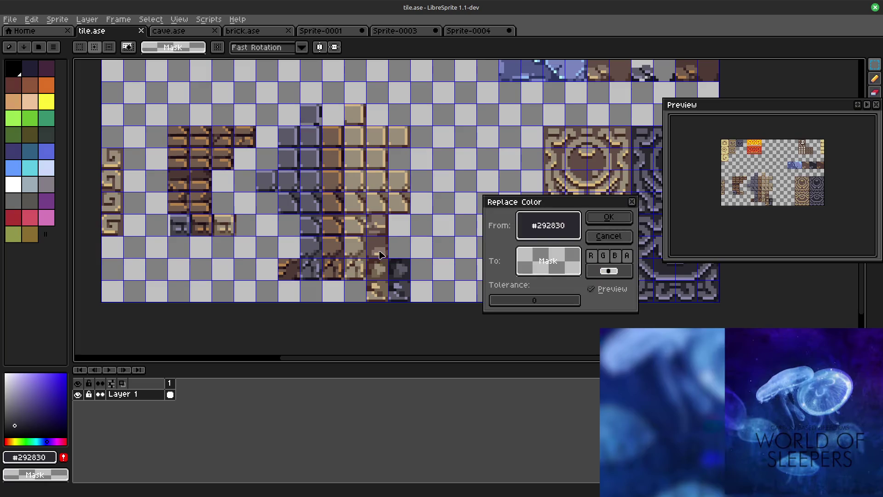
Step: Preview replacing a dark brown tile shade with red #ff0000 set via the RGB chooser
{"action": "left_click", "coordinate": [360, 240]}
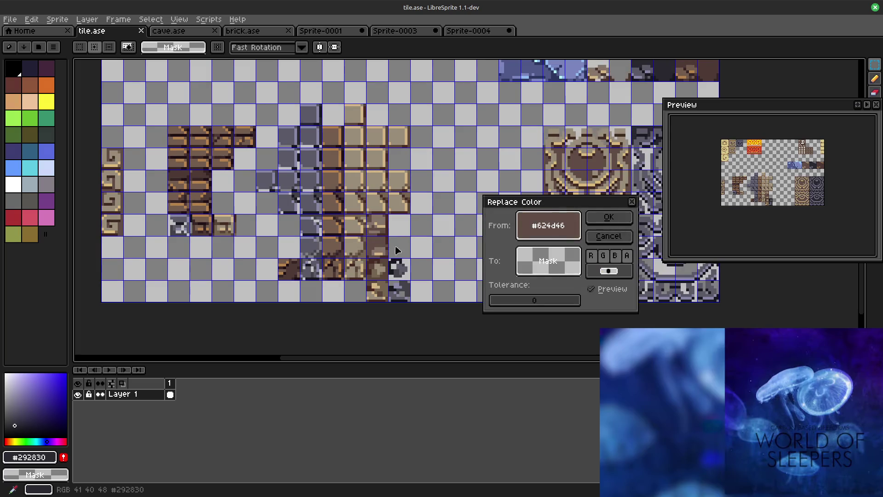
{"action": "left_click", "coordinate": [548, 261]}
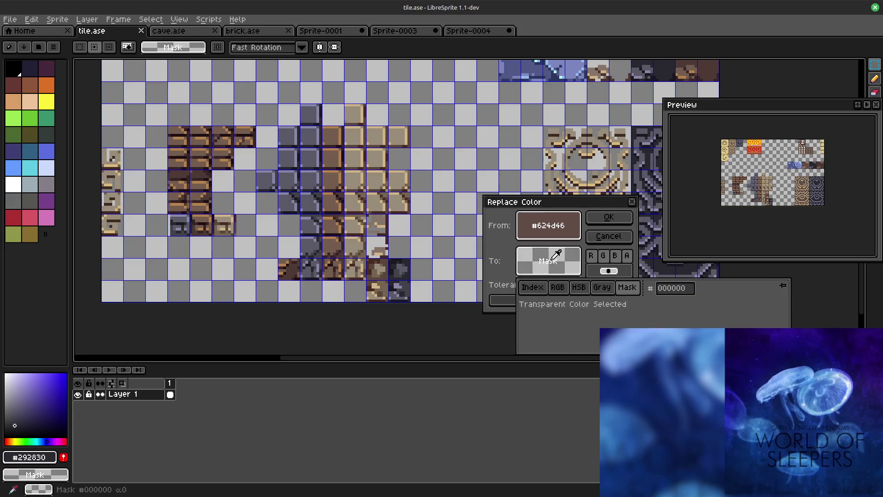
{"action": "left_click", "coordinate": [559, 288]}
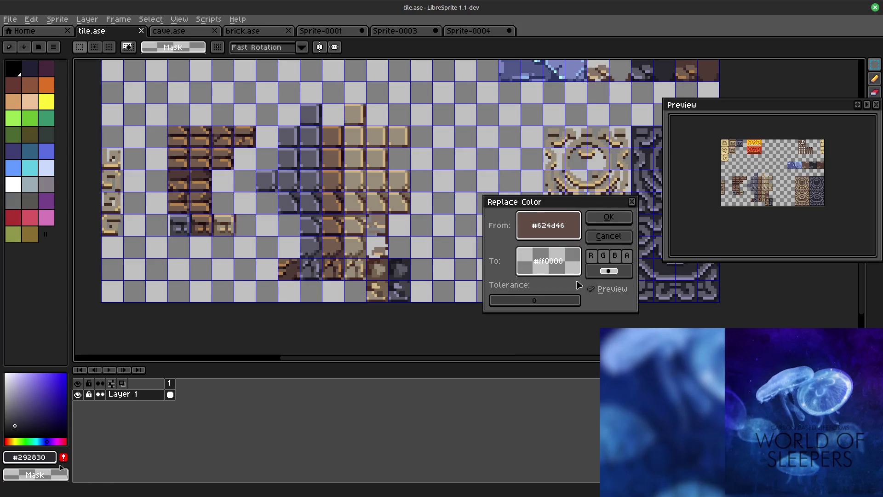
{"action": "left_click", "coordinate": [548, 260]}
{"action": "left_click", "coordinate": [548, 260]}
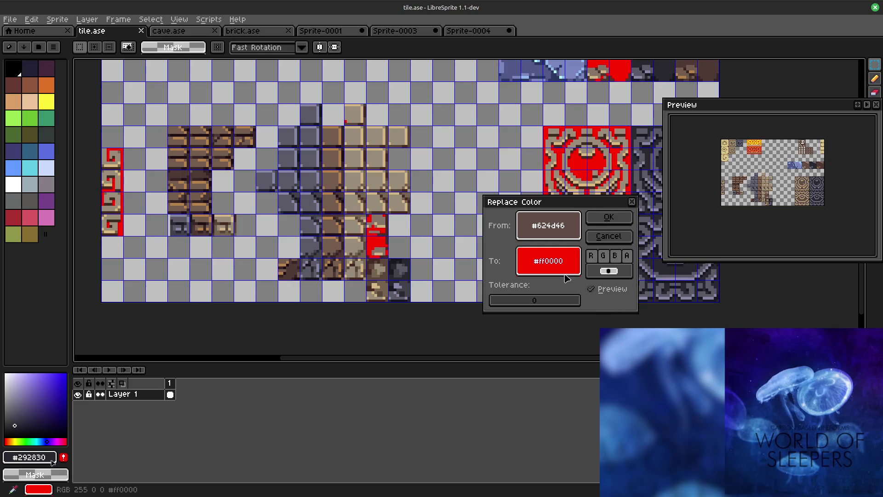
Step: Eyedrop several tan and brown shades, then the transparent Mask, as From, and cancel the replacement
{"action": "left_click_drag", "start_coordinate": [539, 221], "coordinate": [384, 216]}
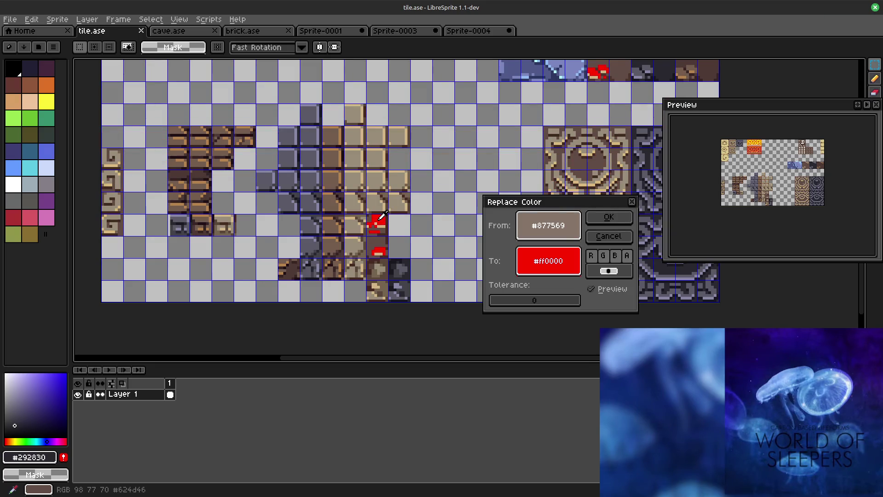
{"action": "left_click", "coordinate": [381, 200]}
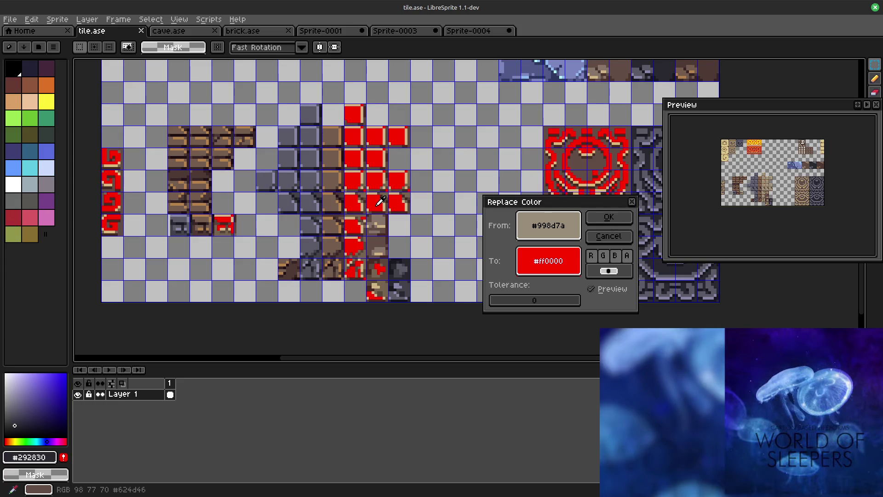
{"action": "left_click", "coordinate": [387, 227]}
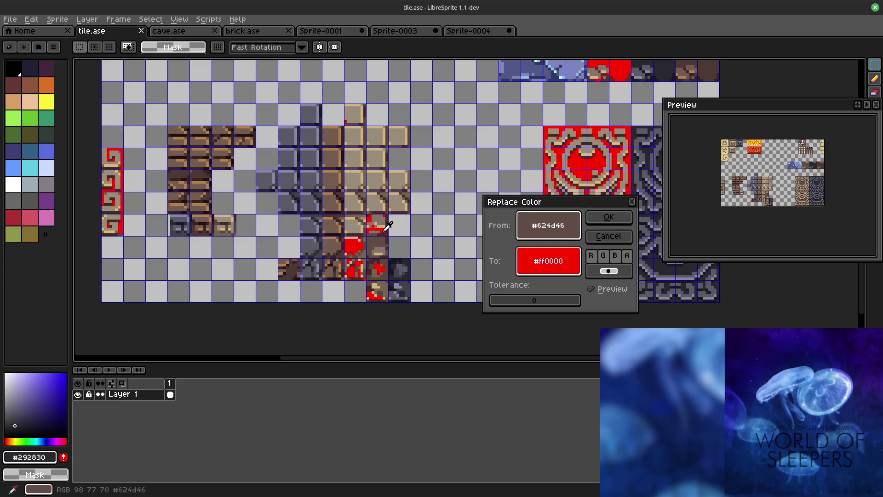
{"action": "left_click", "coordinate": [391, 189]}
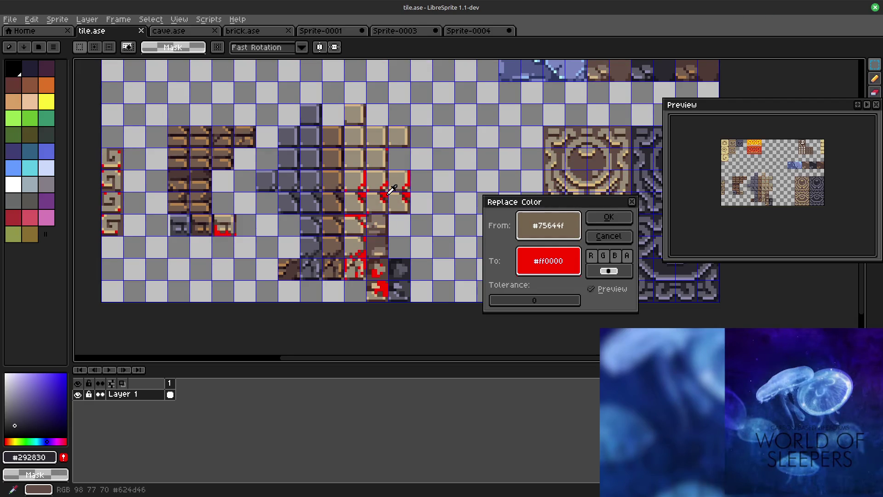
{"action": "left_click", "coordinate": [391, 255]}
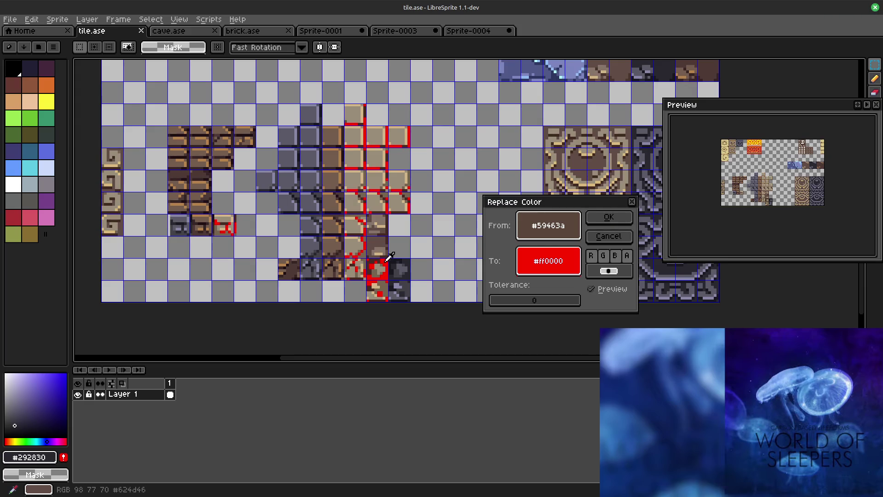
{"action": "left_click", "coordinate": [379, 266]}
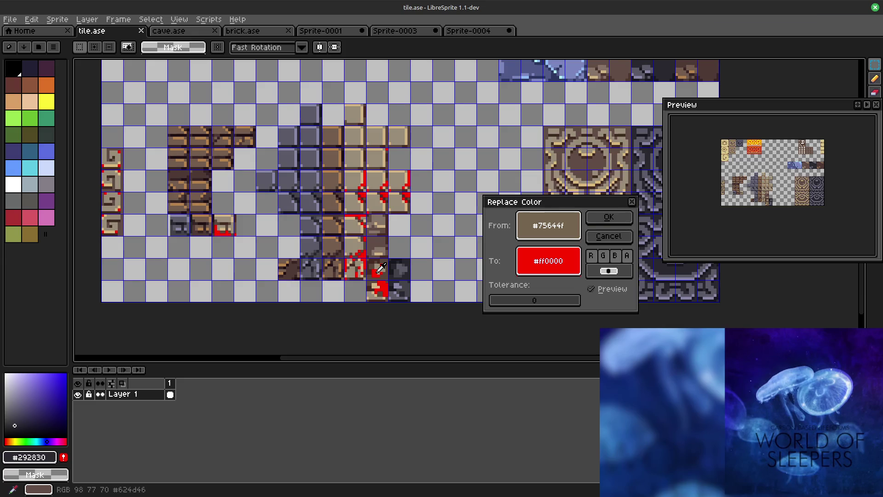
{"action": "left_click", "coordinate": [385, 267]}
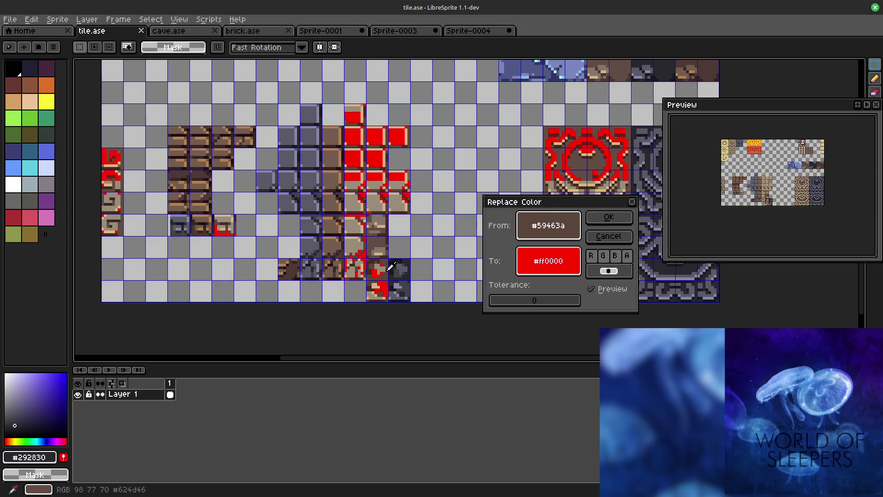
{"action": "left_click", "coordinate": [401, 263]}
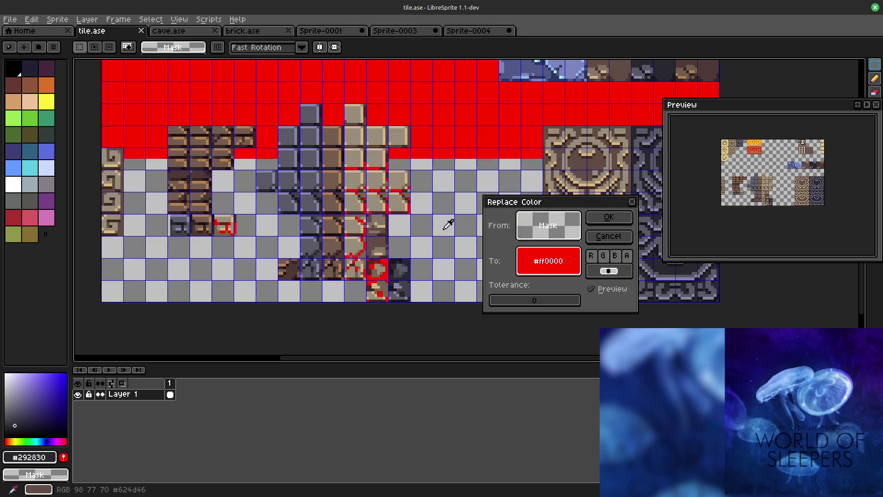
{"action": "left_click", "coordinate": [609, 236]}
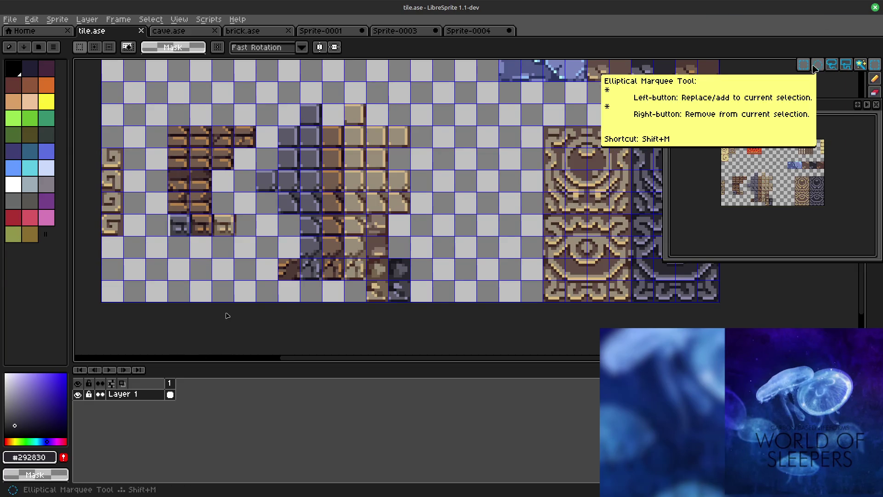
{"action": "scroll", "coordinate": [434, 206], "scroll_direction": "left", "scroll_amount": 3}
{"action": "scroll", "coordinate": [434, 206], "scroll_direction": "down", "scroll_amount": 1}
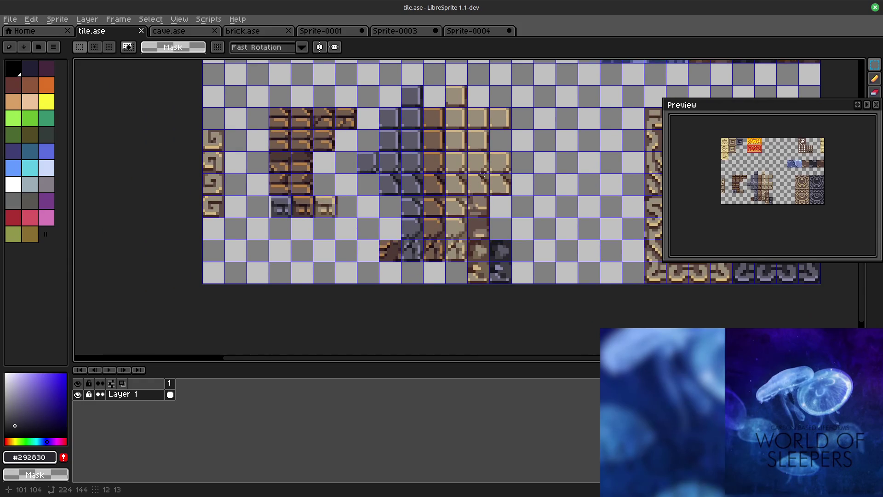
{"action": "scroll", "coordinate": [481, 173], "scroll_direction": "up", "scroll_amount": 3}
{"action": "scroll", "coordinate": [512, 121], "scroll_direction": "up", "scroll_amount": 2}
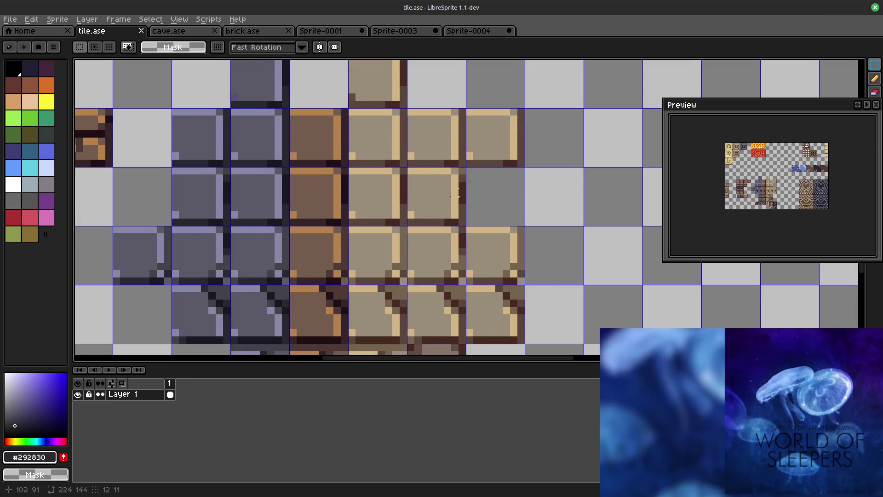
Step: Select one grey stone tile in the tile.ase sheet
{"action": "mouse_move", "coordinate": [550, 192]}
{"action": "left_mouse_down"}
{"action": "mouse_move", "coordinate": [537, 140]}
{"action": "mouse_move", "coordinate": [530, 146]}
{"action": "left_mouse_up"}
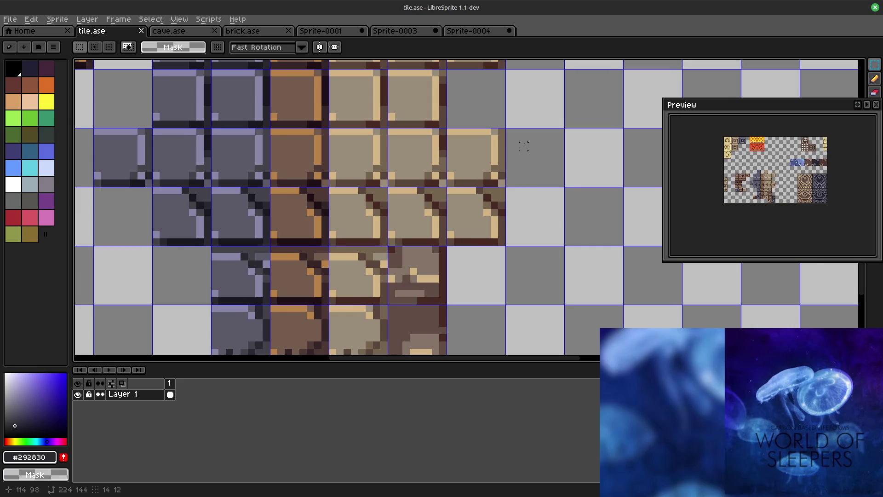
{"action": "mouse_move", "coordinate": [523, 146]}
{"action": "left_mouse_down"}
{"action": "mouse_move", "coordinate": [494, 242]}
{"action": "mouse_move", "coordinate": [497, 277]}
{"action": "mouse_move", "coordinate": [490, 232]}
{"action": "mouse_move", "coordinate": [560, 54]}
{"action": "left_mouse_up"}
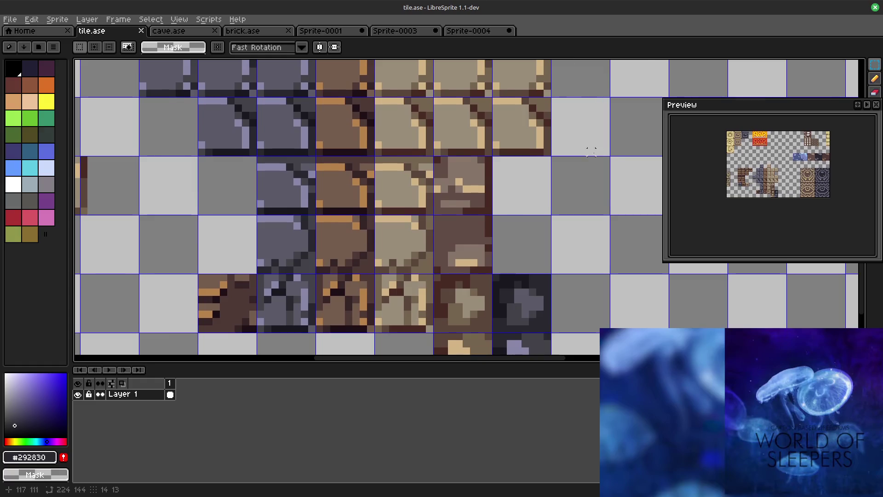
{"action": "scroll", "coordinate": [577, 156], "scroll_direction": "down", "scroll_amount": 3}
{"action": "left_click_drag", "start_coordinate": [577, 156], "coordinate": [482, 187]}
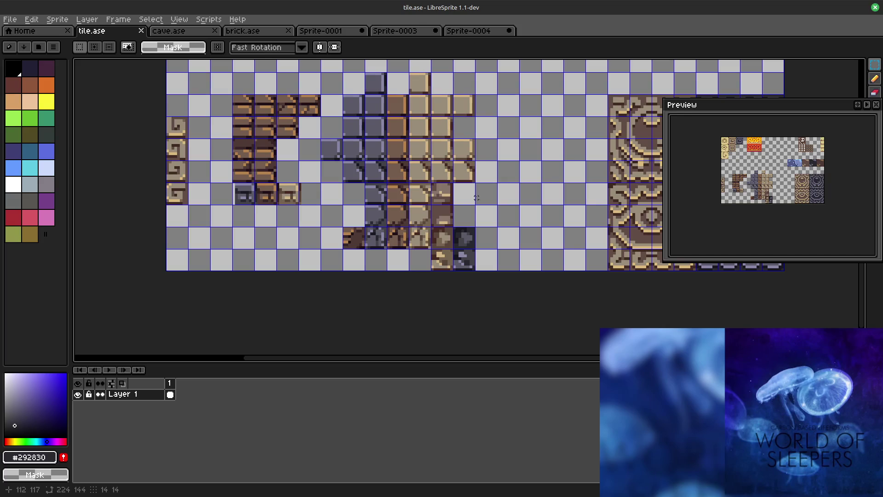
{"action": "scroll", "coordinate": [491, 248], "scroll_direction": "up", "scroll_amount": 3}
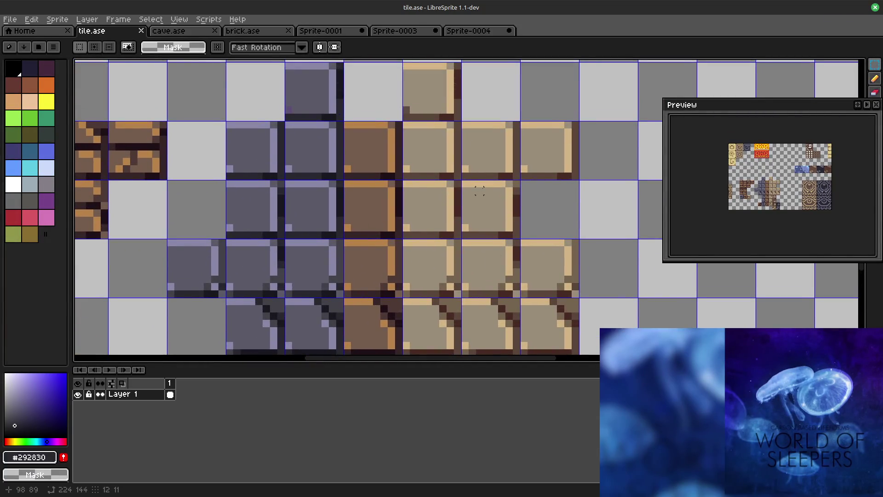
{"action": "scroll", "coordinate": [387, 139], "scroll_direction": "left", "scroll_amount": 3}
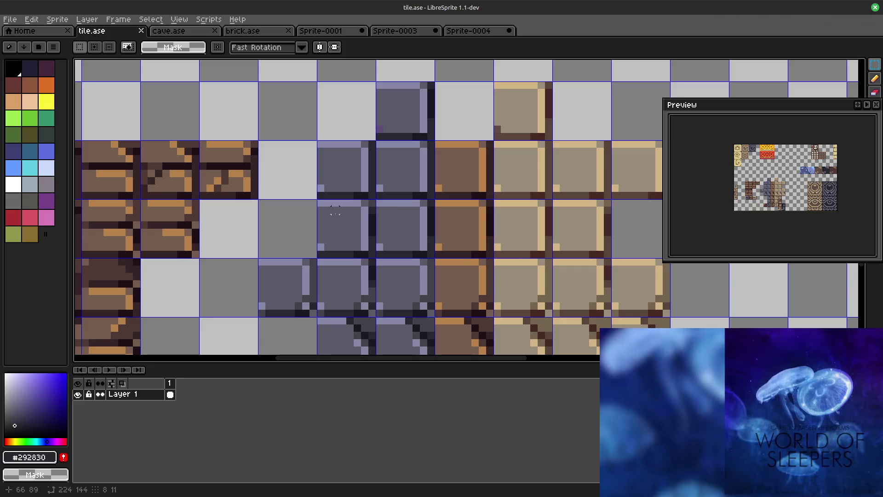
{"action": "left_click_drag", "start_coordinate": [317, 199], "coordinate": [376, 258]}
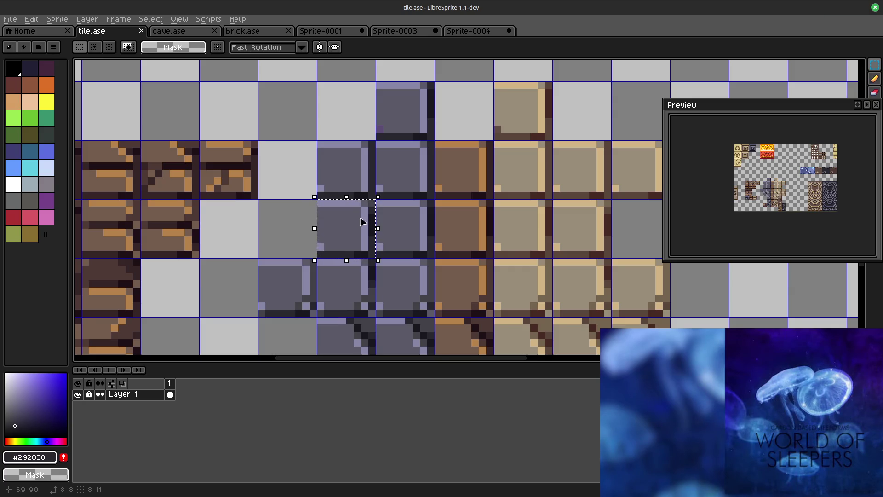
Step: Close Sprite-0003 without saving and paste the stone tile into Sprite-0004
{"action": "left_click", "coordinate": [408, 34]}
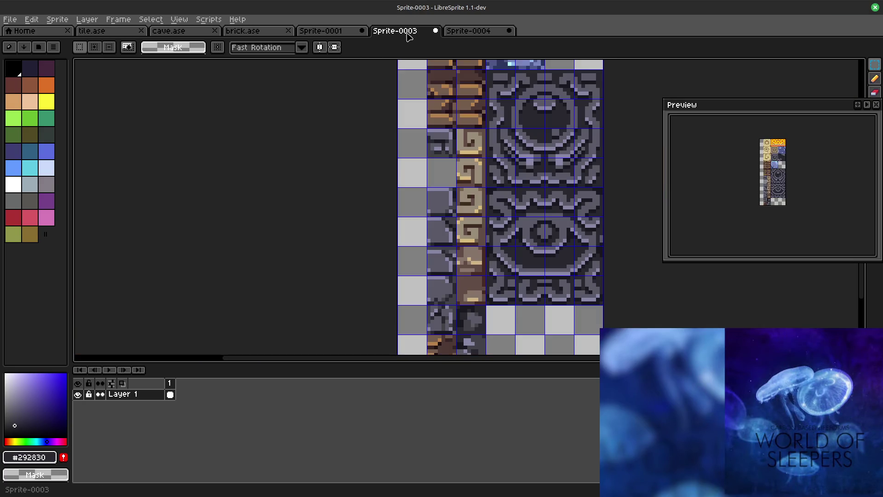
{"action": "left_click", "coordinate": [465, 32]}
{"action": "left_click", "coordinate": [424, 33]}
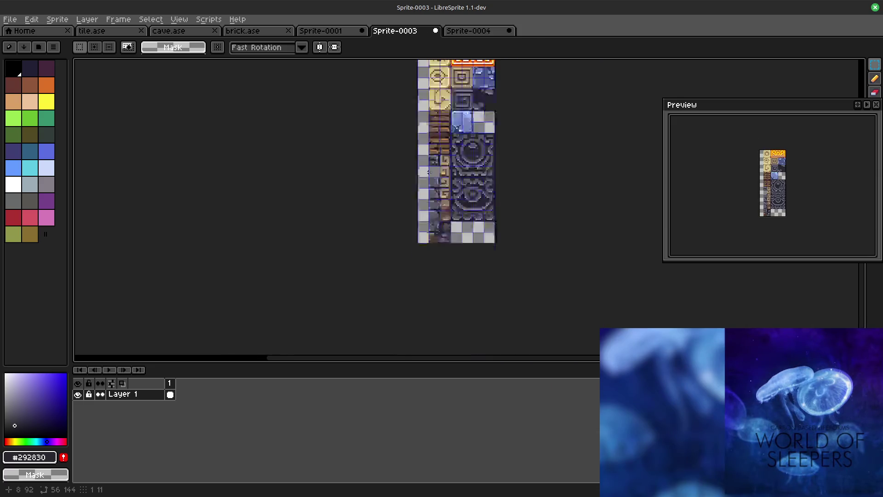
{"action": "left_click", "coordinate": [436, 30]}
{"action": "left_click", "coordinate": [438, 276]}
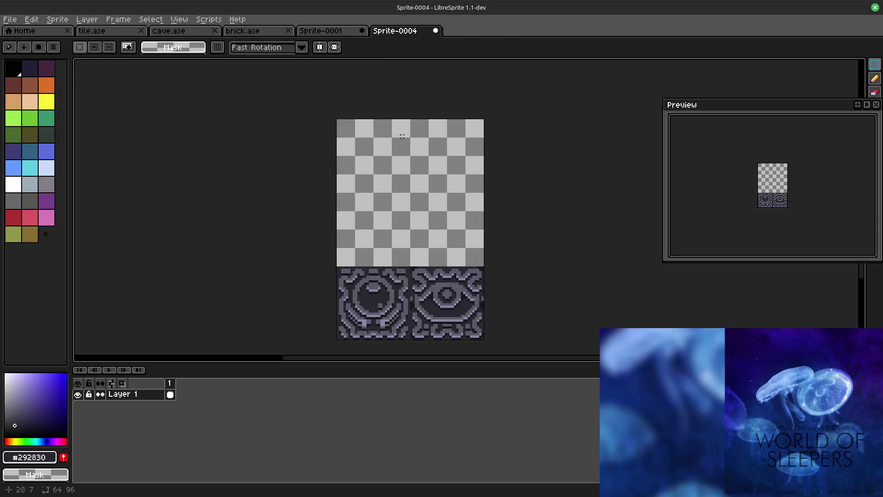
{"action": "key", "text": "ctrl+v"}
{"action": "scroll", "coordinate": [387, 180], "scroll_direction": "up", "scroll_amount": 3}
Step: Commit the pasted stone tile in Sprite-0004's top-left corner and select its 8x8 area
{"action": "left_click_drag", "start_coordinate": [453, 275], "coordinate": [300, 94]}
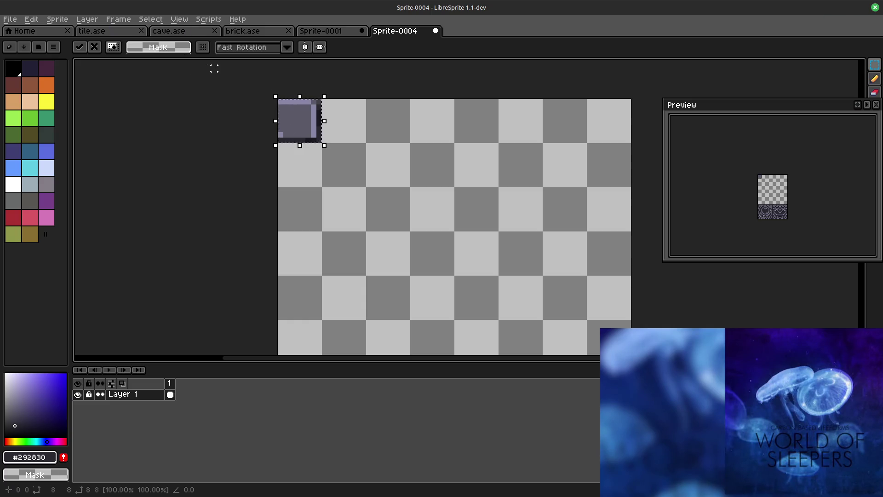
{"action": "left_click", "coordinate": [346, 168]}
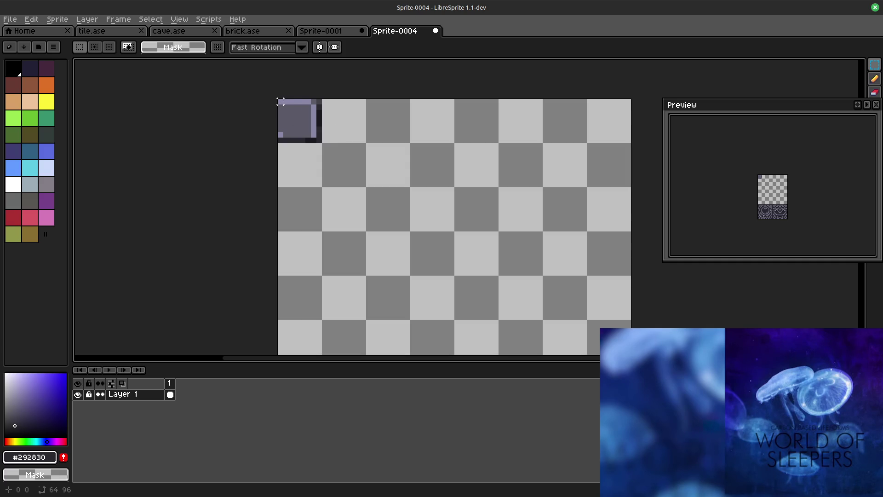
{"action": "mouse_move", "coordinate": [278, 102]}
{"action": "left_mouse_down"}
{"action": "mouse_move", "coordinate": [286, 84]}
{"action": "mouse_move", "coordinate": [285, 101]}
{"action": "left_mouse_up"}
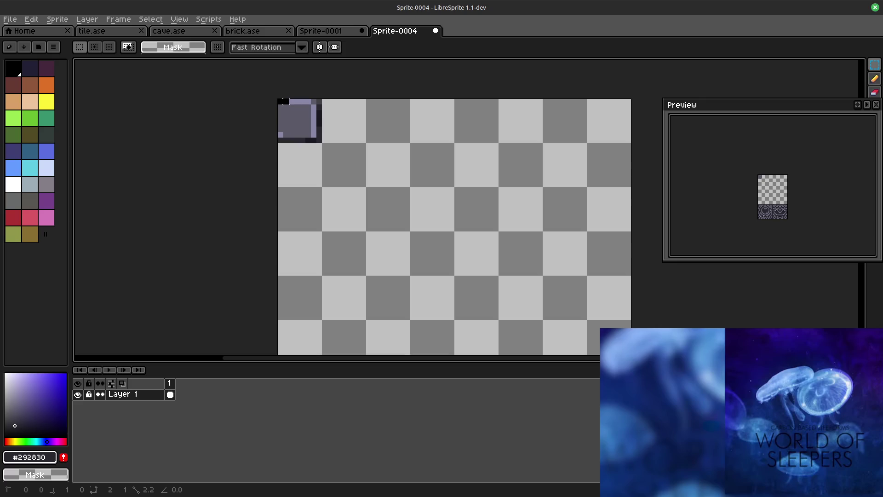
{"action": "left_click_drag", "start_coordinate": [284, 102], "coordinate": [320, 142]}
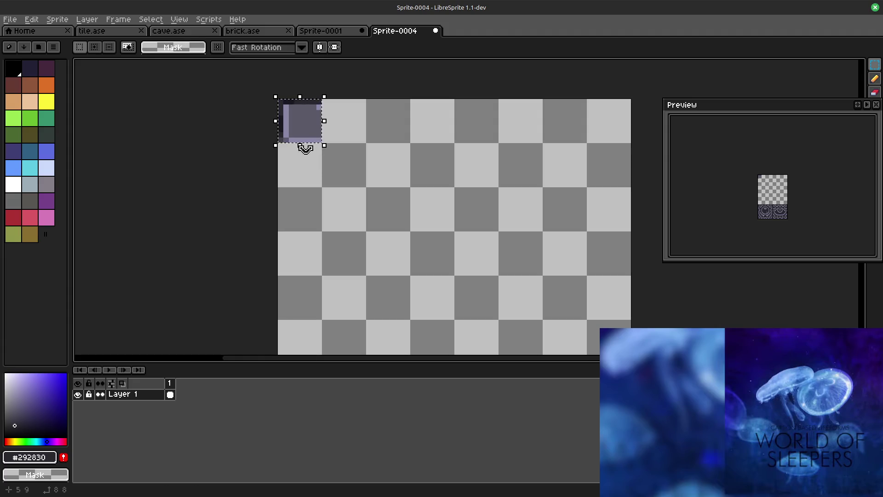
Step: Flip the top-left tile vertically, keeping it selected afterward
{"action": "key", "text": "shift+v"}
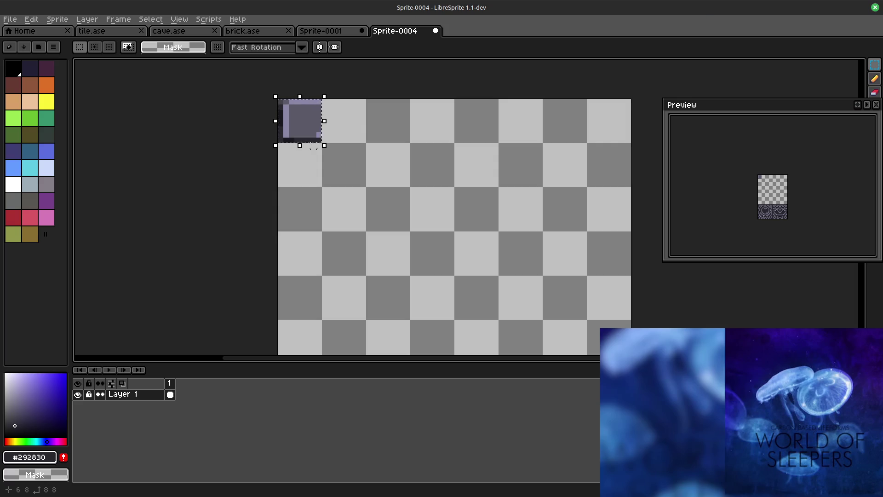
{"action": "left_click", "coordinate": [306, 161]}
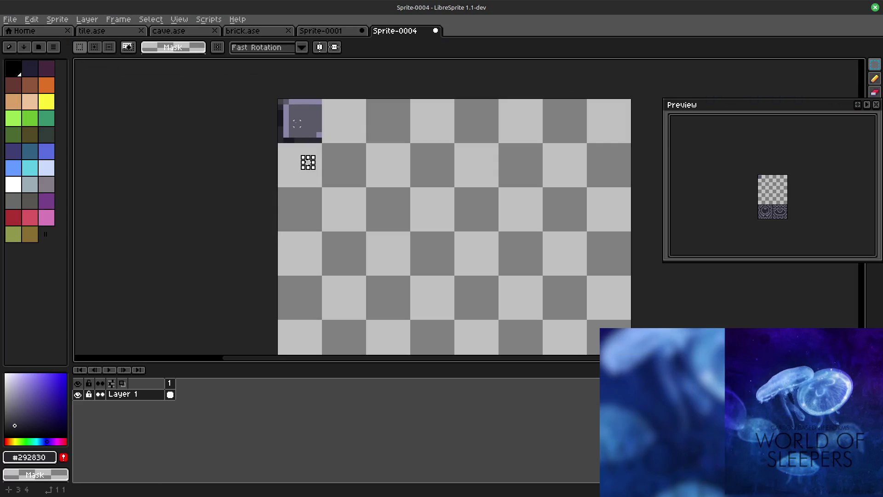
{"action": "key", "text": "ctrl+z"}
Step: Reselect the top-left tile and rotate it 90° clockwise via Edit
{"action": "left_click", "coordinate": [396, 151]}
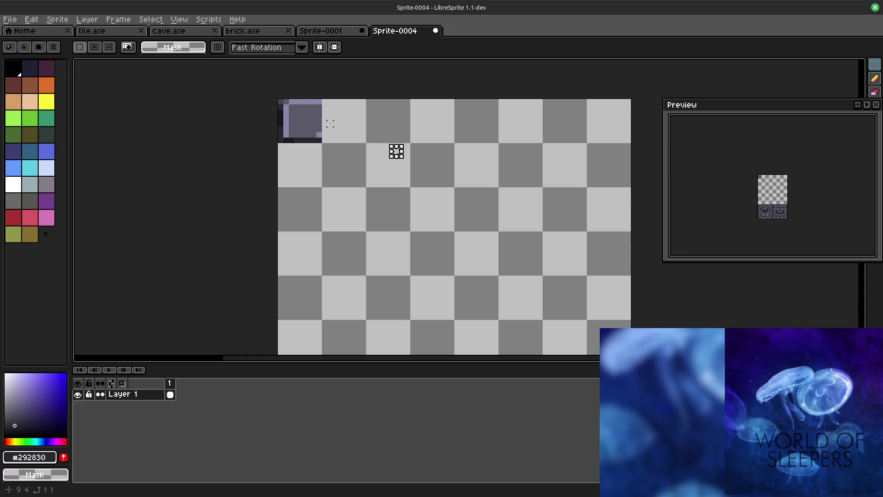
{"action": "left_click_drag", "start_coordinate": [297, 102], "coordinate": [319, 135]}
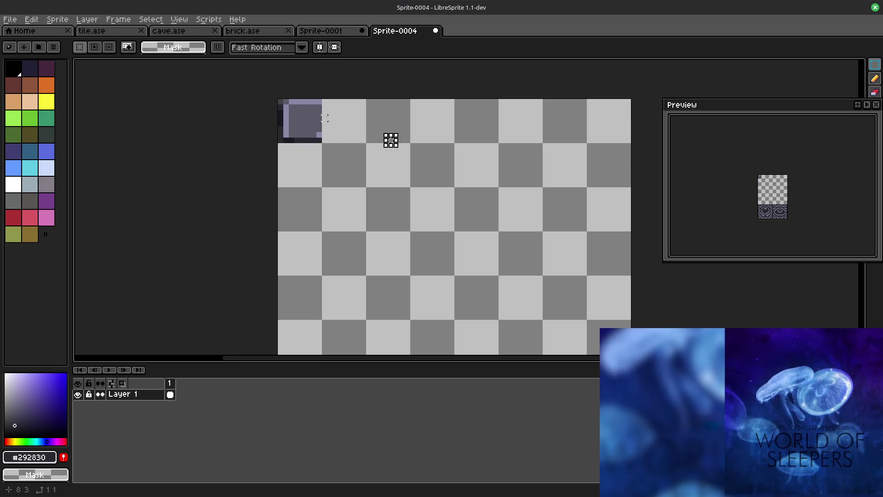
{"action": "left_click_drag", "start_coordinate": [280, 100], "coordinate": [308, 129]}
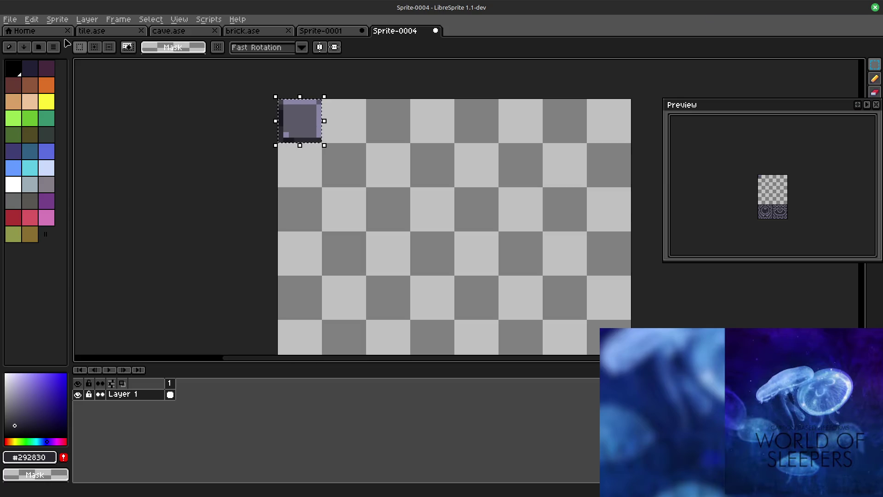
{"action": "left_click", "coordinate": [32, 19]}
{"action": "mouse_move", "coordinate": [45, 144]}
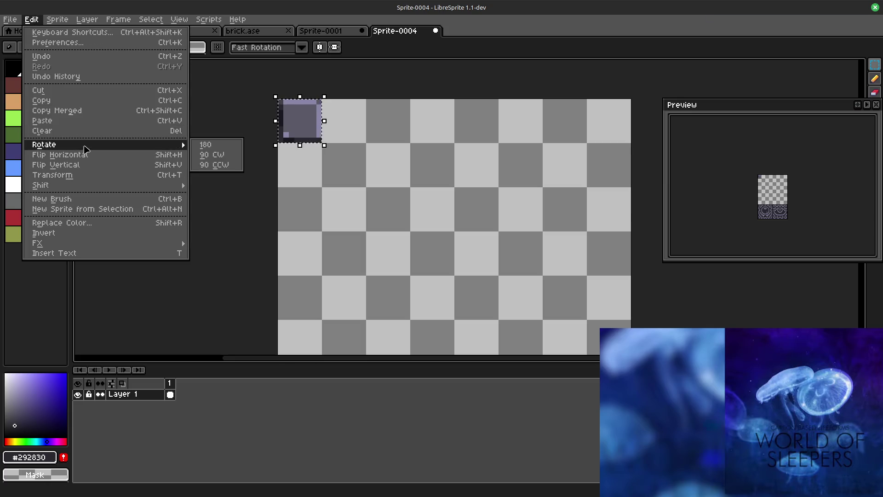
{"action": "left_click", "coordinate": [221, 155]}
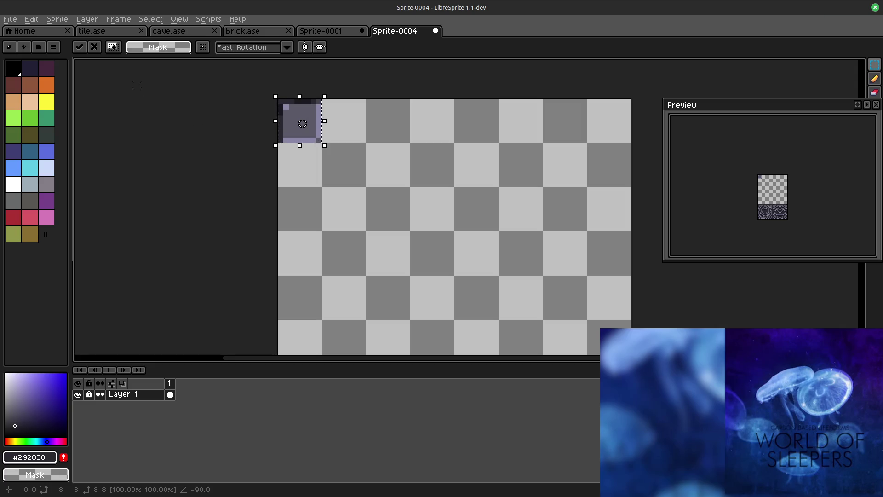
Step: Flip the rotated tile vertically and horizontally with the grid shown, then drop it in place
{"action": "key", "text": "shift+h"}
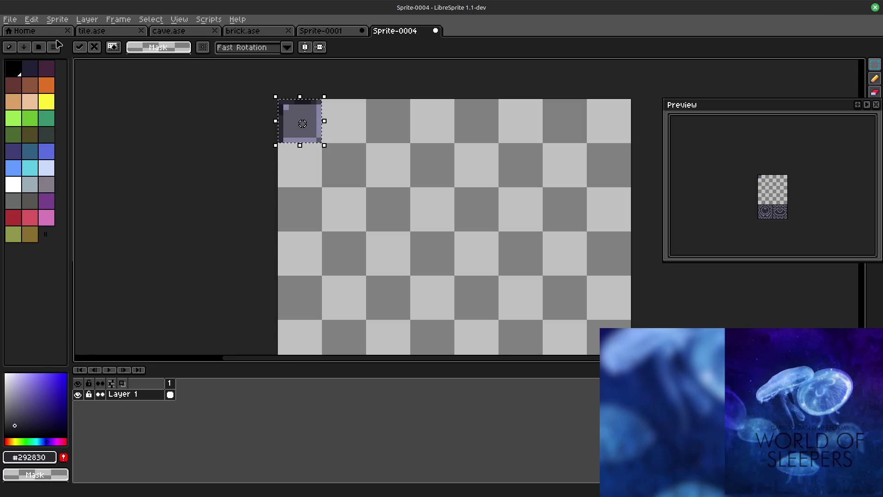
{"action": "key", "text": "Escape"}
{"action": "key", "text": "ctrl+apostrophe"}
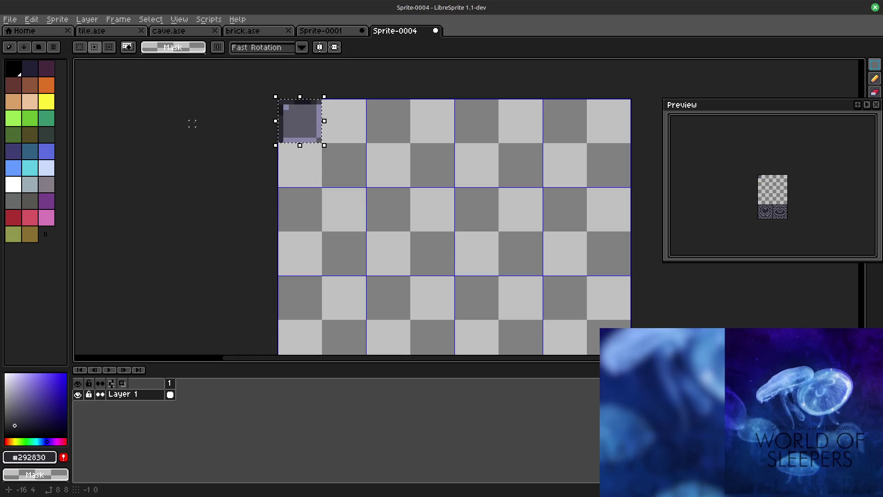
{"action": "key", "text": "shift+v"}
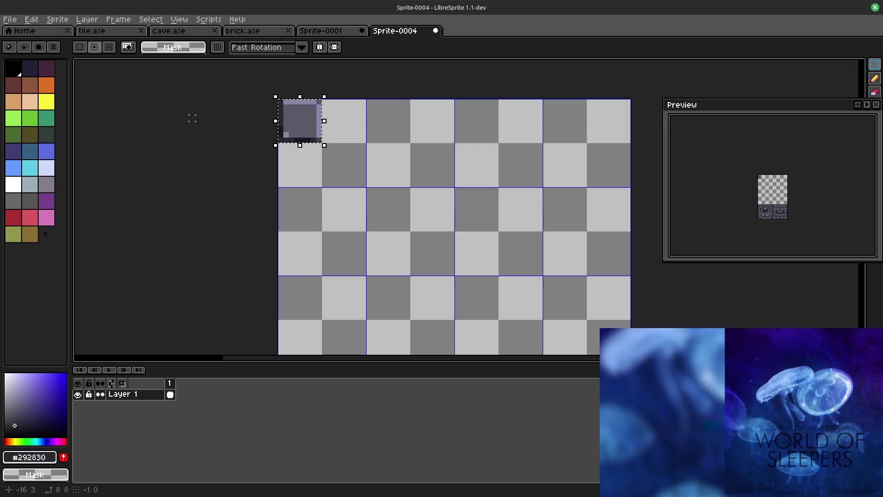
{"action": "key", "text": "shift+h"}
{"action": "left_click", "coordinate": [385, 197]}
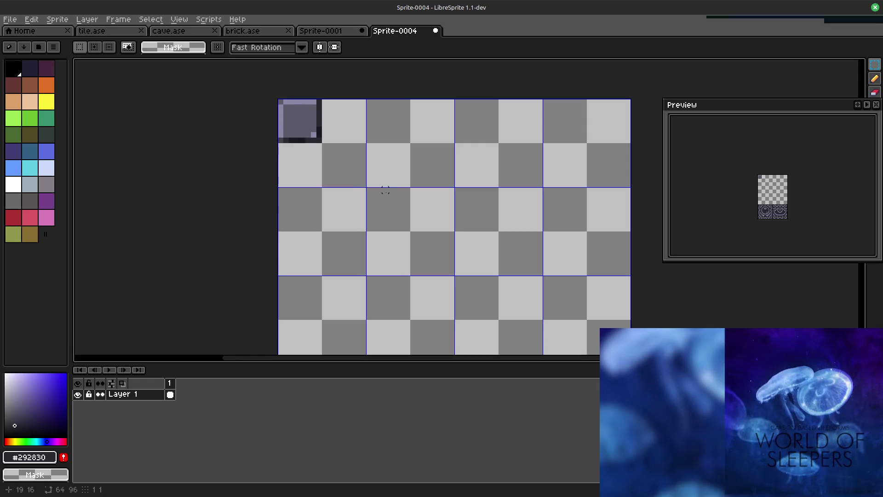
{"action": "scroll", "coordinate": [390, 183], "scroll_direction": "down", "scroll_amount": 2}
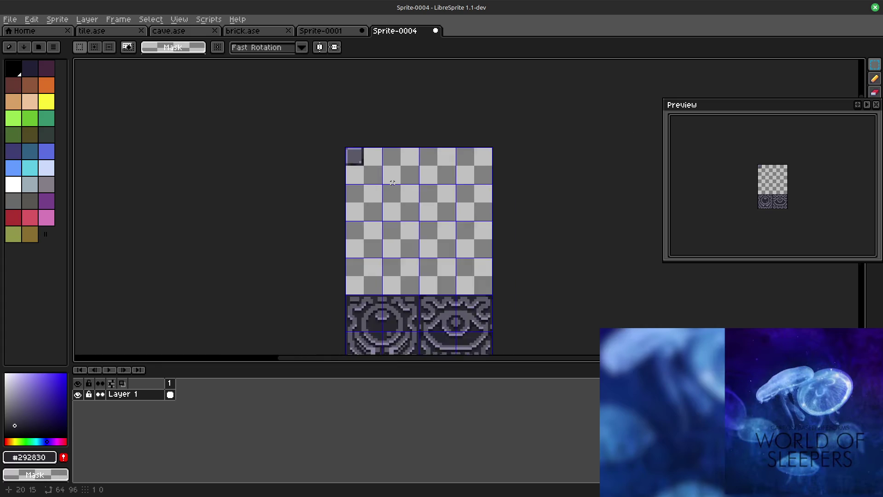
{"action": "scroll", "coordinate": [393, 182], "scroll_direction": "down", "scroll_amount": 1}
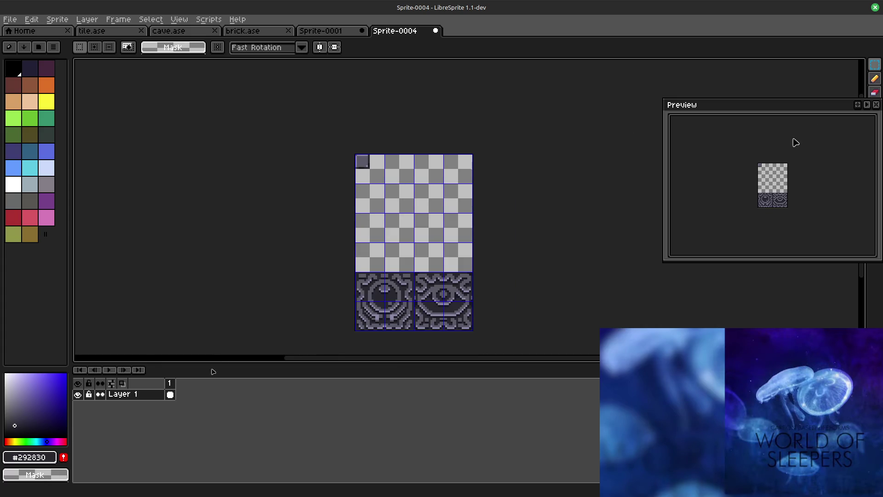
{"action": "scroll", "coordinate": [795, 173], "scroll_direction": "up", "scroll_amount": 1}
{"action": "scroll", "coordinate": [780, 178], "scroll_direction": "down", "scroll_amount": 1}
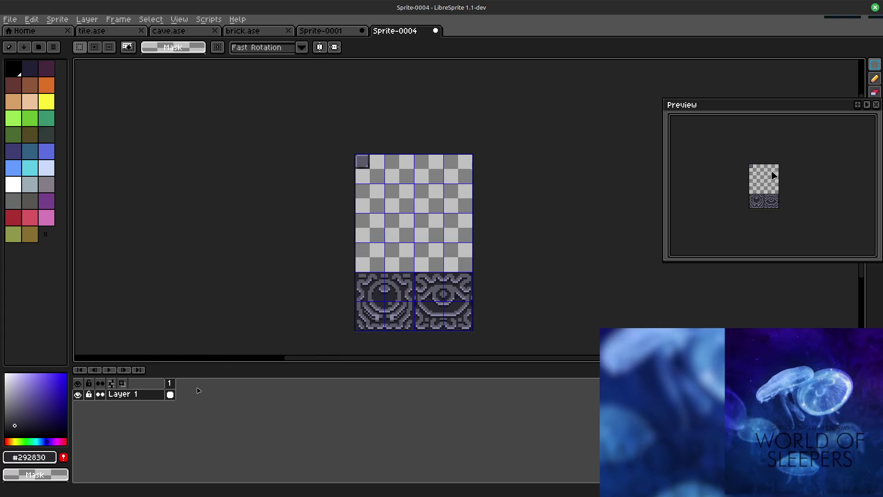
{"action": "scroll", "coordinate": [764, 174], "scroll_direction": "up", "scroll_amount": 1}
{"action": "scroll", "coordinate": [422, 179], "scroll_direction": "up", "scroll_amount": 1}
{"action": "scroll", "coordinate": [417, 166], "scroll_direction": "up", "scroll_amount": 1}
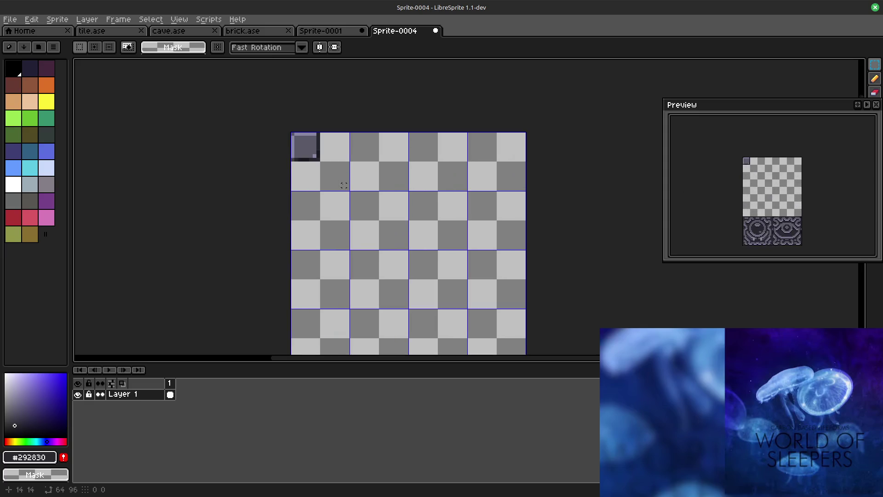
{"action": "scroll", "coordinate": [428, 138], "scroll_direction": "up", "scroll_amount": 1}
{"action": "scroll", "coordinate": [428, 125], "scroll_direction": "up", "scroll_amount": 1}
{"action": "left_click_drag", "start_coordinate": [447, 122], "coordinate": [501, 175]}
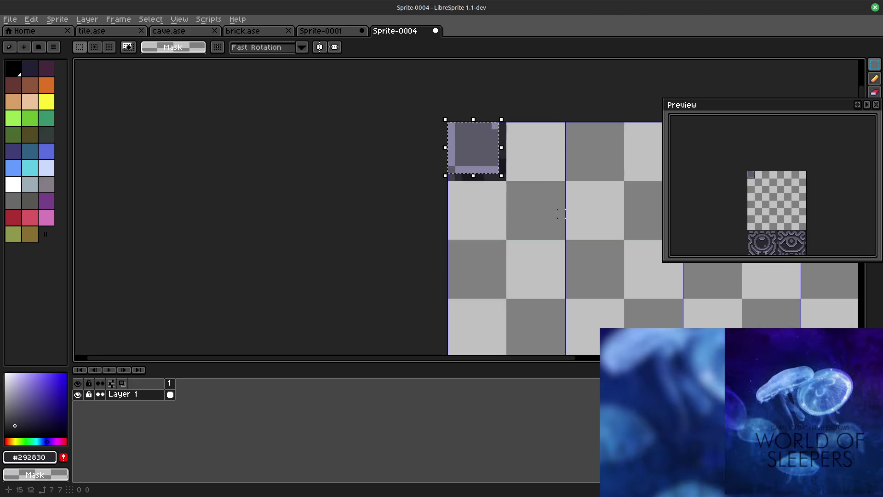
{"action": "scroll", "coordinate": [565, 213], "scroll_direction": "down", "scroll_amount": 2}
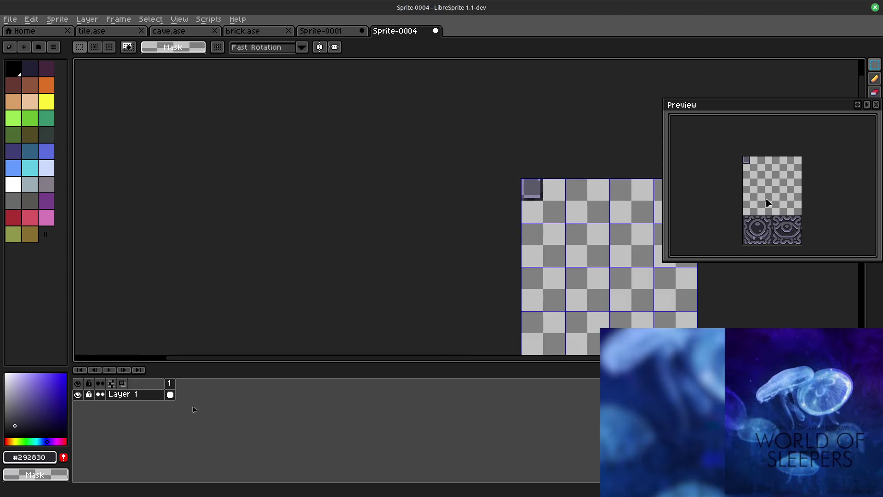
{"action": "scroll", "coordinate": [759, 179], "scroll_direction": "up", "scroll_amount": 2}
{"action": "scroll", "coordinate": [757, 169], "scroll_direction": "down", "scroll_amount": 1}
{"action": "scroll", "coordinate": [758, 169], "scroll_direction": "down", "scroll_amount": 2}
{"action": "scroll", "coordinate": [760, 174], "scroll_direction": "up", "scroll_amount": 1}
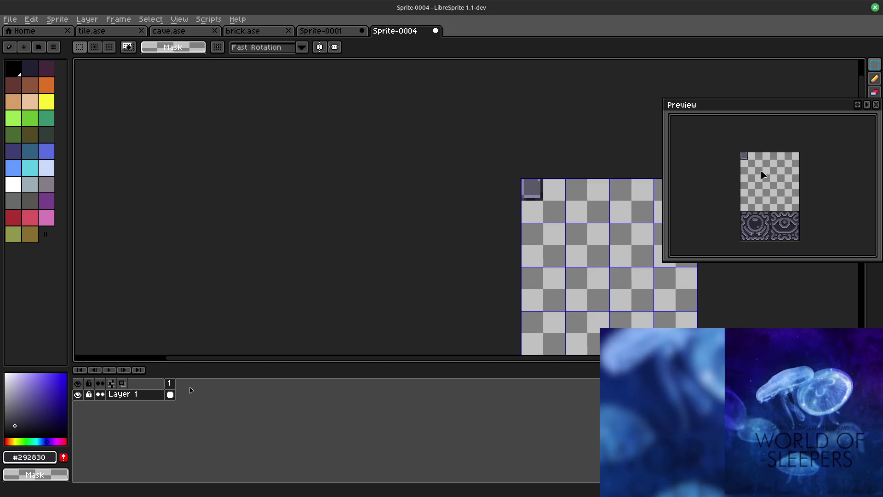
{"action": "scroll", "coordinate": [545, 205], "scroll_direction": "up", "scroll_amount": 2}
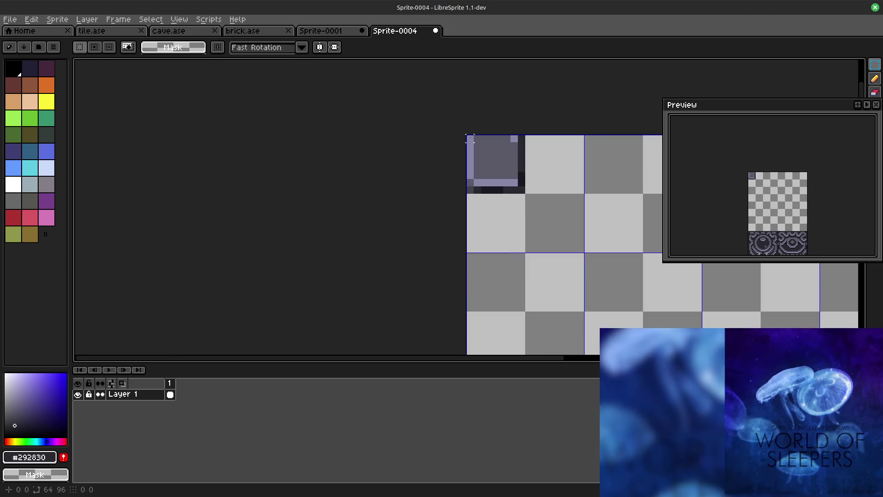
{"action": "left_click_drag", "start_coordinate": [508, 168], "coordinate": [518, 185]}
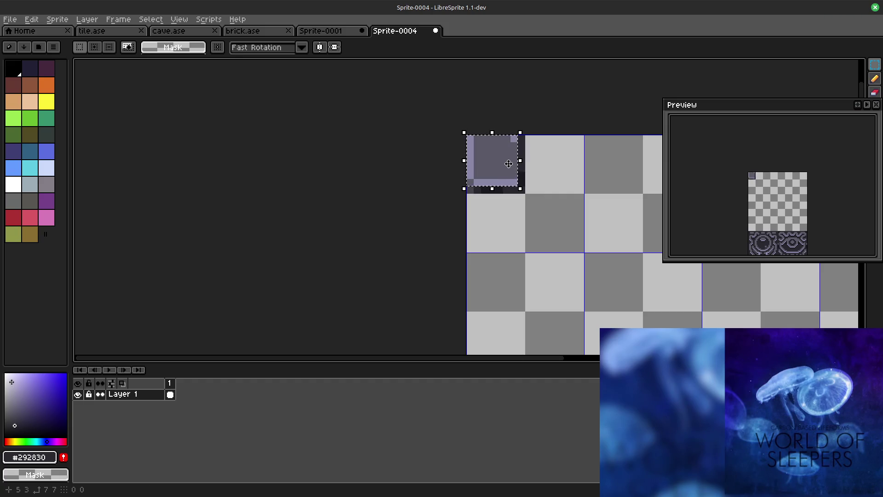
{"action": "key", "text": "shift+h"}
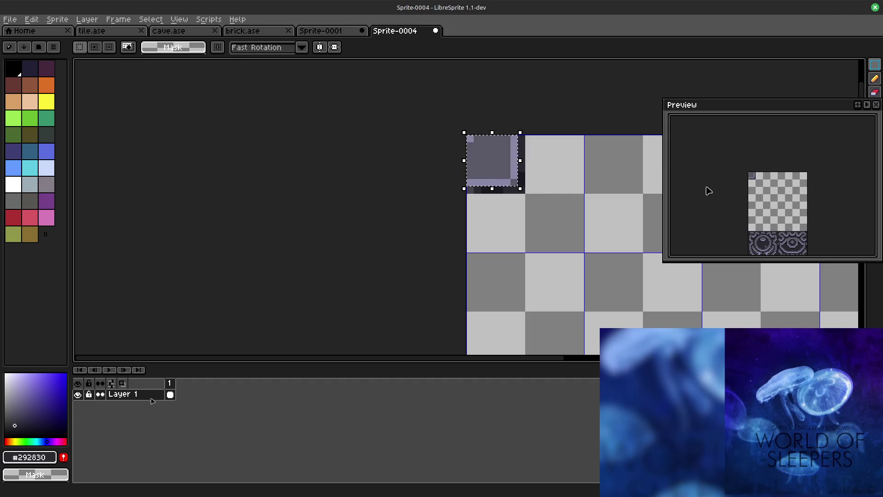
{"action": "key", "text": "shift+h"}
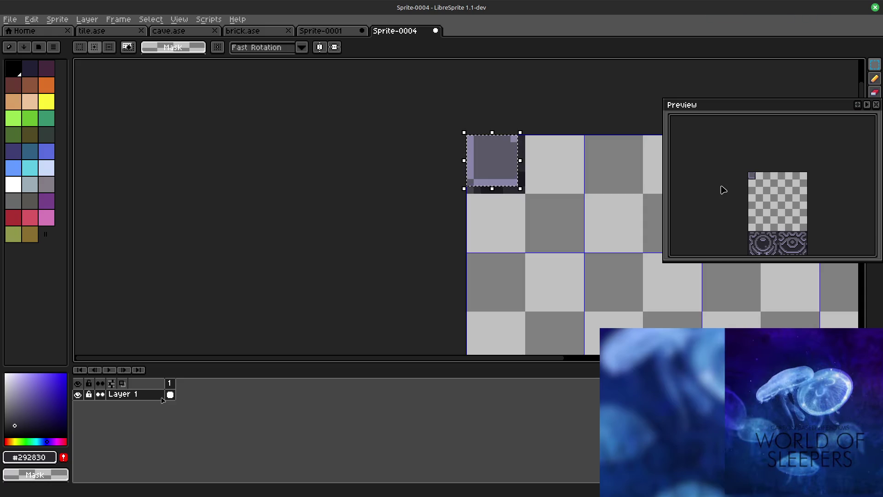
{"action": "key", "text": "shift+v"}
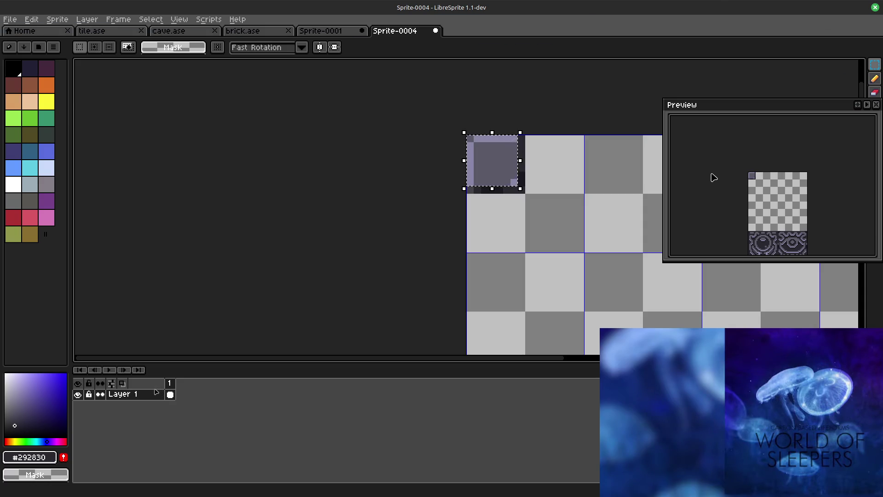
{"action": "left_click", "coordinate": [532, 124]}
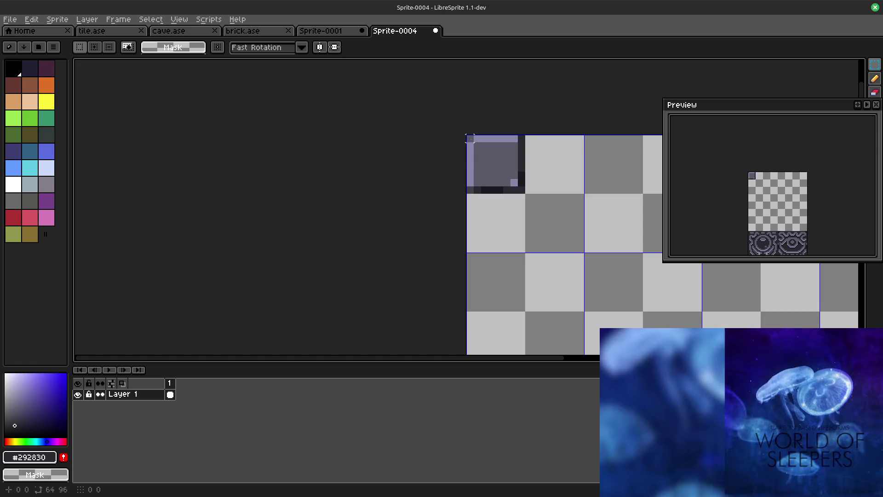
{"action": "left_click_drag", "start_coordinate": [469, 138], "coordinate": [512, 137]}
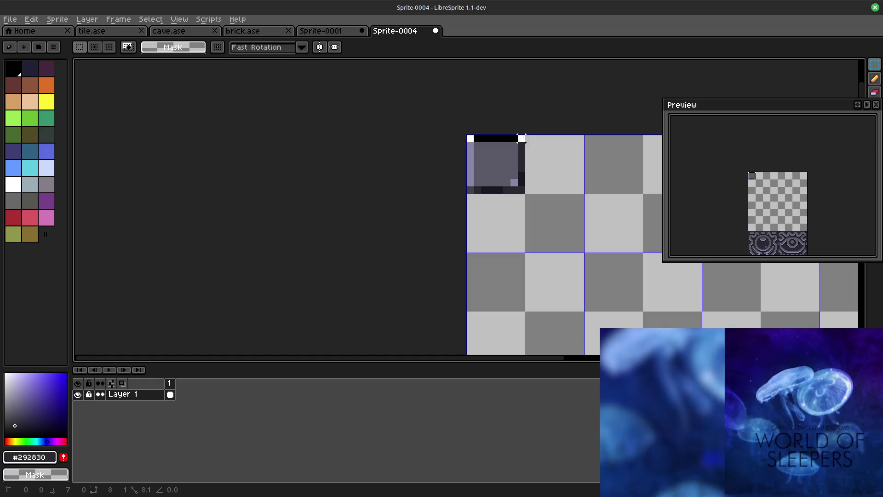
{"action": "key", "text": "ctrl+z"}
{"action": "key", "text": "ctrl+d"}
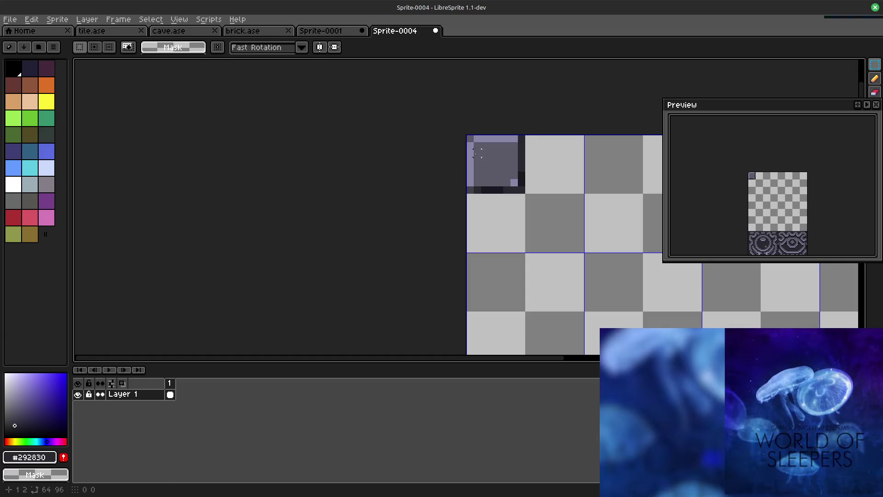
{"action": "left_click_drag", "start_coordinate": [529, 140], "coordinate": [529, 147]}
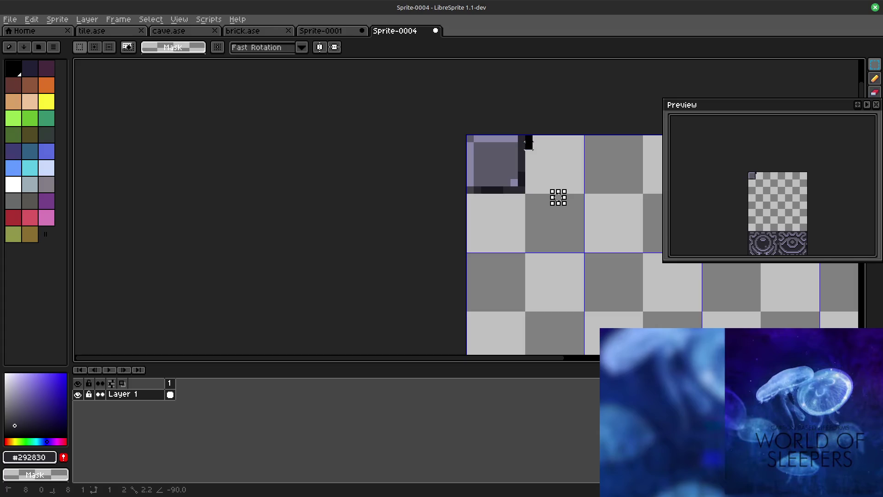
{"action": "key", "text": "ctrl+z"}
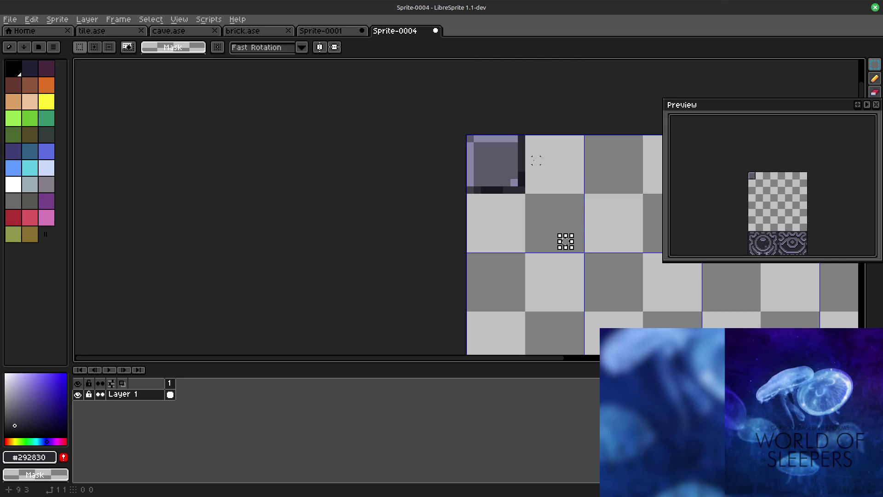
{"action": "left_click_drag", "start_coordinate": [469, 138], "coordinate": [520, 189]}
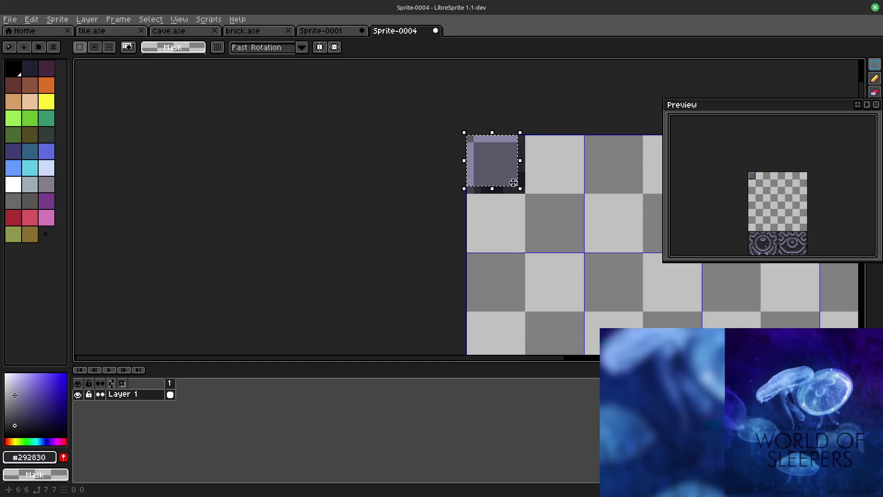
{"action": "left_click", "coordinate": [589, 257]}
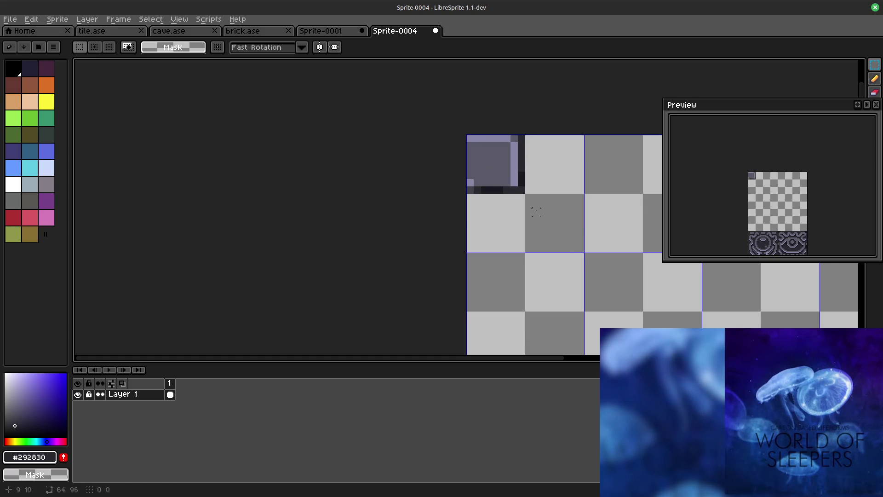
{"action": "left_click_drag", "start_coordinate": [470, 142], "coordinate": [502, 169]}
{"action": "key", "text": "ctrl+z"}
{"action": "key", "text": "ctrl+z"}
{"action": "key", "text": "ctrl+z"}
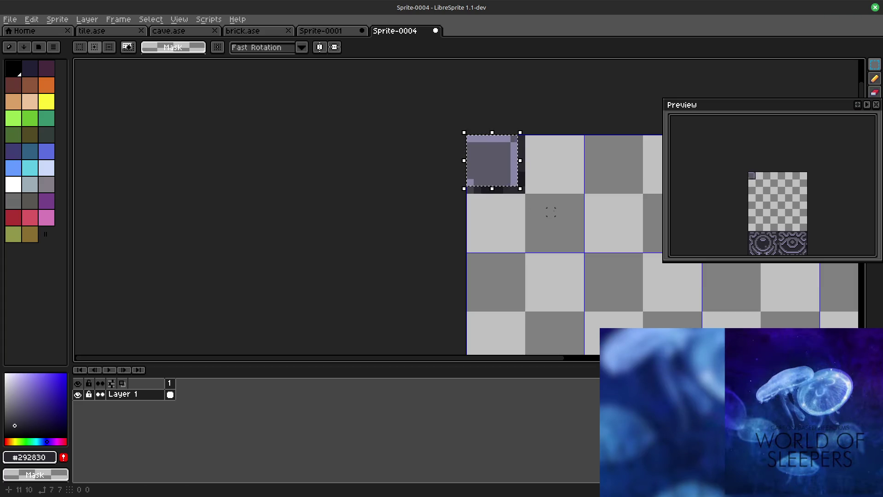
{"action": "key", "text": "shift+v"}
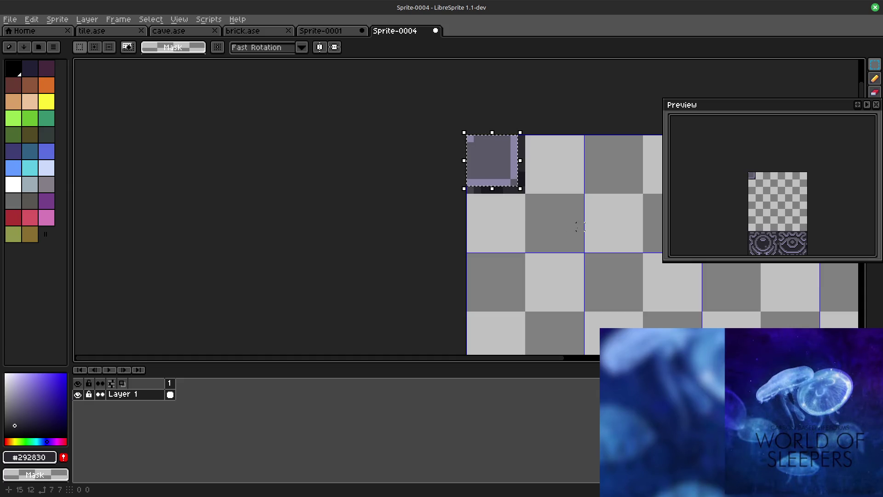
{"action": "key", "text": "shift+h"}
{"action": "key", "text": "ctrl+d"}
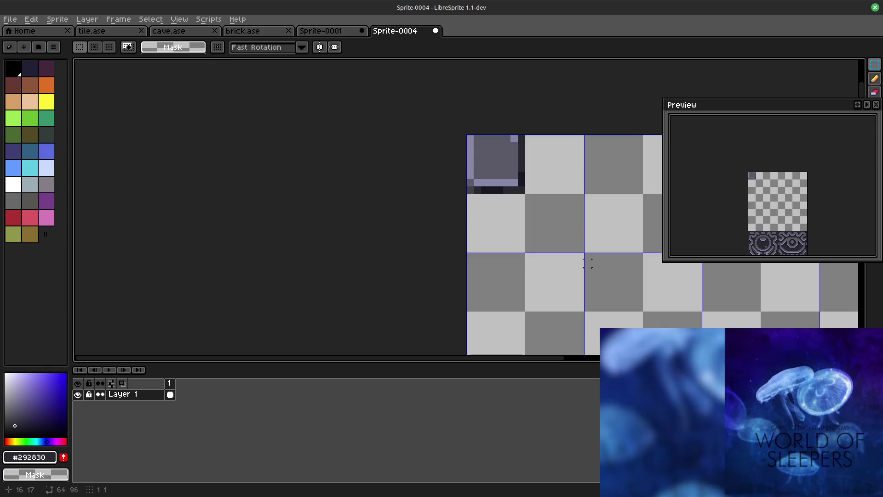
{"action": "scroll", "coordinate": [755, 201], "scroll_direction": "up", "scroll_amount": 2}
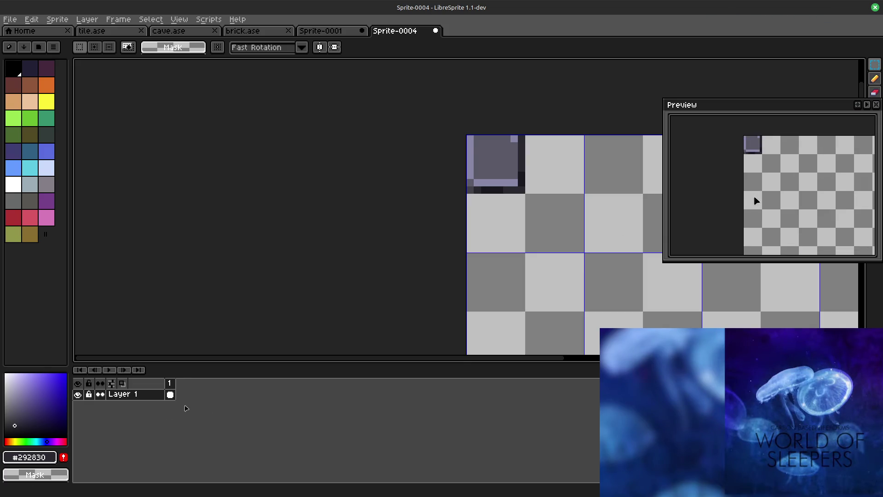
{"action": "scroll", "coordinate": [755, 201], "scroll_direction": "down", "scroll_amount": 3}
{"action": "scroll", "coordinate": [762, 205], "scroll_direction": "up", "scroll_amount": 1}
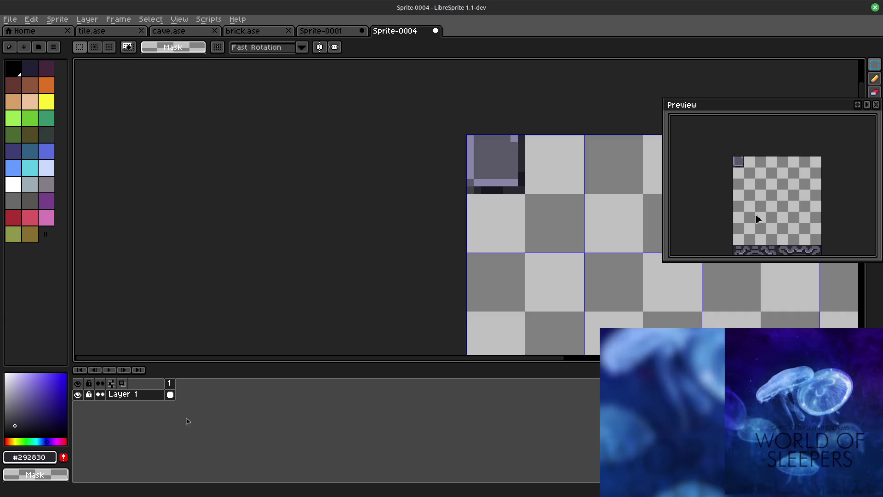
{"action": "left_click_drag", "start_coordinate": [467, 136], "coordinate": [514, 185]}
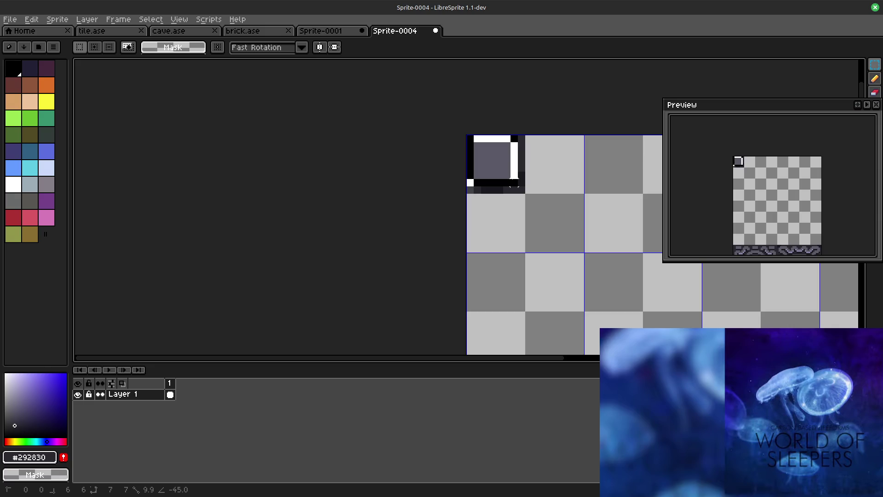
{"action": "left_click_drag", "start_coordinate": [513, 183], "coordinate": [513, 184]}
{"action": "left_click", "coordinate": [591, 233]}
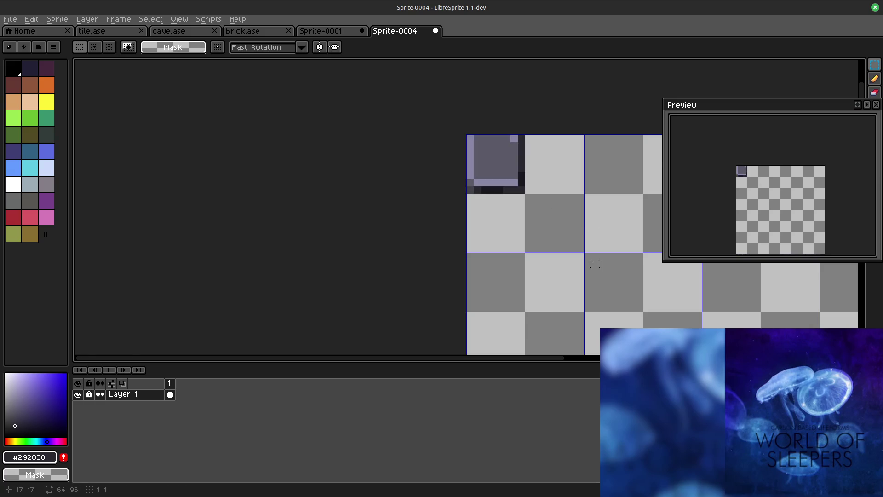
{"action": "scroll", "coordinate": [592, 233], "scroll_direction": "down", "scroll_amount": 2}
{"action": "scroll", "coordinate": [602, 292], "scroll_direction": "down", "scroll_amount": 1}
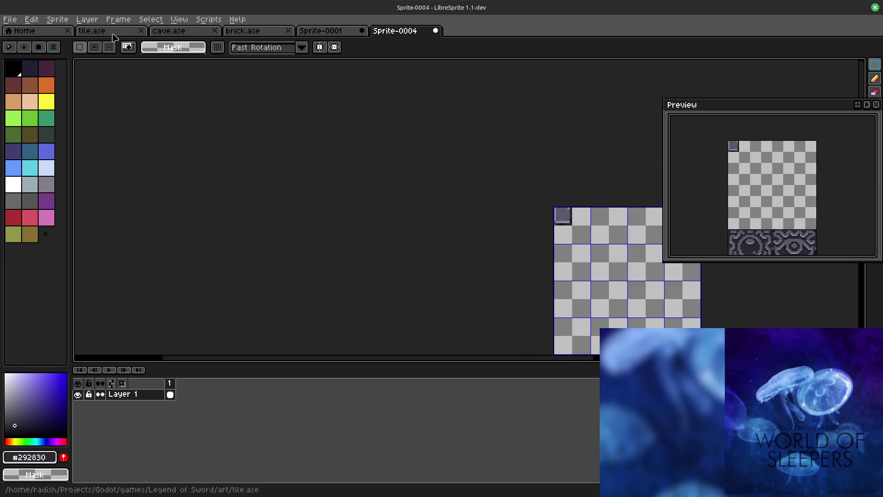
{"action": "left_click", "coordinate": [91, 31]}
{"action": "scroll", "coordinate": [349, 169], "scroll_direction": "down", "scroll_amount": 2}
{"action": "left_click", "coordinate": [231, 223]}
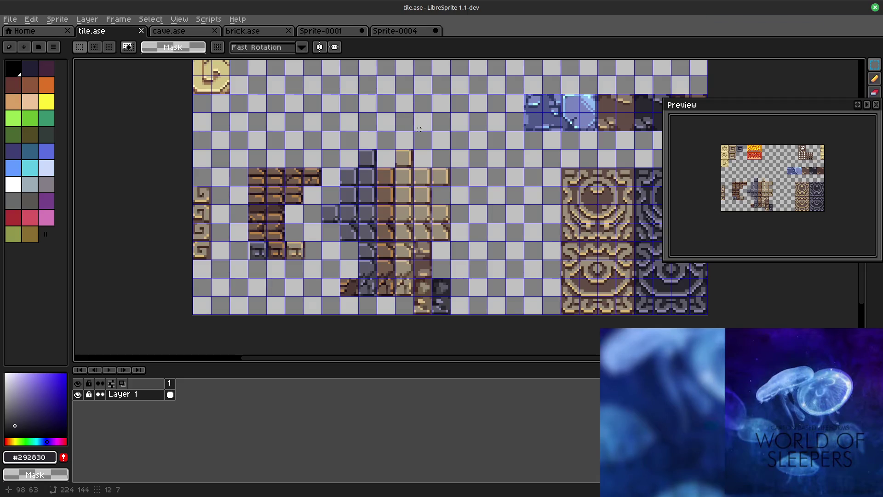
{"action": "left_click", "coordinate": [397, 32]}
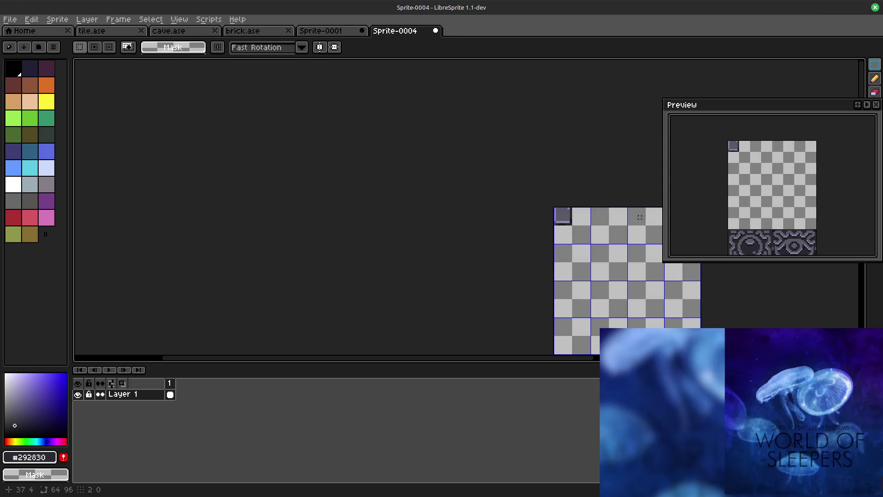
{"action": "scroll", "coordinate": [614, 204], "scroll_direction": "up", "scroll_amount": 1}
{"action": "scroll", "coordinate": [601, 217], "scroll_direction": "up", "scroll_amount": 1}
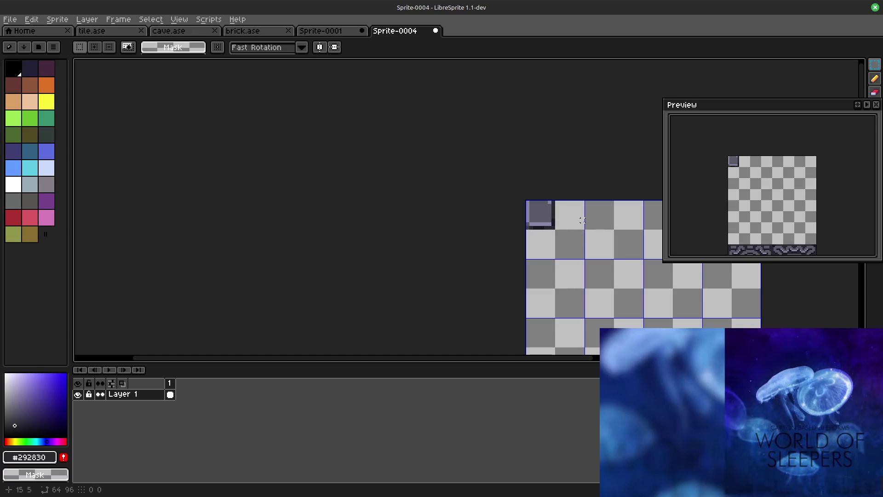
{"action": "scroll", "coordinate": [582, 220], "scroll_direction": "up", "scroll_amount": 2}
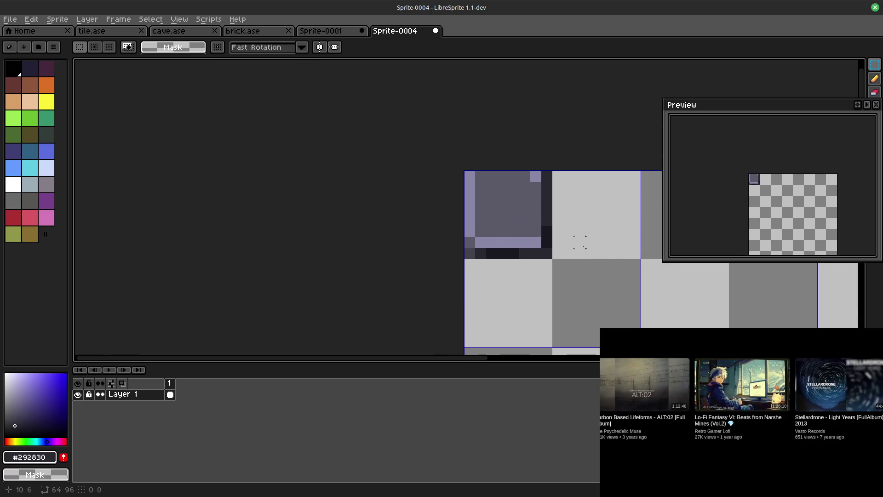
Step: Flip Sprite-0004's top-left stone tile upside down with Shift+V, hiding the grid
{"action": "left_click_drag", "start_coordinate": [469, 177], "coordinate": [536, 242]}
{"action": "key", "text": "shift+v"}
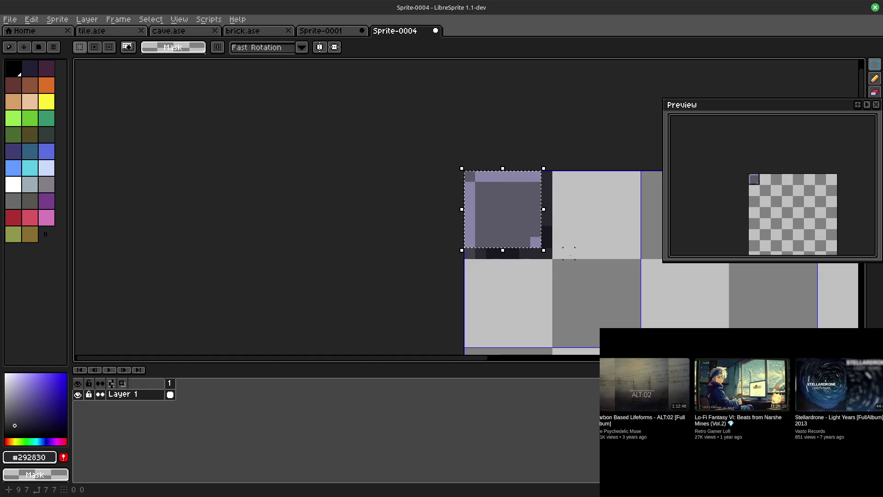
{"action": "key", "text": "shift+v"}
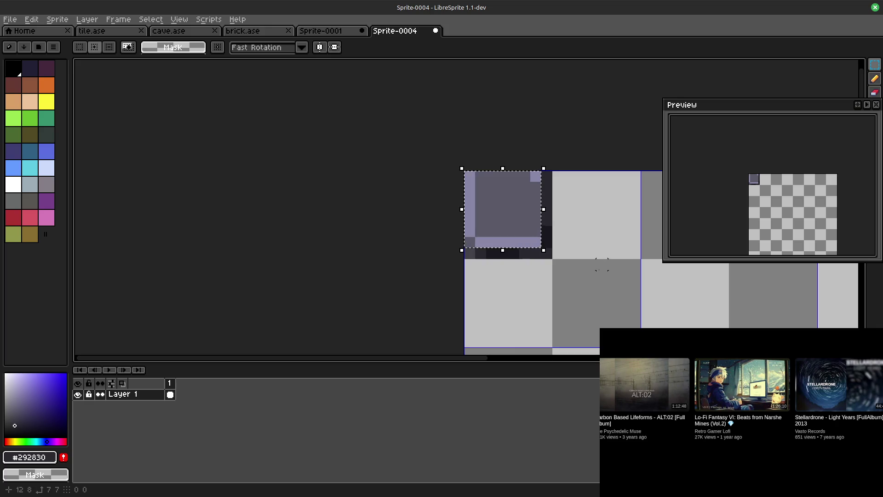
{"action": "key", "text": "ctrl+apostrophe"}
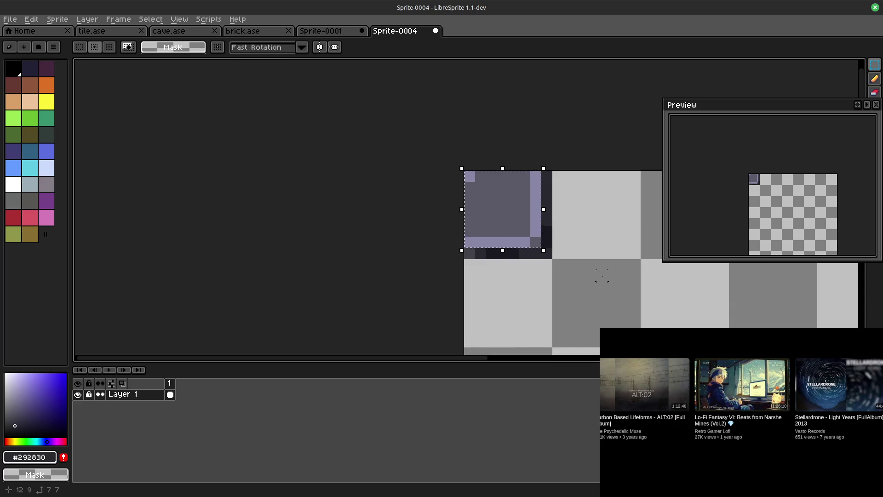
{"action": "key", "text": "shift+v"}
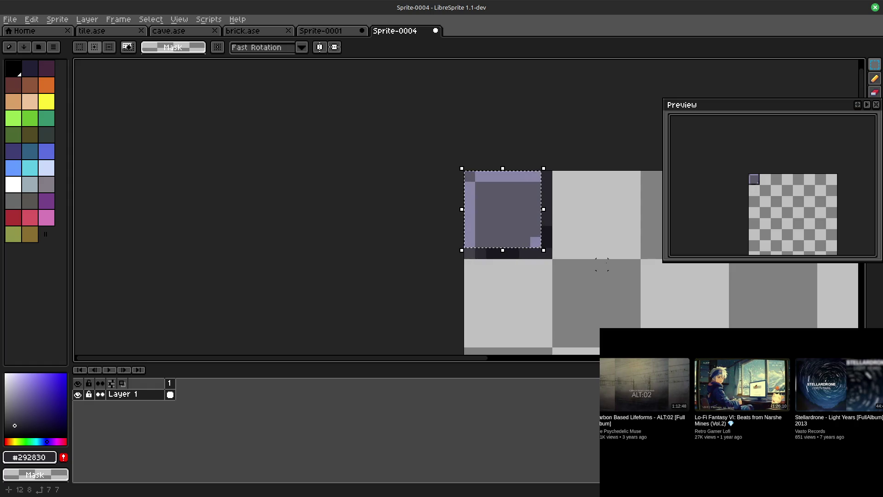
{"action": "key", "text": "shift+v"}
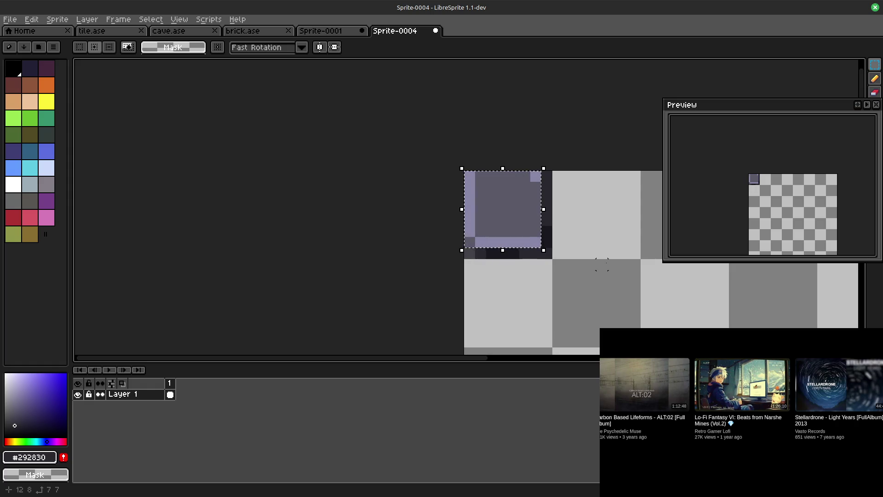
{"action": "key", "text": "shift+v"}
{"action": "key", "text": "shift+v"}
{"action": "key", "text": "shift+v"}
{"action": "key", "text": "shift+v"}
Step: Return to the tile.ase sheet and select a column of tiles
{"action": "left_click", "coordinate": [55, 31]}
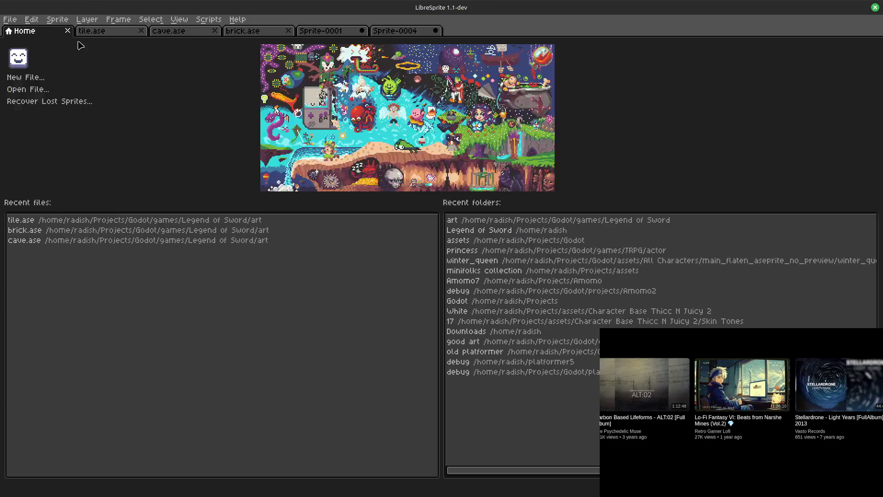
{"action": "left_click", "coordinate": [96, 30]}
{"action": "scroll", "coordinate": [481, 249], "scroll_direction": "up", "scroll_amount": 1}
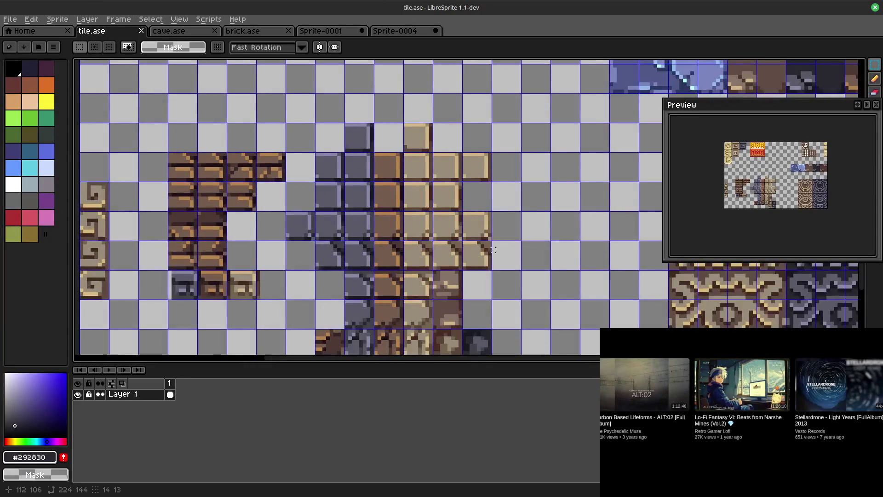
{"action": "scroll", "coordinate": [482, 251], "scroll_direction": "down", "scroll_amount": 2}
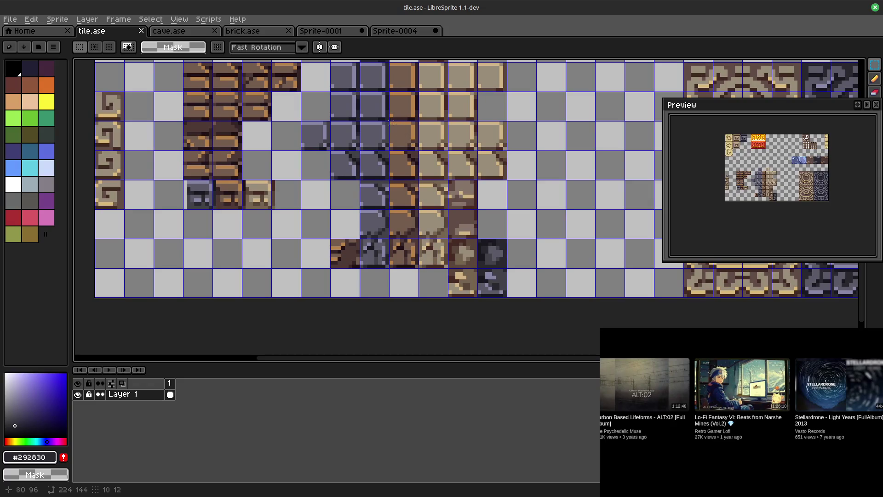
{"action": "left_click_drag", "start_coordinate": [391, 122], "coordinate": [416, 270]}
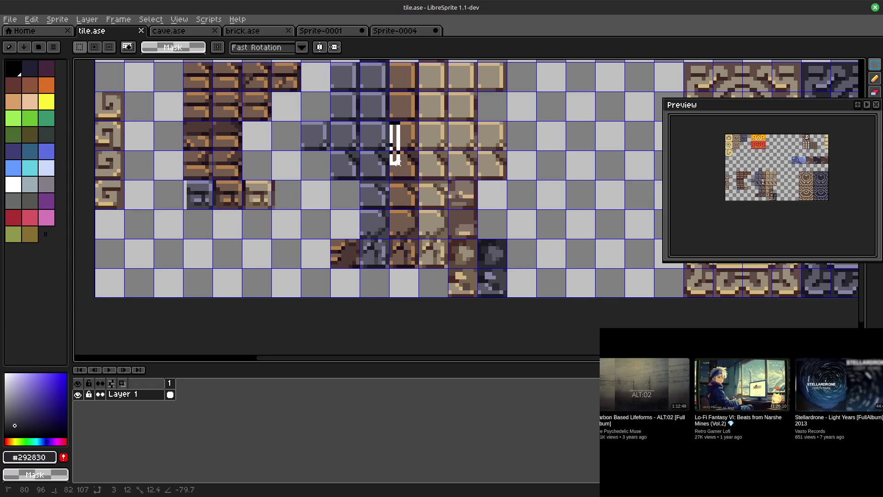
Step: Copy a single stone tile from tile.ase and place it under Sprite-0004's top-left tile
{"action": "key", "text": "ctrl+d"}
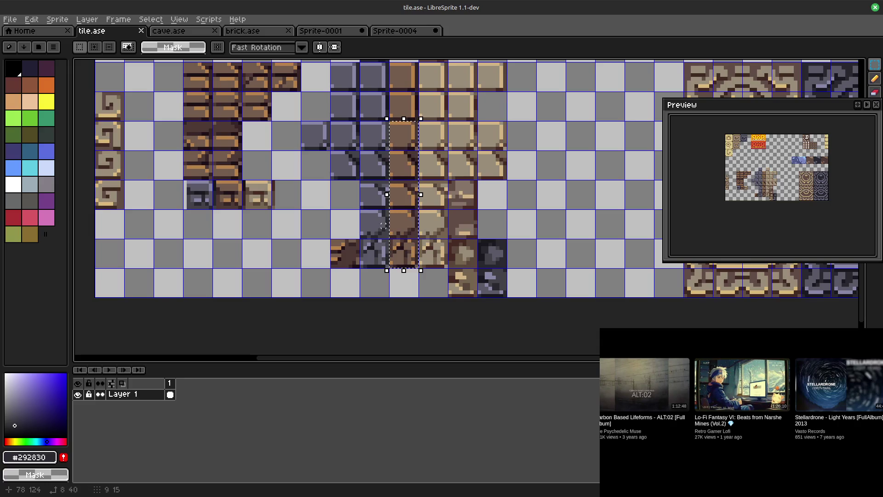
{"action": "scroll", "coordinate": [339, 159], "scroll_direction": "up", "scroll_amount": 1}
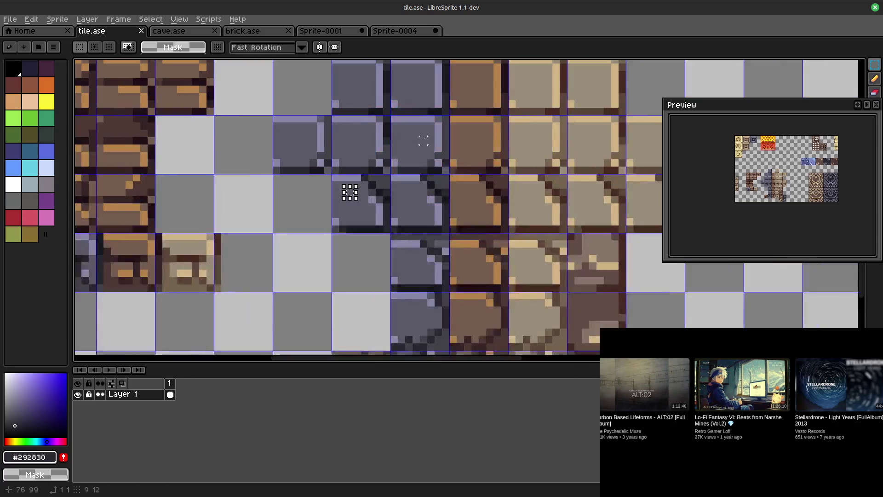
{"action": "left_click_drag", "start_coordinate": [356, 152], "coordinate": [414, 210]}
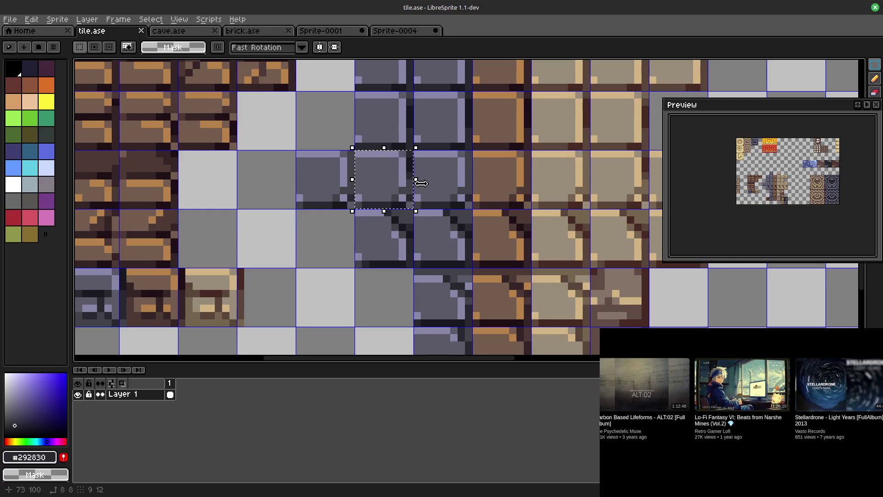
{"action": "left_click", "coordinate": [396, 31]}
{"action": "key", "text": "ctrl+v"}
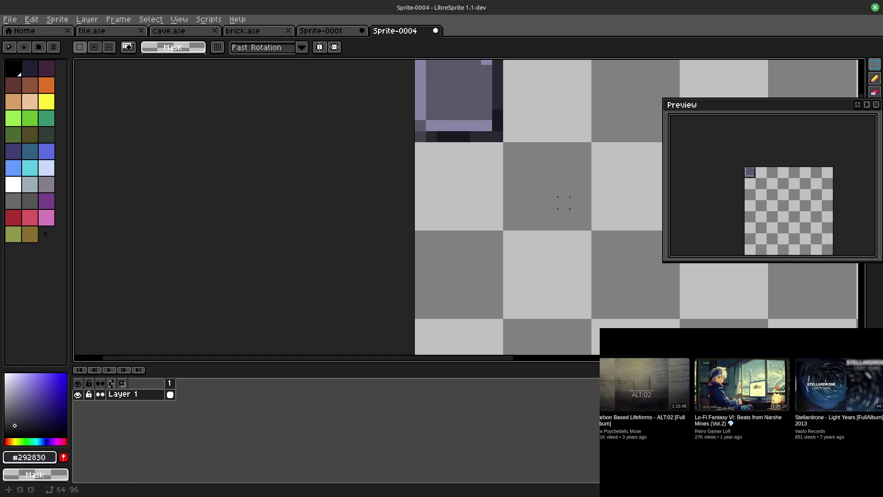
{"action": "key", "text": "ctrl+v"}
{"action": "mouse_move", "coordinate": [603, 200]}
{"action": "left_mouse_down"}
{"action": "mouse_move", "coordinate": [442, 201]}
{"action": "mouse_move", "coordinate": [433, 192]}
{"action": "left_mouse_up"}
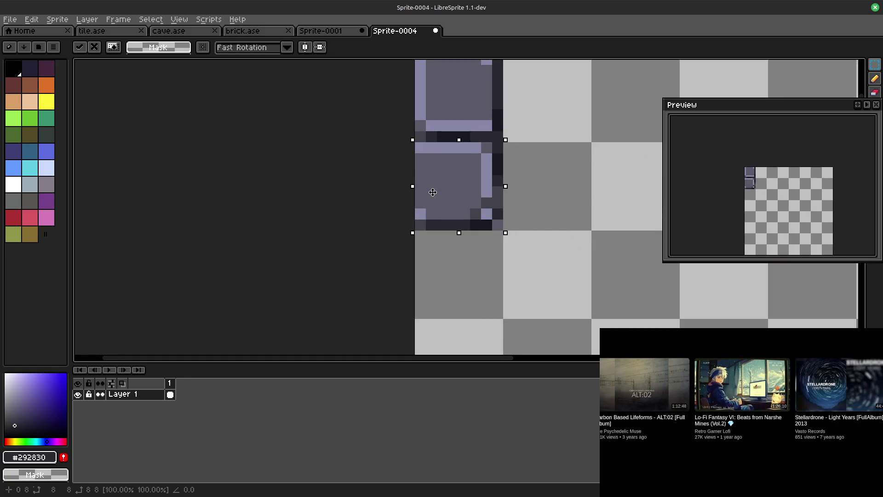
Step: Copy another stone tile from tile.ase and try pasting it lower in Sprite-0004, cancelling the paste
{"action": "left_click", "coordinate": [92, 31]}
{"action": "left_click", "coordinate": [373, 242]}
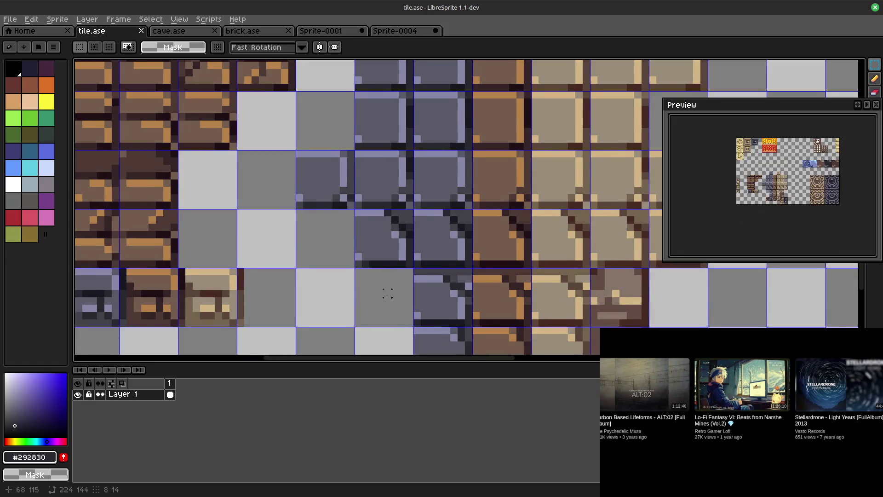
{"action": "left_click_drag", "start_coordinate": [357, 211], "coordinate": [414, 268]}
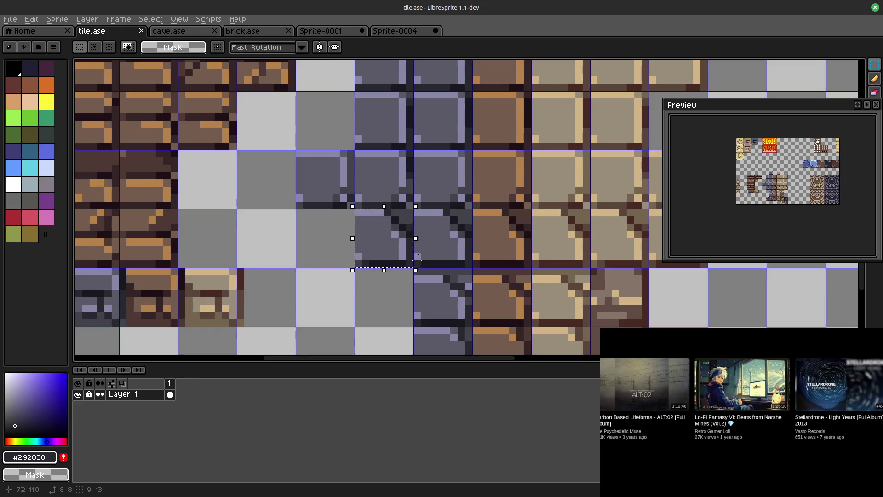
{"action": "key", "text": "ctrl+c"}
{"action": "left_click", "coordinate": [394, 31]}
{"action": "key", "text": "ctrl+v"}
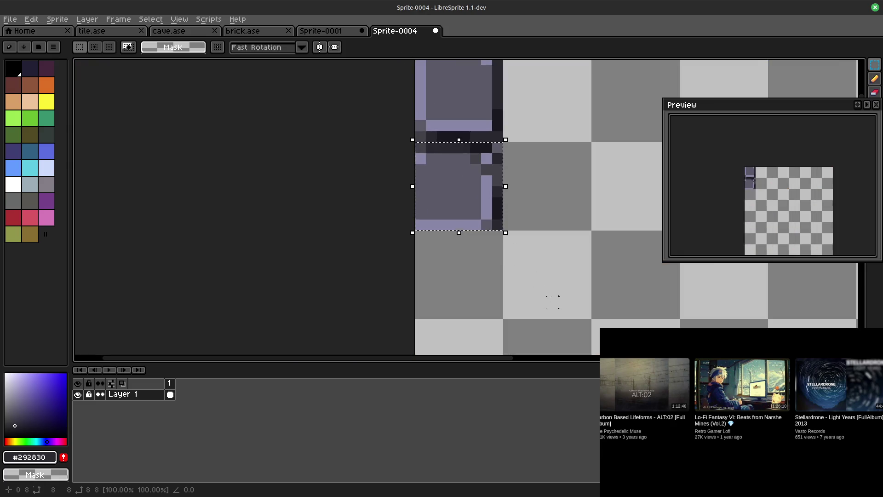
{"action": "left_click_drag", "start_coordinate": [459, 197], "coordinate": [472, 272]}
{"action": "key", "text": "Escape"}
Step: Paste the stone tile again and move it left and down in Sprite-0004
{"action": "left_click", "coordinate": [538, 291]}
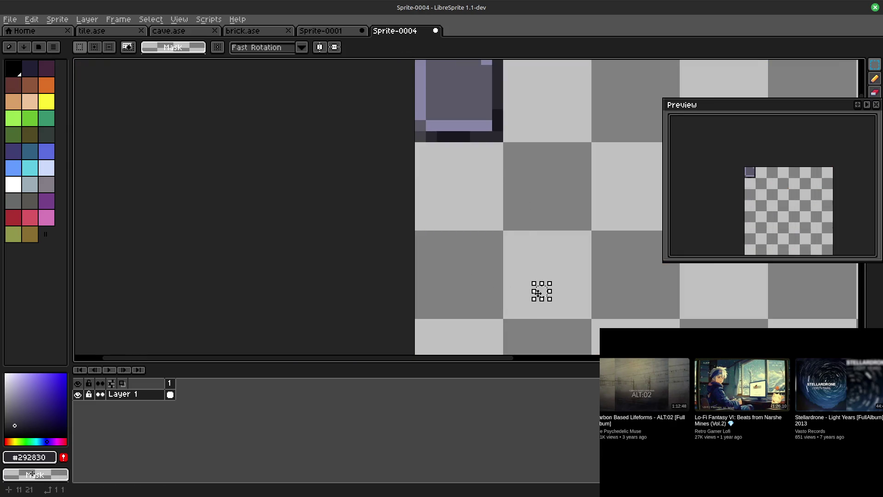
{"action": "key", "text": "ctrl+z"}
{"action": "key", "text": "ctrl+y"}
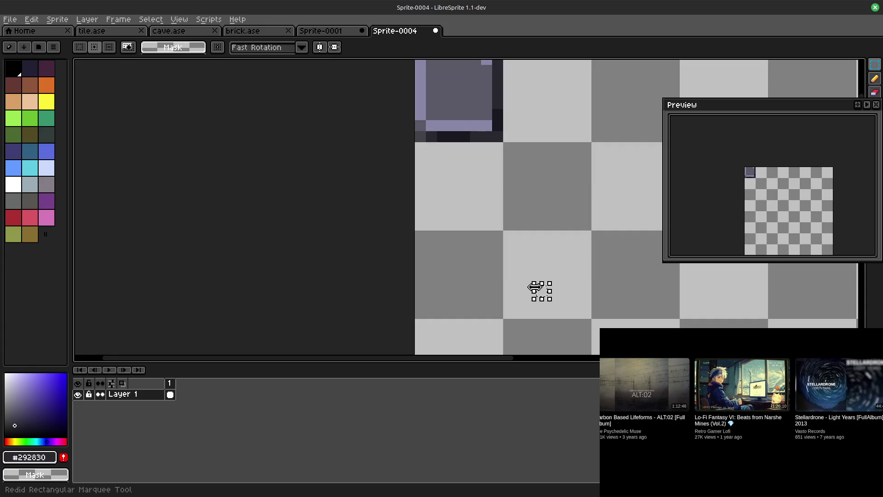
{"action": "key", "text": "ctrl+v"}
{"action": "mouse_move", "coordinate": [582, 203]}
{"action": "left_mouse_down"}
{"action": "mouse_move", "coordinate": [505, 228]}
{"action": "mouse_move", "coordinate": [408, 282]}
{"action": "left_mouse_up"}
Step: Back in tile.ase, select the stone tile one row up, briefly visiting cave.ase
{"action": "left_click", "coordinate": [111, 32]}
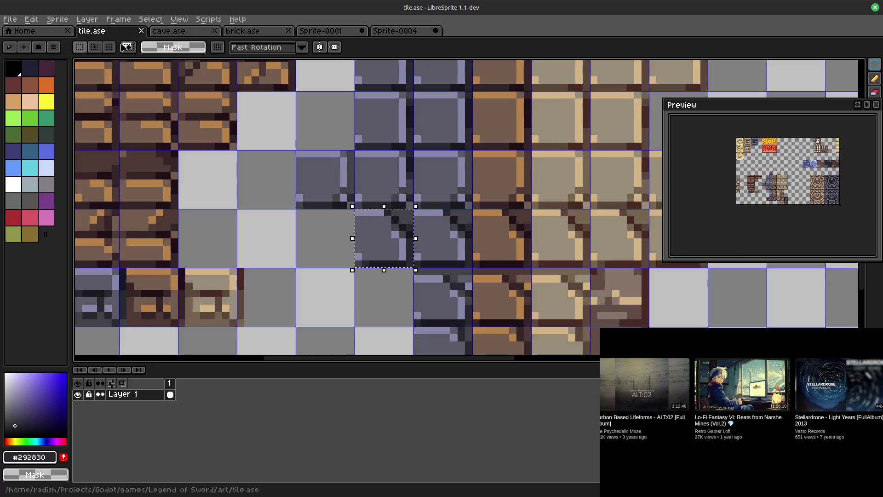
{"action": "left_click_drag", "start_coordinate": [355, 202], "coordinate": [377, 225]}
{"action": "left_click_drag", "start_coordinate": [403, 197], "coordinate": [407, 183]}
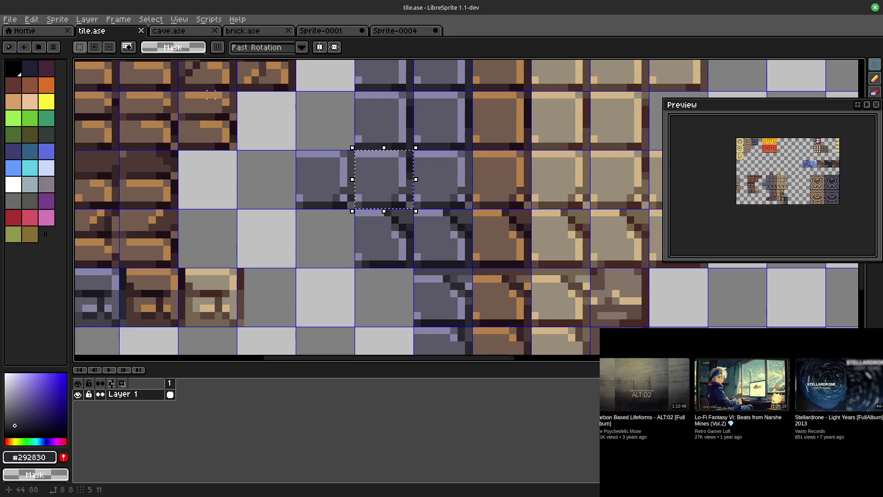
{"action": "left_click", "coordinate": [168, 31]}
{"action": "left_click", "coordinate": [109, 31]}
{"action": "scroll", "coordinate": [269, 169], "scroll_direction": "left", "scroll_amount": 6}
{"action": "scroll", "coordinate": [532, 228], "scroll_direction": "left", "scroll_amount": 3}
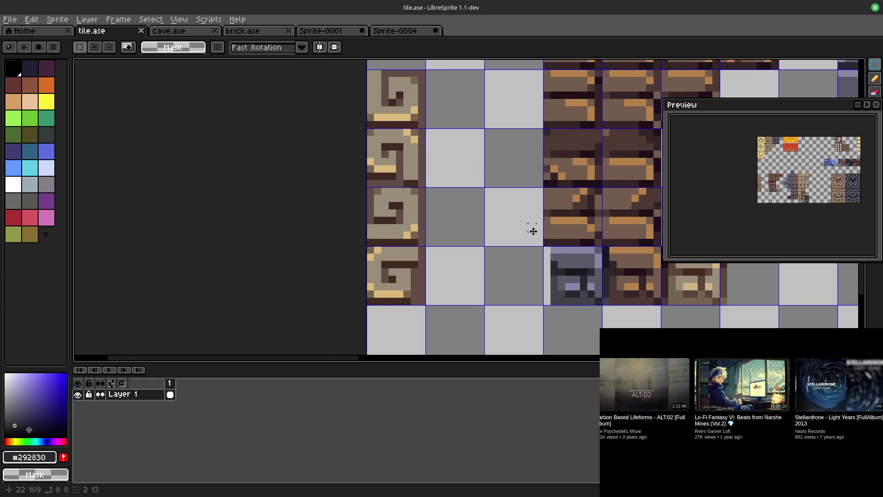
{"action": "scroll", "coordinate": [531, 229], "scroll_direction": "left", "scroll_amount": 2}
{"action": "scroll", "coordinate": [532, 227], "scroll_direction": "up", "scroll_amount": 2}
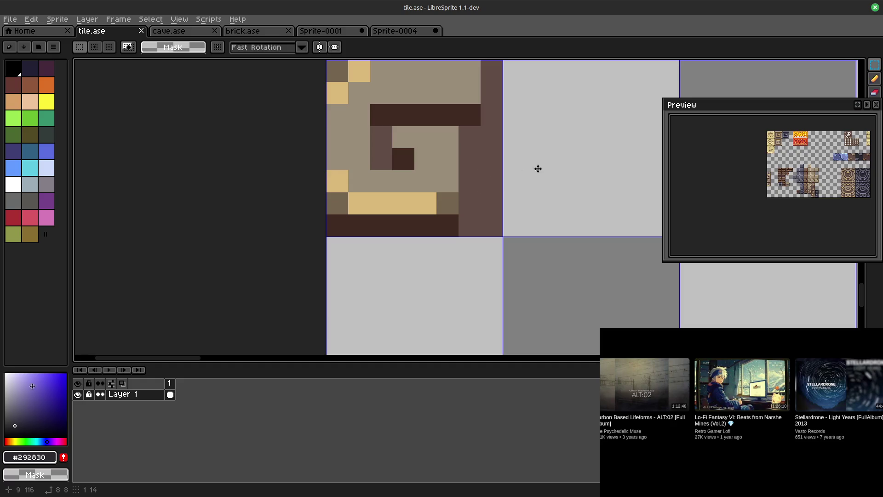
{"action": "scroll", "coordinate": [536, 166], "scroll_direction": "down", "scroll_amount": 2}
{"action": "scroll", "coordinate": [392, 260], "scroll_direction": "down", "scroll_amount": 1}
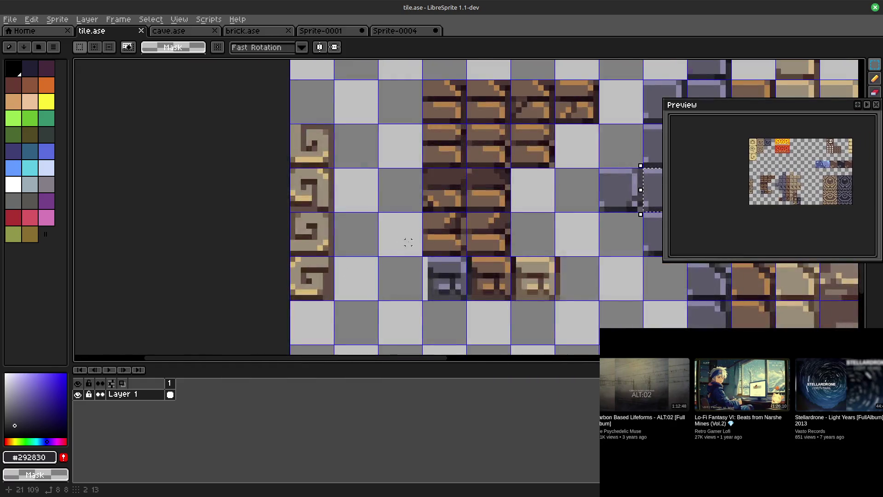
{"action": "scroll", "coordinate": [402, 241], "scroll_direction": "right", "scroll_amount": 5}
{"action": "scroll", "coordinate": [380, 232], "scroll_direction": "left", "scroll_amount": 3}
{"action": "scroll", "coordinate": [472, 217], "scroll_direction": "right", "scroll_amount": 2}
{"action": "scroll", "coordinate": [430, 278], "scroll_direction": "up", "scroll_amount": 2}
{"action": "scroll", "coordinate": [400, 263], "scroll_direction": "up", "scroll_amount": 1}
{"action": "scroll", "coordinate": [304, 267], "scroll_direction": "up", "scroll_amount": 1}
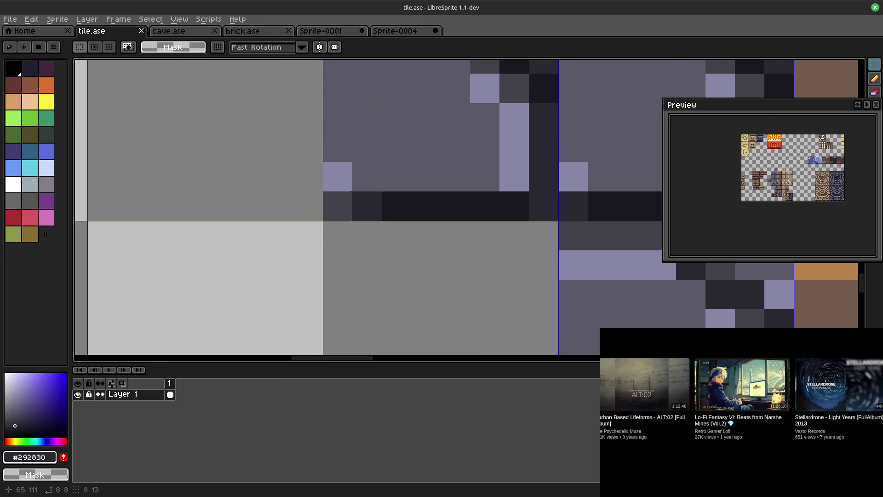
{"action": "scroll", "coordinate": [338, 256], "scroll_direction": "right", "scroll_amount": 2}
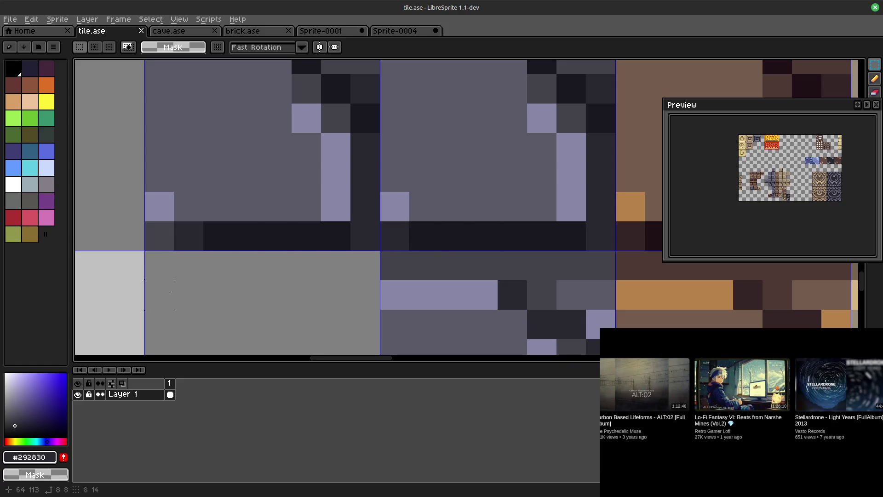
{"action": "scroll", "coordinate": [160, 295], "scroll_direction": "down", "scroll_amount": 2}
{"action": "left_click_drag", "start_coordinate": [207, 311], "coordinate": [308, 243]}
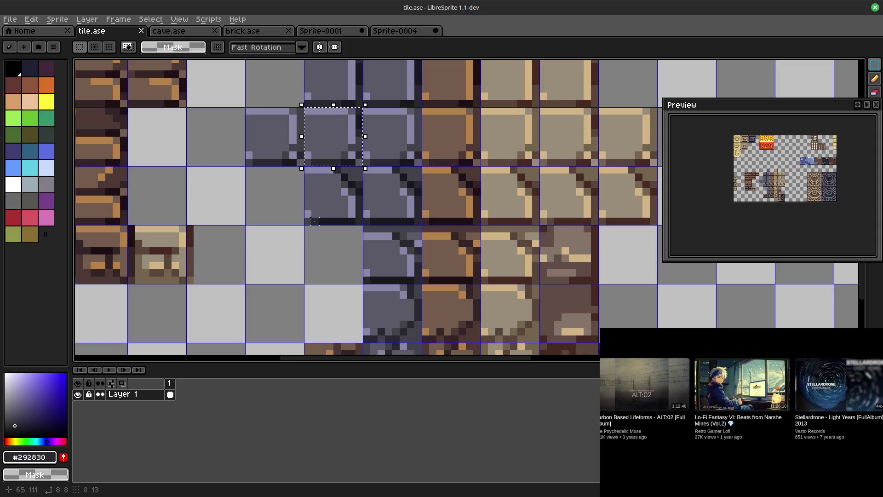
{"action": "left_click_drag", "start_coordinate": [345, 246], "coordinate": [331, 263]}
{"action": "scroll", "coordinate": [423, 271], "scroll_direction": "up", "scroll_amount": 2}
{"action": "scroll", "coordinate": [421, 275], "scroll_direction": "up", "scroll_amount": 1}
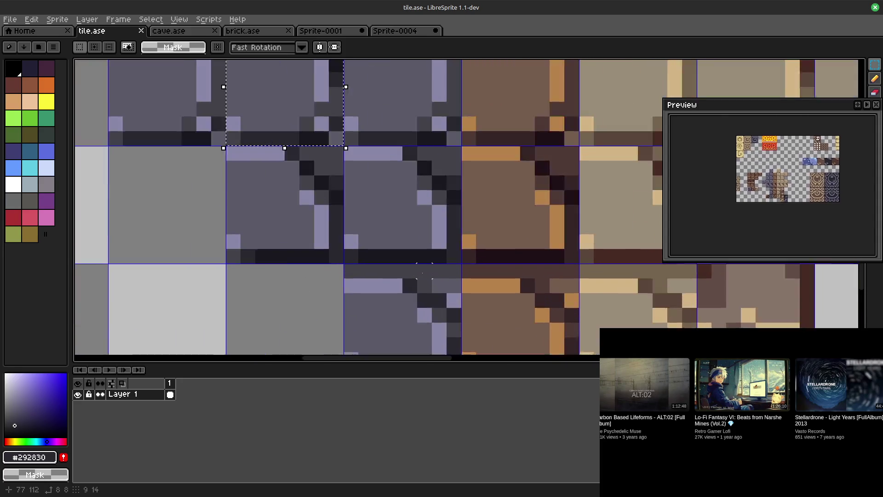
{"action": "scroll", "coordinate": [335, 290], "scroll_direction": "down", "scroll_amount": 3}
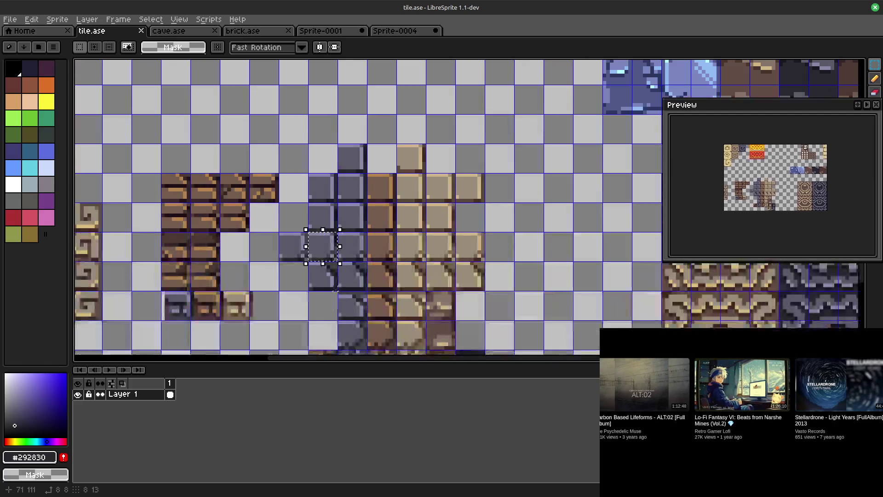
{"action": "mouse_move", "coordinate": [644, 385]}
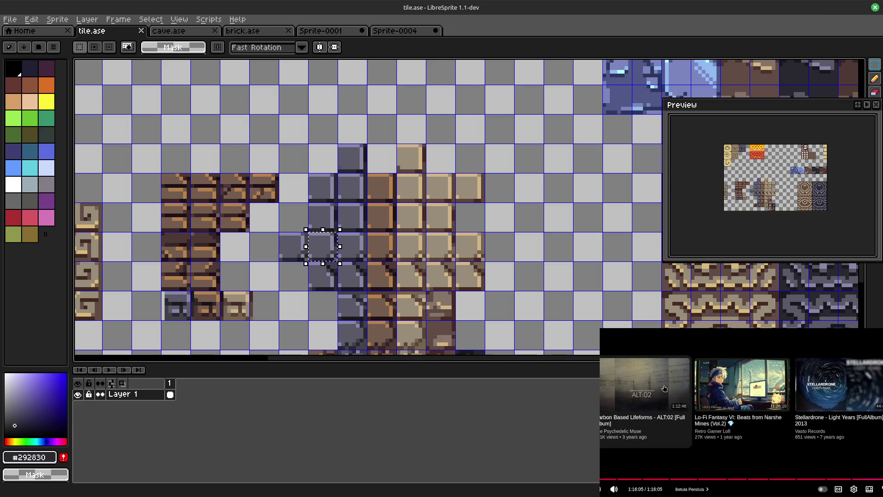
{"action": "scroll", "coordinate": [672, 383], "scroll_direction": "down", "scroll_amount": 3}
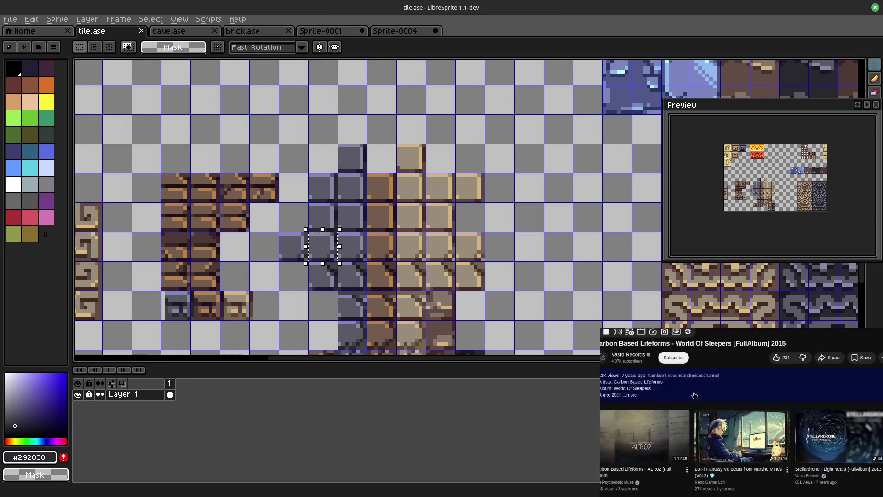
{"action": "scroll", "coordinate": [694, 374], "scroll_direction": "down", "scroll_amount": 1}
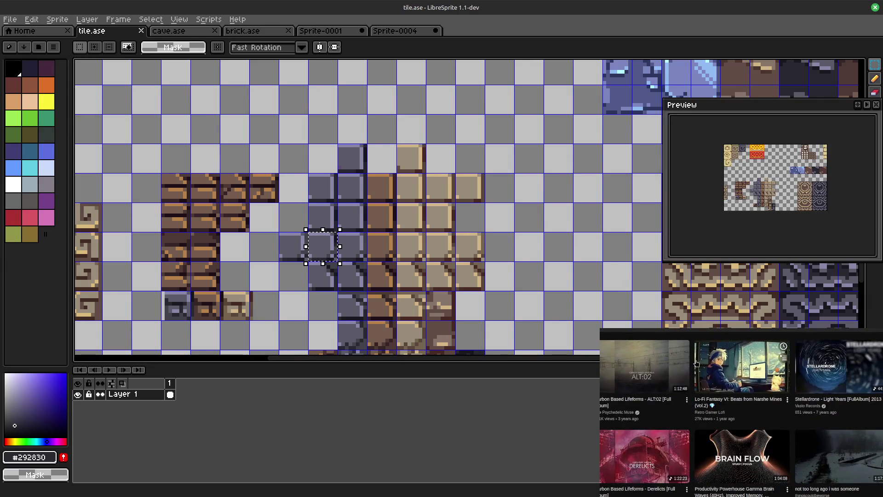
{"action": "scroll", "coordinate": [698, 359], "scroll_direction": "down", "scroll_amount": 1}
{"action": "scroll", "coordinate": [700, 355], "scroll_direction": "down", "scroll_amount": 2}
{"action": "scroll", "coordinate": [700, 355], "scroll_direction": "down", "scroll_amount": 2}
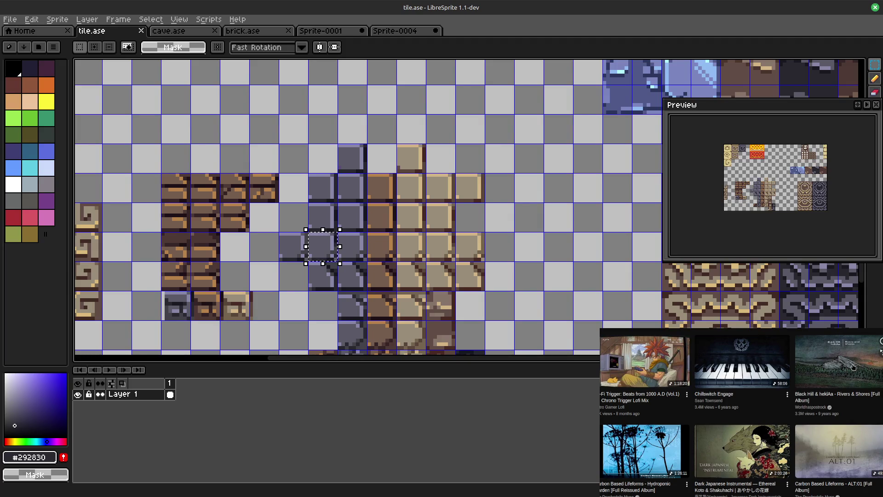
Step: Play the Black Hill Rivers and Shores album and jump ahead to about 28:40
{"action": "left_click", "coordinate": [856, 365]}
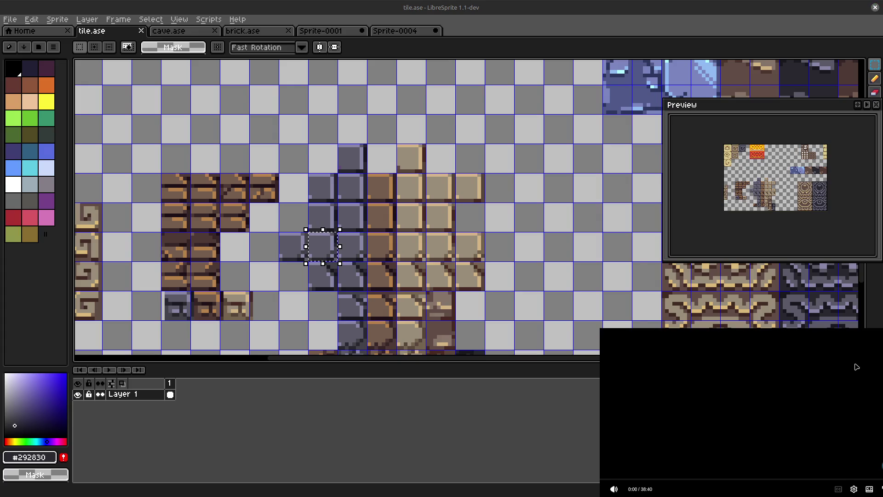
{"action": "left_click_drag", "start_coordinate": [701, 483], "coordinate": [734, 480]}
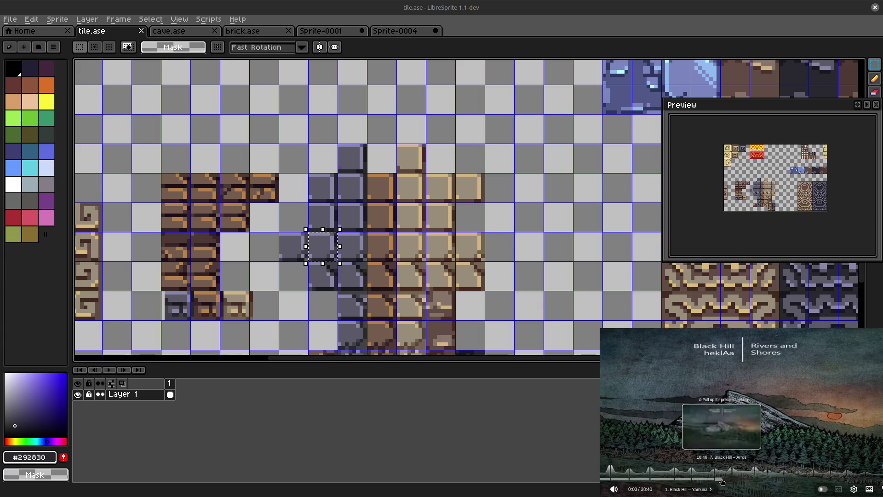
{"action": "left_click_drag", "start_coordinate": [734, 480], "coordinate": [817, 481]}
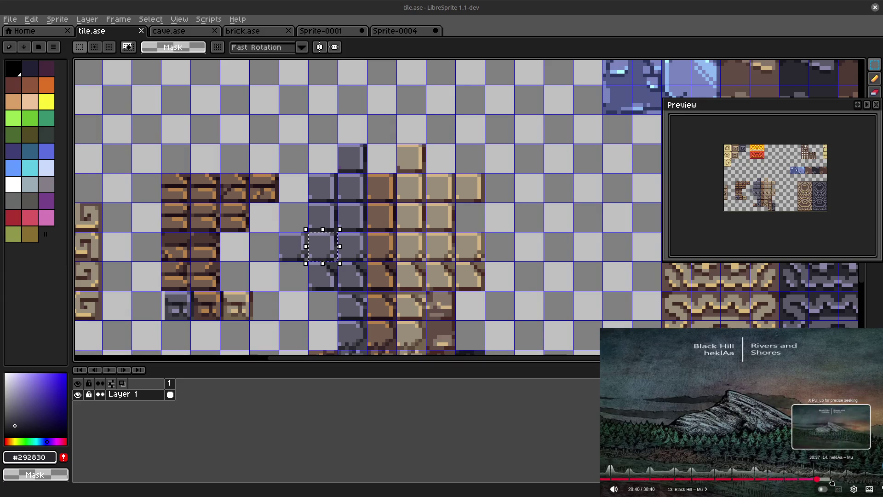
{"action": "left_click", "coordinate": [830, 481]}
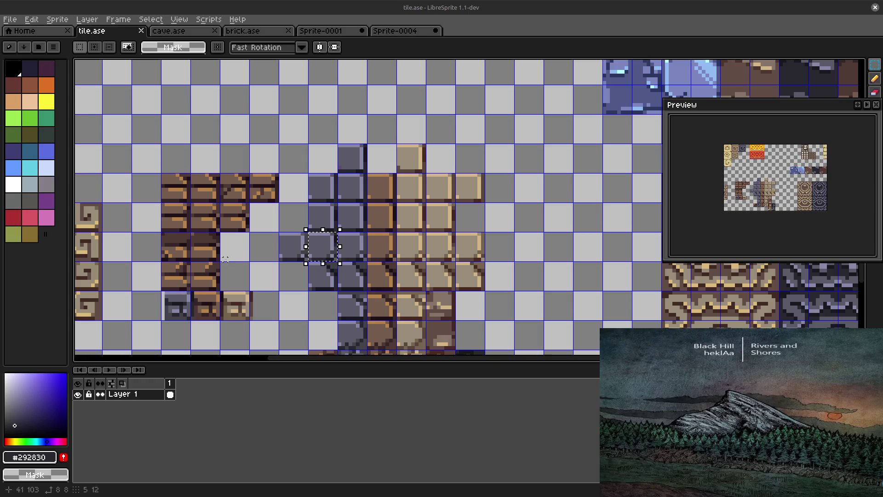
{"action": "scroll", "coordinate": [353, 247], "scroll_direction": "up", "scroll_amount": 1}
Step: Copy the selected stone tile from tile.ase and place it in Sprite-0004's left column
{"action": "left_click_drag", "start_coordinate": [257, 262], "coordinate": [356, 188]}
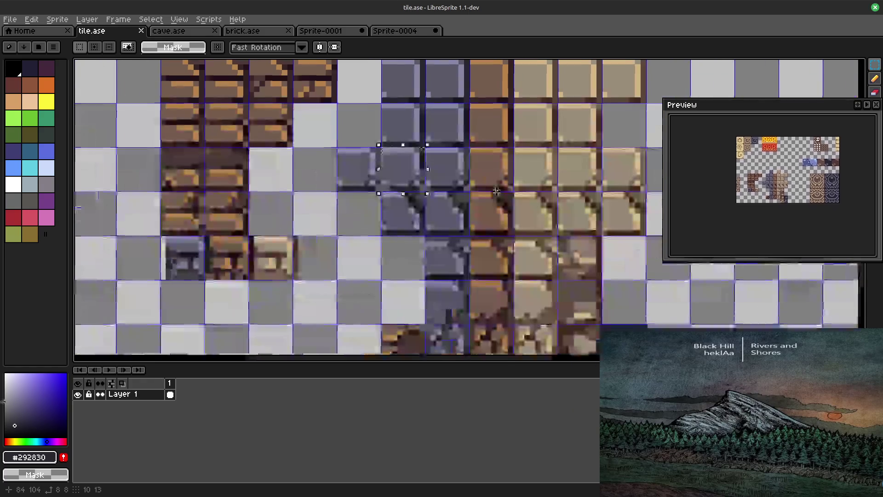
{"action": "left_click", "coordinate": [401, 31]}
{"action": "scroll", "coordinate": [464, 203], "scroll_direction": "down", "scroll_amount": 2}
{"action": "key", "text": "ctrl+Tab"}
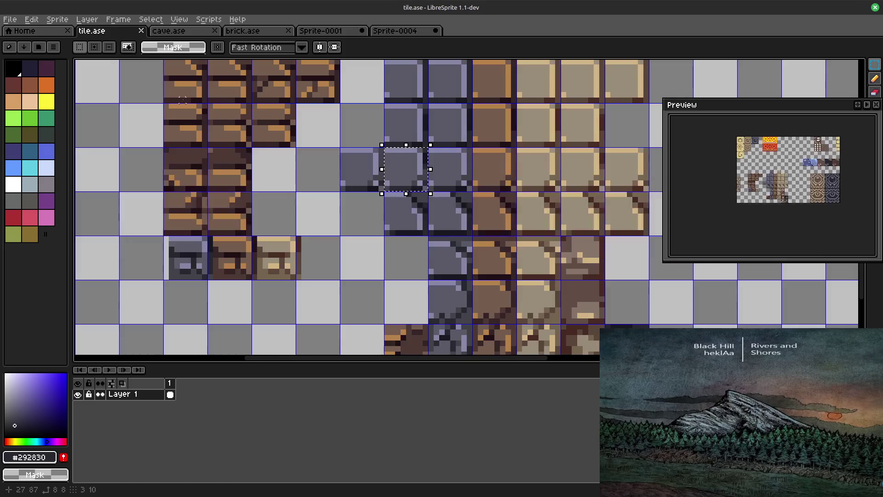
{"action": "key", "text": "ctrl+c"}
{"action": "key", "text": "ctrl+Tab"}
{"action": "key", "text": "ctrl+v"}
{"action": "mouse_move", "coordinate": [470, 221]}
{"action": "left_mouse_down"}
{"action": "mouse_move", "coordinate": [573, 247]}
{"action": "mouse_move", "coordinate": [461, 200]}
{"action": "left_mouse_up"}
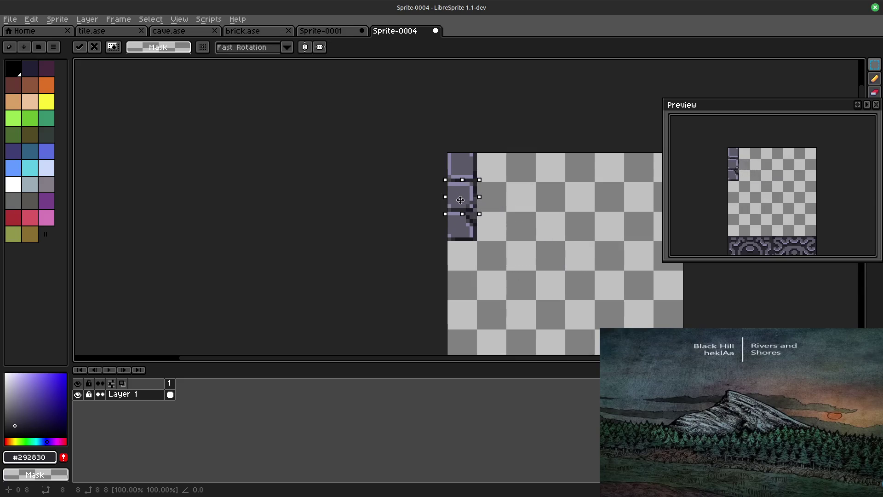
{"action": "key", "text": "ctrl+Tab"}
{"action": "scroll", "coordinate": [384, 197], "scroll_direction": "down", "scroll_amount": 3}
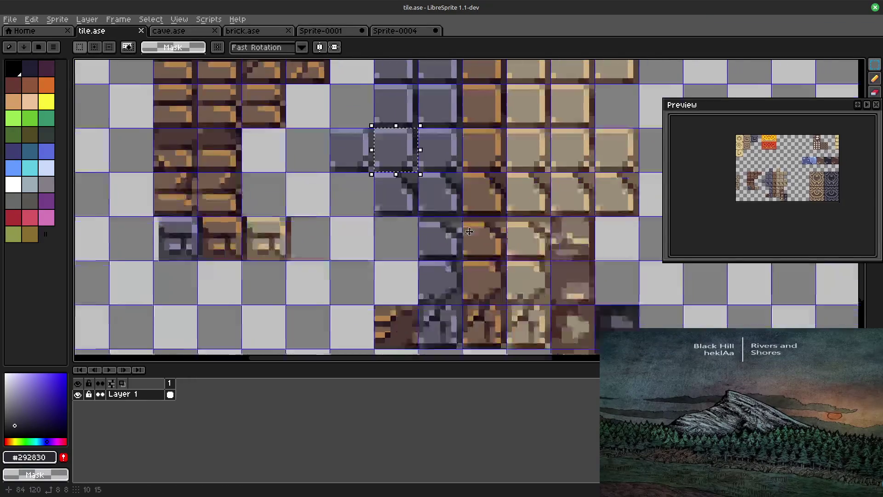
Step: Copy the two stacked stone tiles and commit them below the column's stone tiles
{"action": "left_click_drag", "start_coordinate": [367, 184], "coordinate": [407, 225]}
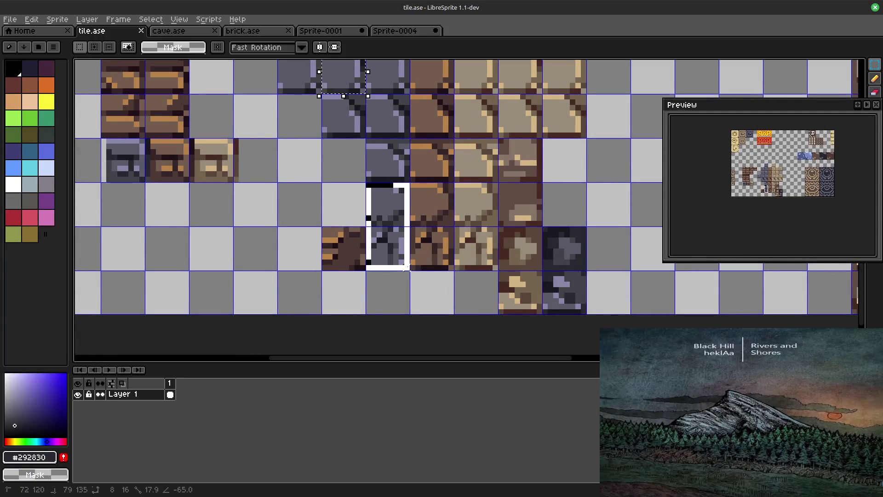
{"action": "left_click_drag", "start_coordinate": [408, 225], "coordinate": [409, 270]}
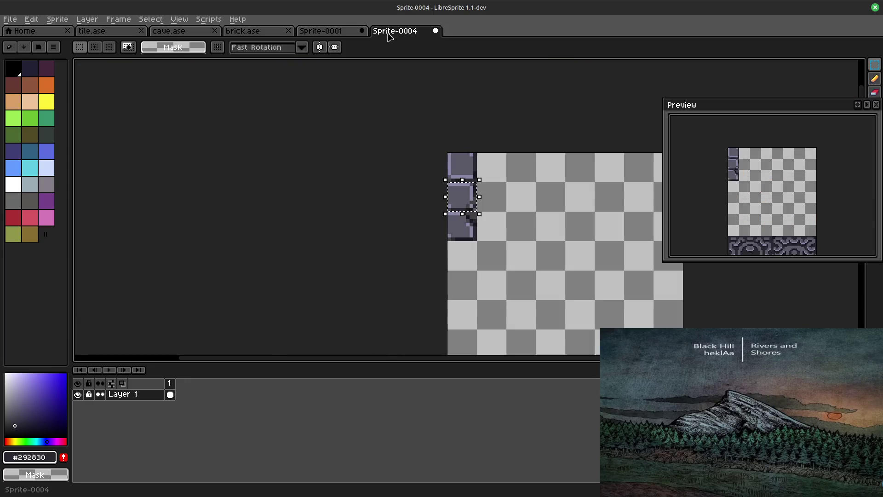
{"action": "left_click", "coordinate": [394, 31]}
{"action": "key", "text": "ctrl+v"}
{"action": "left_click_drag", "start_coordinate": [480, 239], "coordinate": [464, 263]}
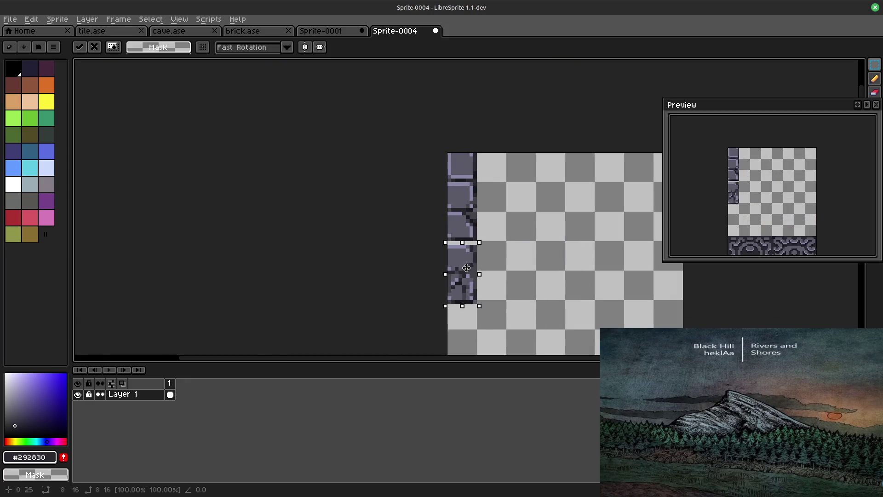
{"action": "left_click", "coordinate": [320, 187]}
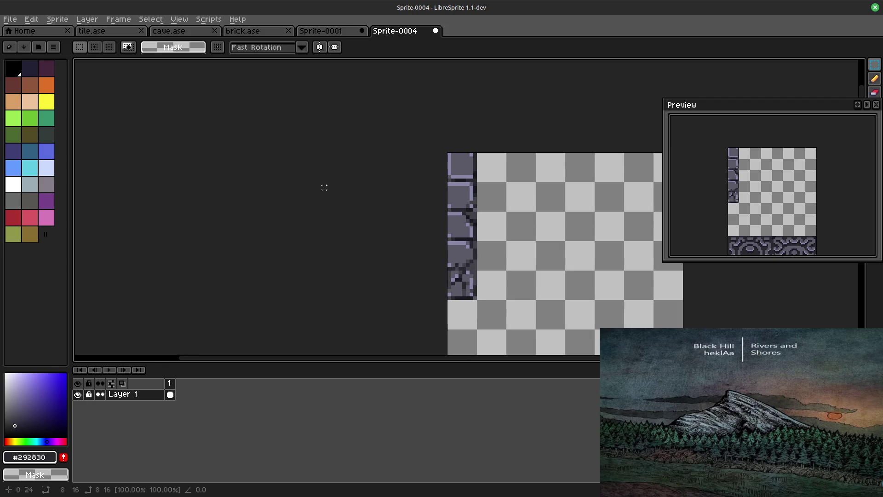
{"action": "left_click", "coordinate": [92, 30]}
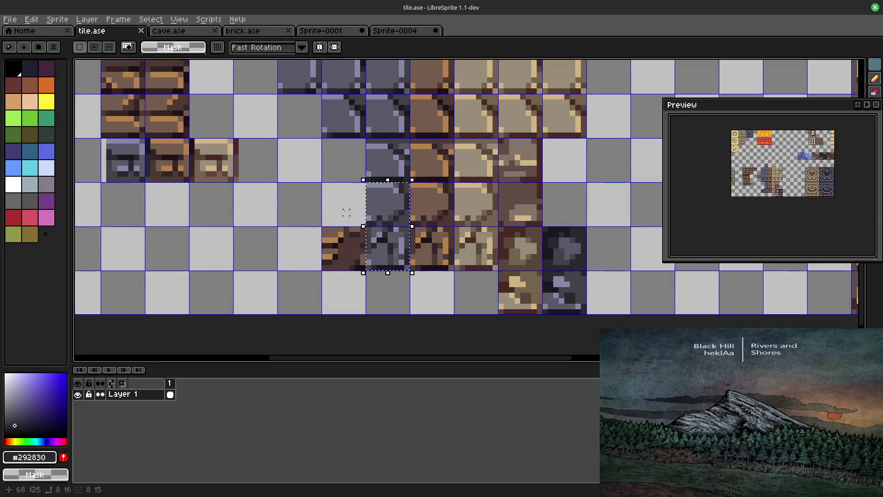
{"action": "scroll", "coordinate": [297, 163], "scroll_direction": "up", "scroll_amount": 3}
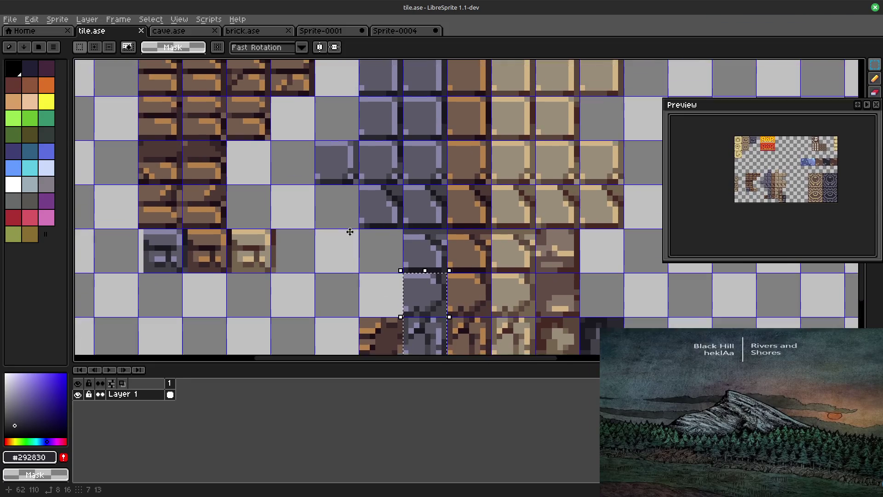
Step: Copy the brown brick tile from tile.ase and place it at the column's bottom
{"action": "left_click_drag", "start_coordinate": [350, 232], "coordinate": [283, 139]}
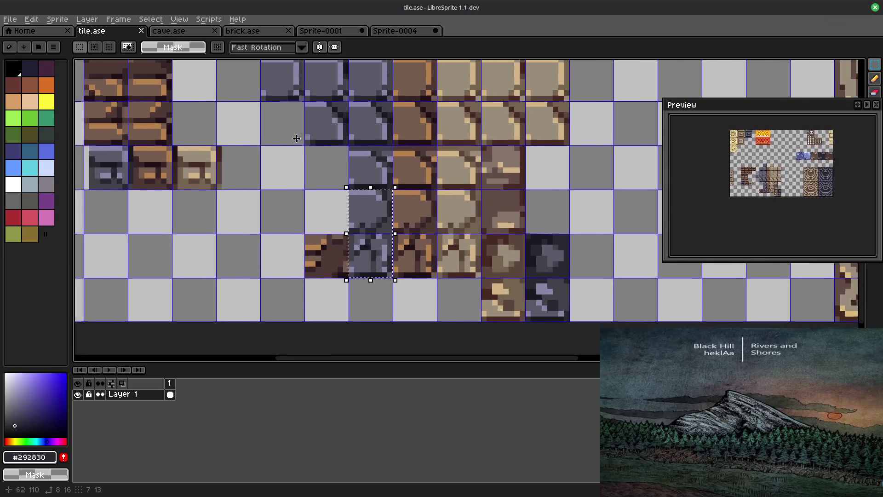
{"action": "left_click_drag", "start_coordinate": [284, 141], "coordinate": [357, 213]}
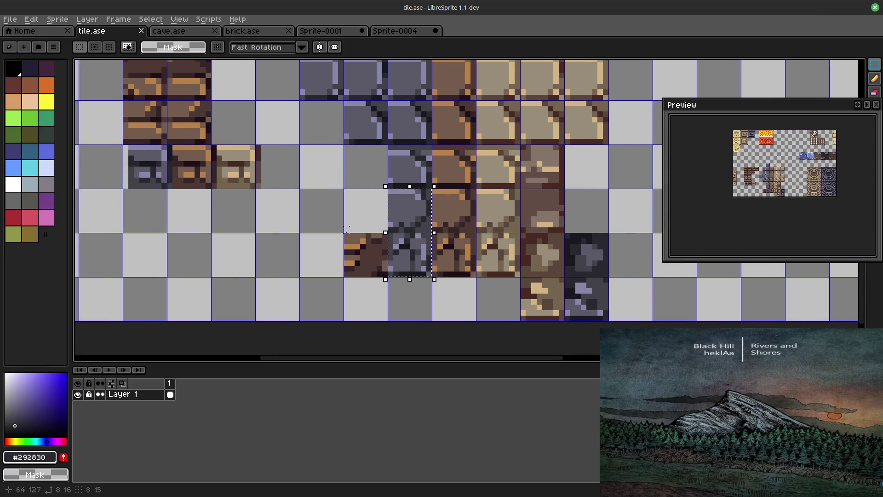
{"action": "left_click_drag", "start_coordinate": [352, 246], "coordinate": [384, 269]}
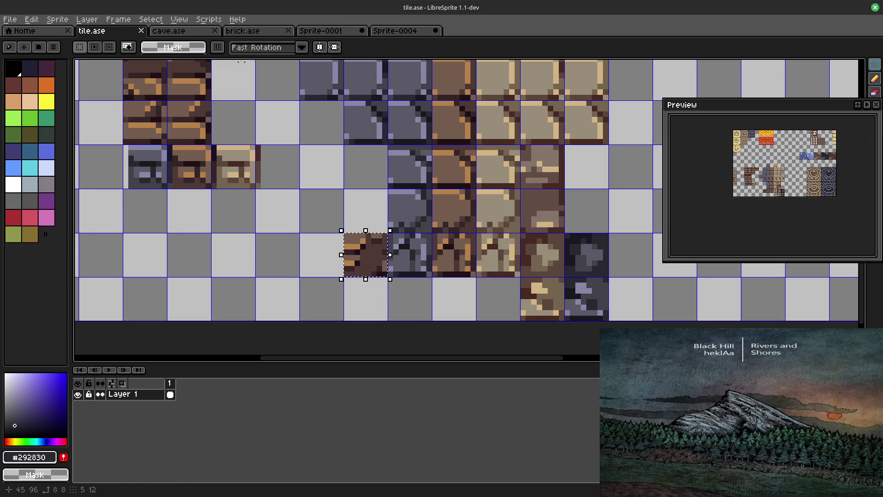
{"action": "left_click", "coordinate": [404, 32]}
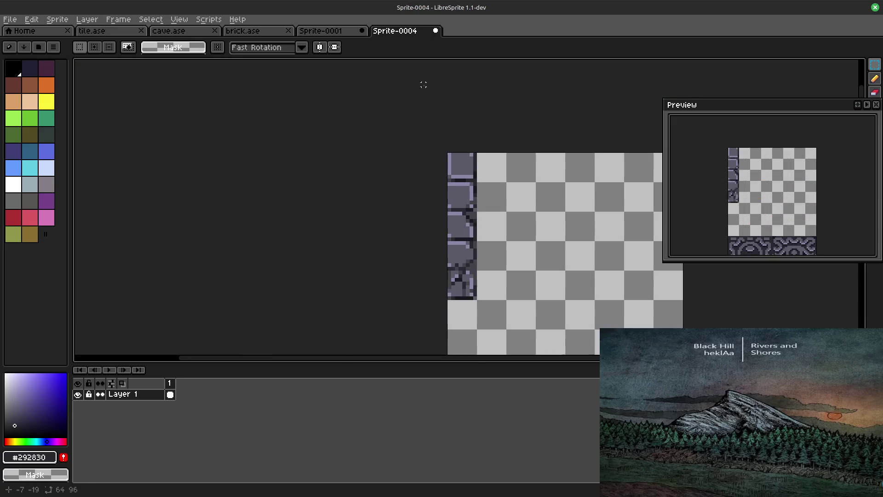
{"action": "key", "text": "ctrl+v"}
{"action": "left_click_drag", "start_coordinate": [564, 251], "coordinate": [460, 314]}
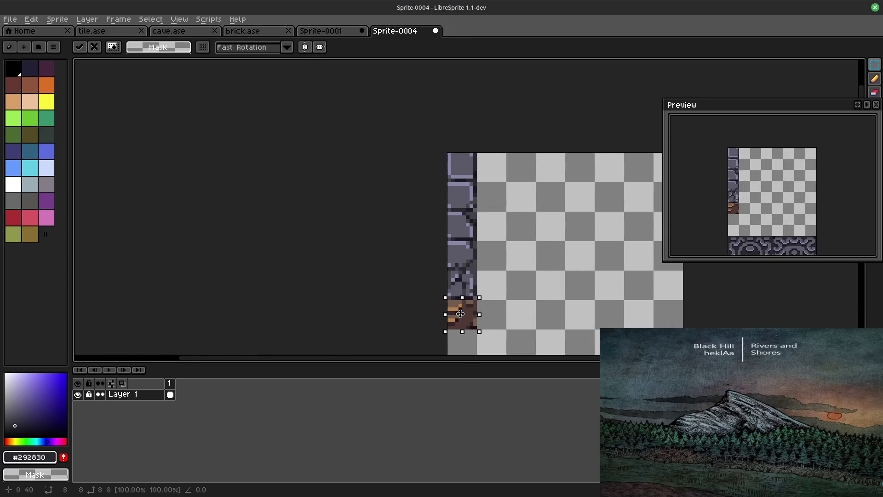
{"action": "left_click", "coordinate": [92, 30]}
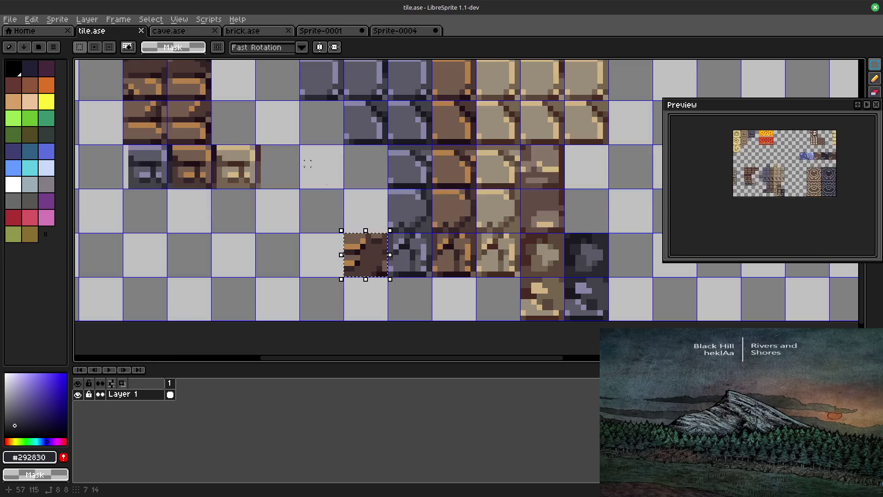
{"action": "left_click_drag", "start_coordinate": [506, 196], "coordinate": [418, 200]}
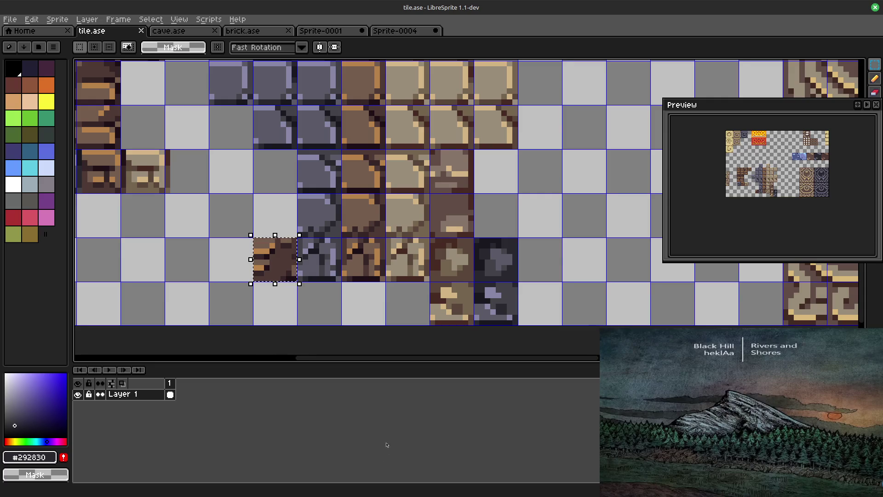
{"action": "mouse_move", "coordinate": [743, 439]}
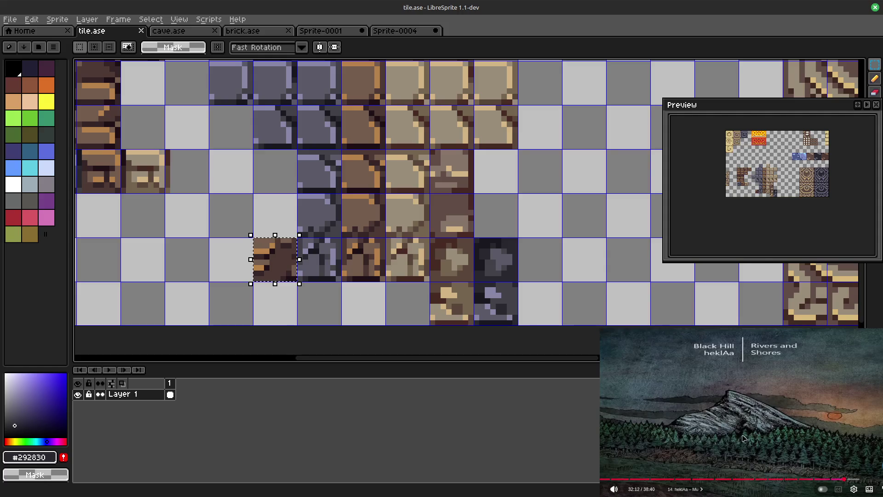
{"action": "scroll", "coordinate": [754, 436], "scroll_direction": "down", "scroll_amount": 3}
{"action": "scroll", "coordinate": [754, 436], "scroll_direction": "down", "scroll_amount": 1}
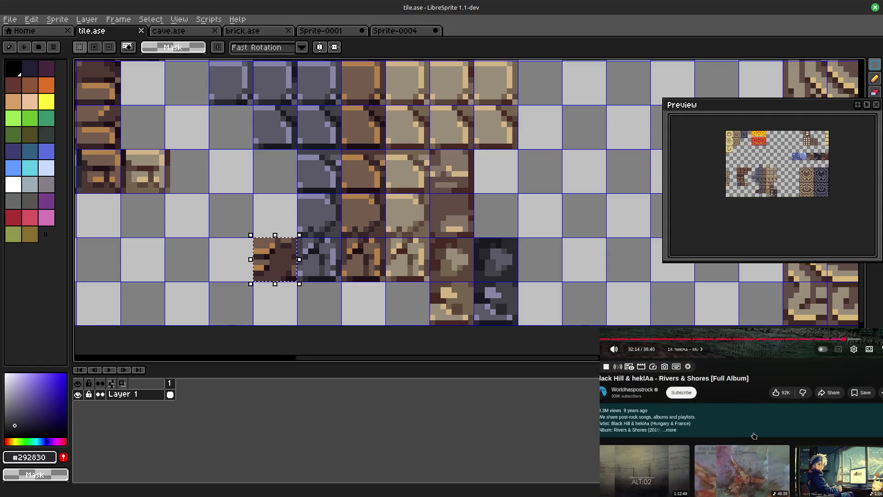
{"action": "scroll", "coordinate": [754, 436], "scroll_direction": "down", "scroll_amount": 3}
{"action": "scroll", "coordinate": [756, 433], "scroll_direction": "down", "scroll_amount": 1}
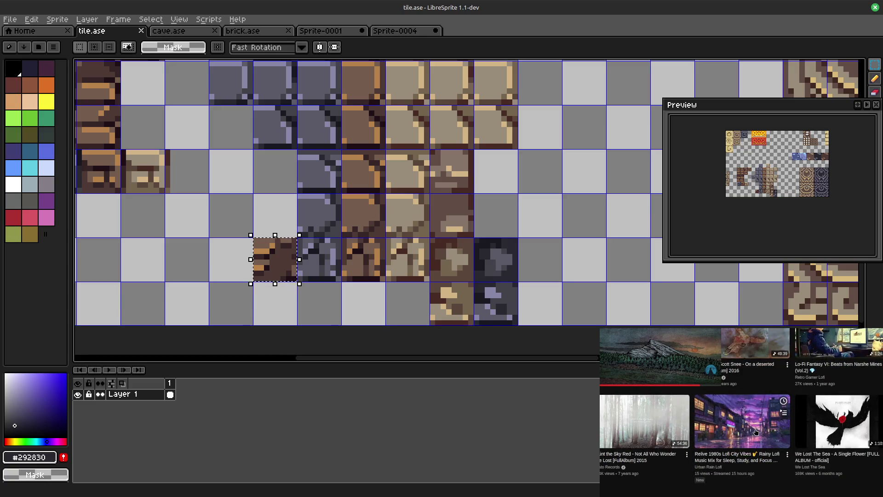
{"action": "scroll", "coordinate": [755, 432], "scroll_direction": "down", "scroll_amount": 2}
{"action": "scroll", "coordinate": [756, 431], "scroll_direction": "down", "scroll_amount": 2}
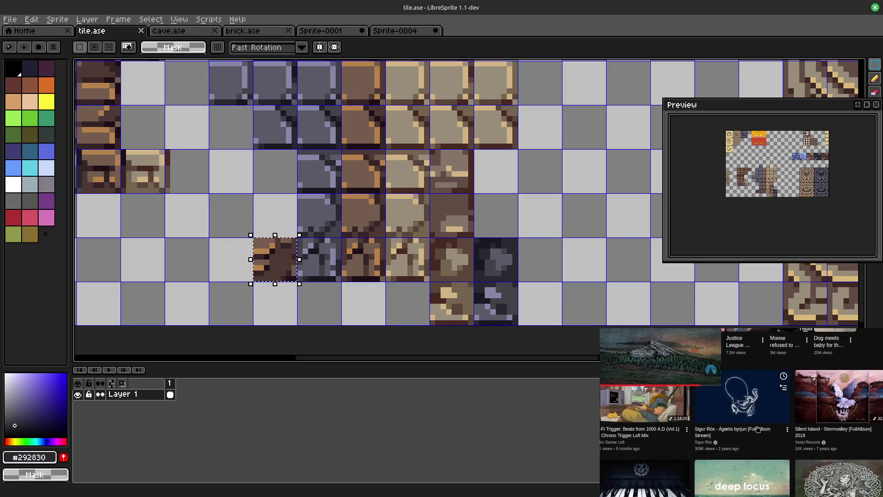
{"action": "scroll", "coordinate": [758, 426], "scroll_direction": "up", "scroll_amount": 2}
{"action": "scroll", "coordinate": [758, 426], "scroll_direction": "up", "scroll_amount": 4}
{"action": "scroll", "coordinate": [758, 426], "scroll_direction": "up", "scroll_amount": 2}
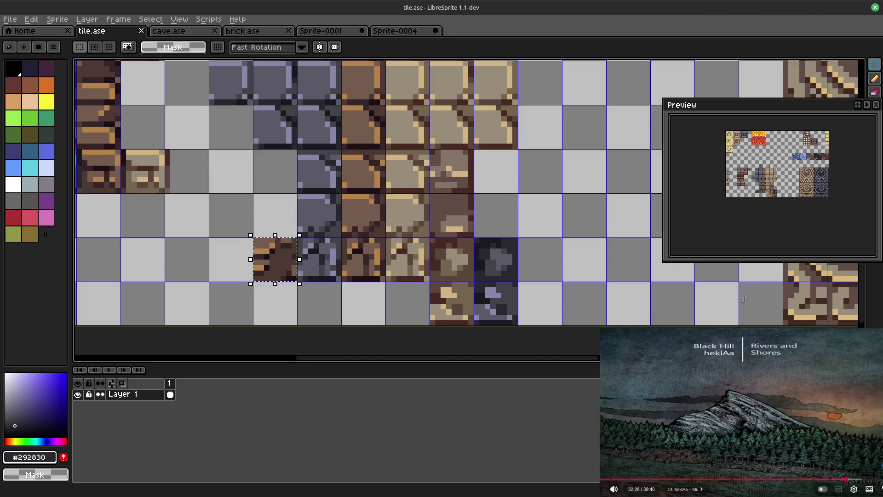
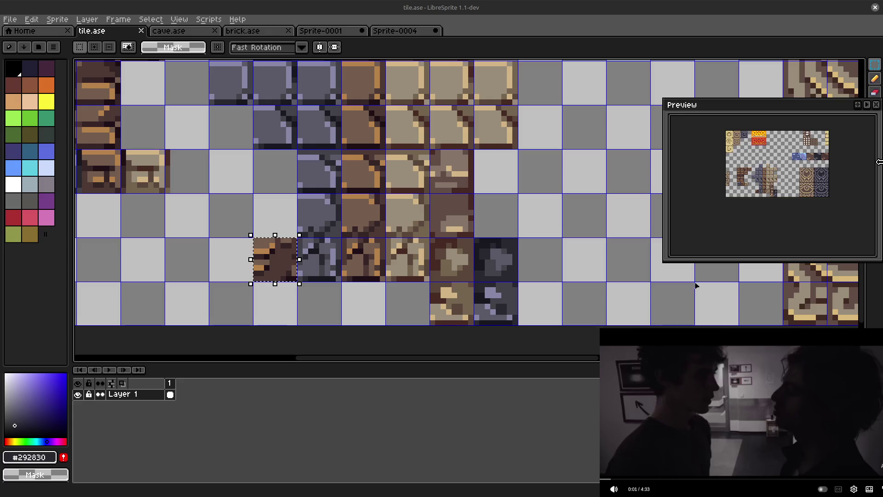
Step: Pan across tile.ase and marquee-select the dark stone tile in the blue and brown row
{"action": "left_click", "coordinate": [730, 389]}
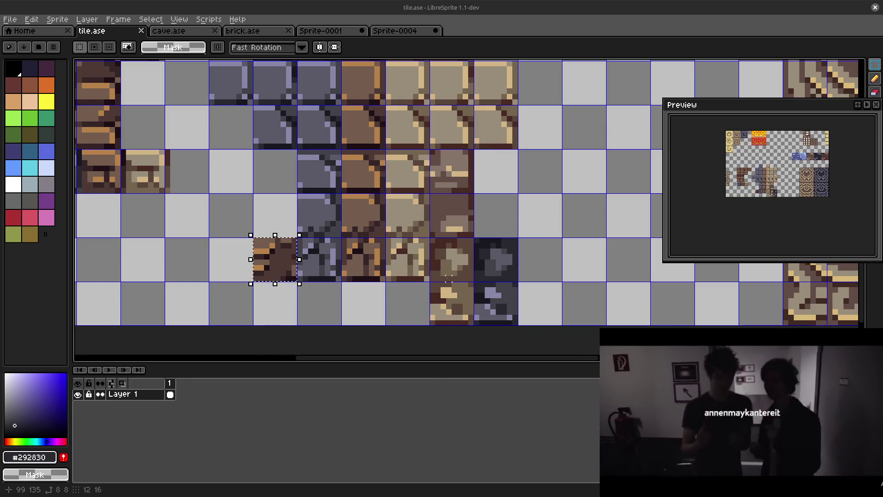
{"action": "scroll", "coordinate": [328, 296], "scroll_direction": "down", "scroll_amount": 1}
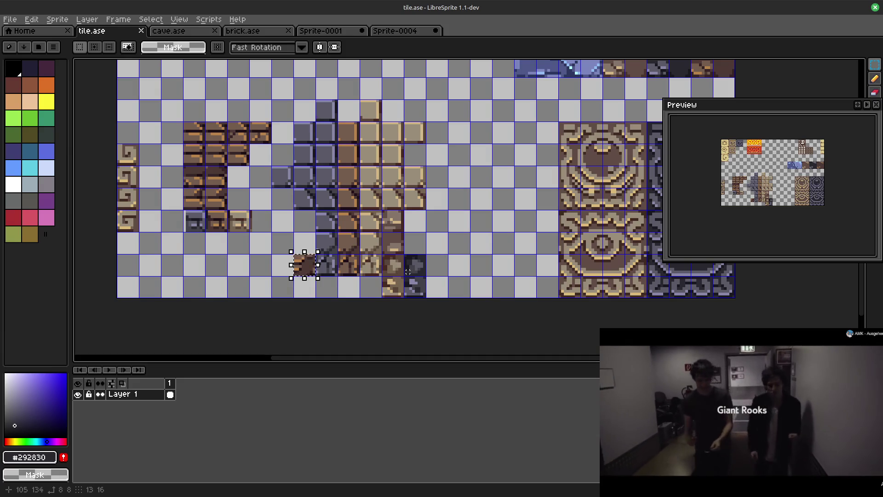
{"action": "scroll", "coordinate": [406, 268], "scroll_direction": "up", "scroll_amount": 1}
{"action": "scroll", "coordinate": [439, 228], "scroll_direction": "down", "scroll_amount": 1}
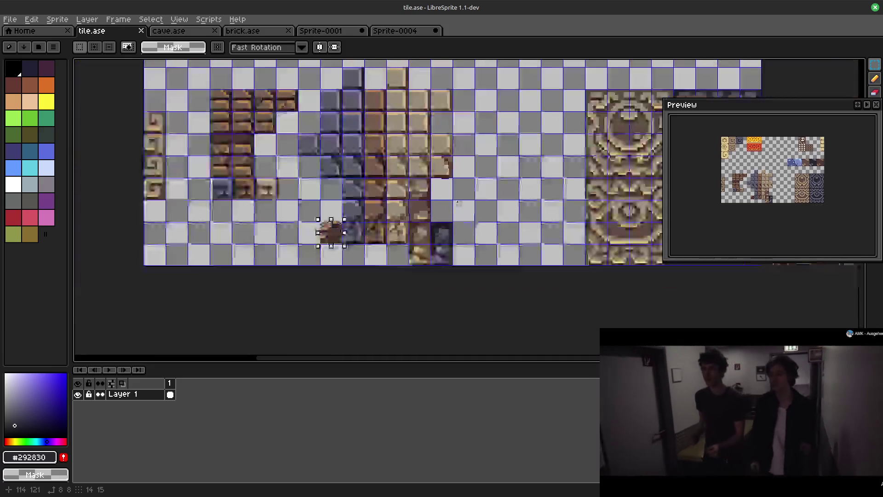
{"action": "left_click_drag", "start_coordinate": [507, 146], "coordinate": [438, 201]}
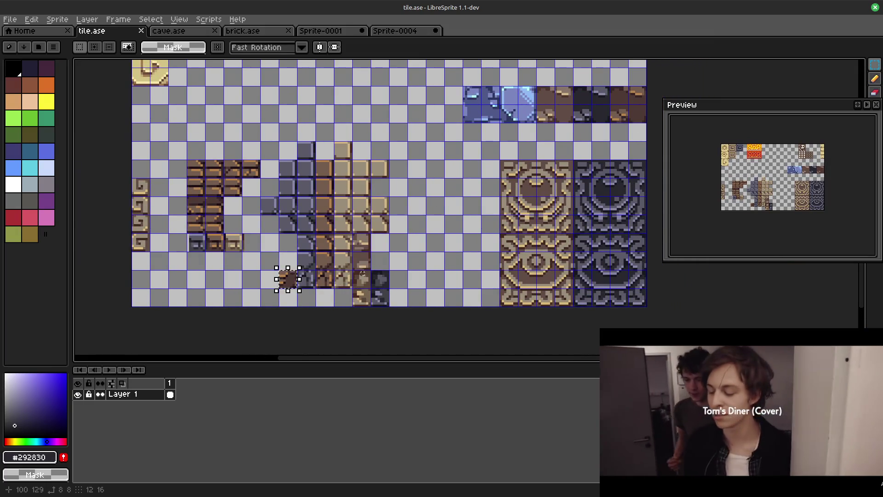
{"action": "scroll", "coordinate": [371, 306], "scroll_direction": "up", "scroll_amount": 1}
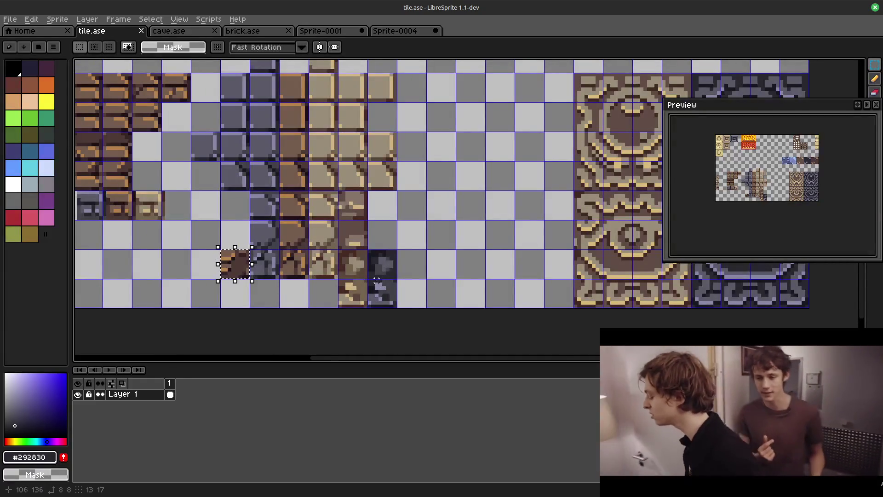
{"action": "scroll", "coordinate": [377, 279], "scroll_direction": "down", "scroll_amount": 1}
{"action": "scroll", "coordinate": [386, 266], "scroll_direction": "up", "scroll_amount": 1}
{"action": "scroll", "coordinate": [455, 256], "scroll_direction": "down", "scroll_amount": 1}
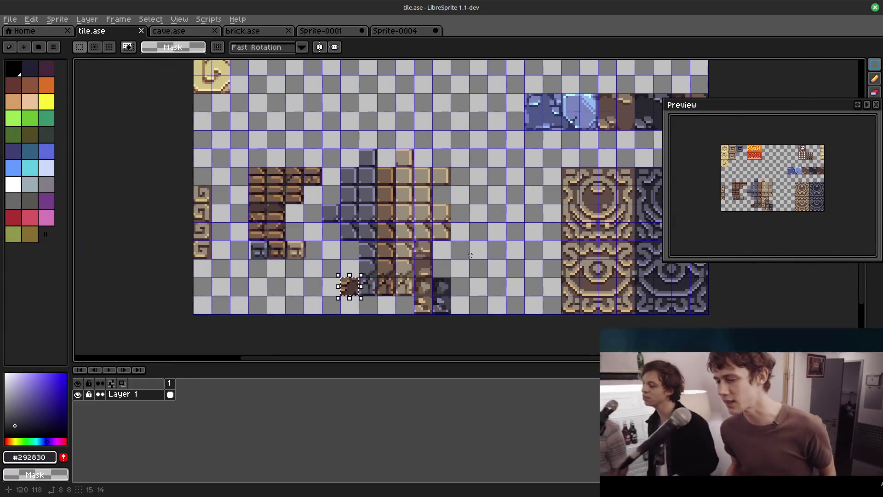
{"action": "scroll", "coordinate": [420, 258], "scroll_direction": "up", "scroll_amount": 1}
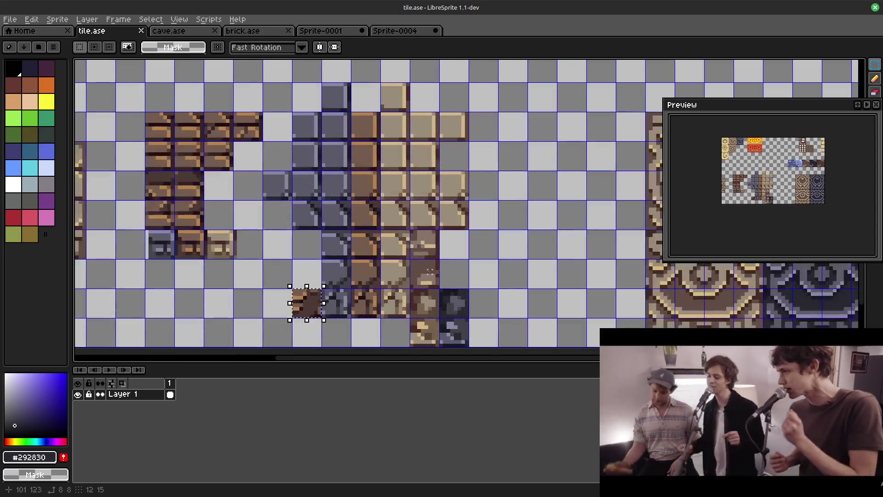
{"action": "scroll", "coordinate": [430, 250], "scroll_direction": "down", "scroll_amount": 1}
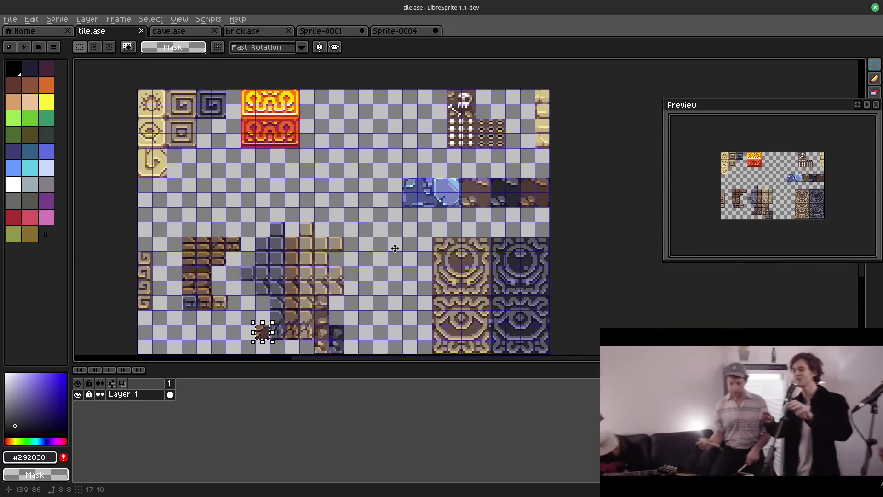
{"action": "scroll", "coordinate": [414, 207], "scroll_direction": "up", "scroll_amount": 2}
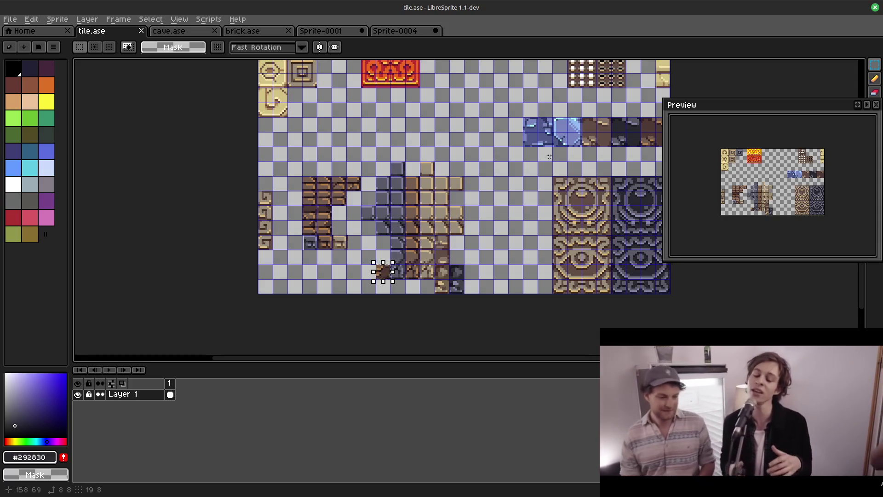
{"action": "left_click_drag", "start_coordinate": [550, 157], "coordinate": [419, 243]}
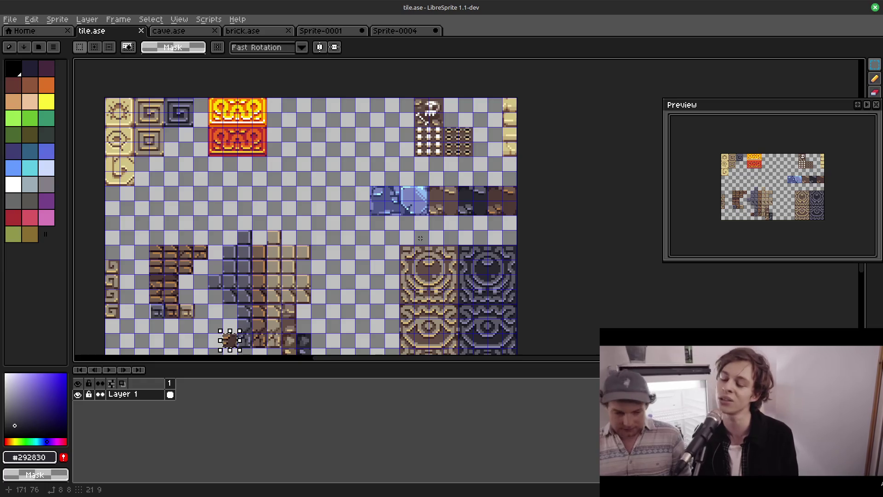
{"action": "scroll", "coordinate": [442, 218], "scroll_direction": "up", "scroll_amount": 1}
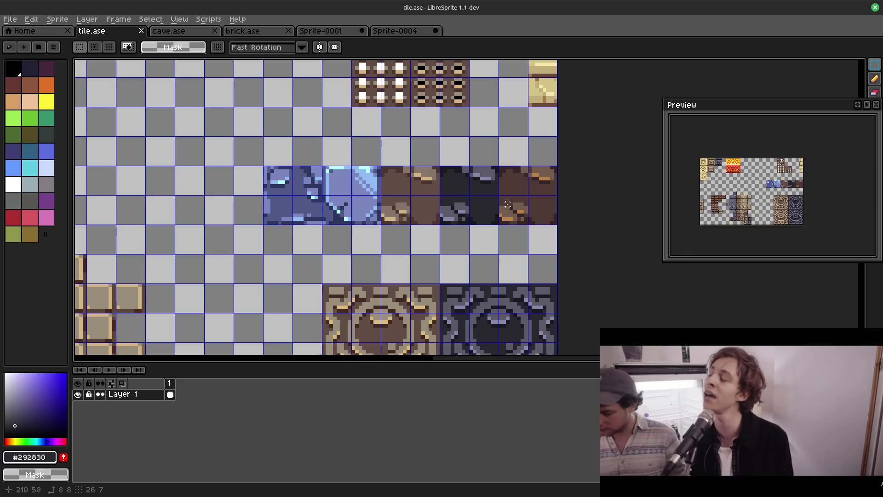
{"action": "left_click_drag", "start_coordinate": [438, 193], "coordinate": [471, 227]}
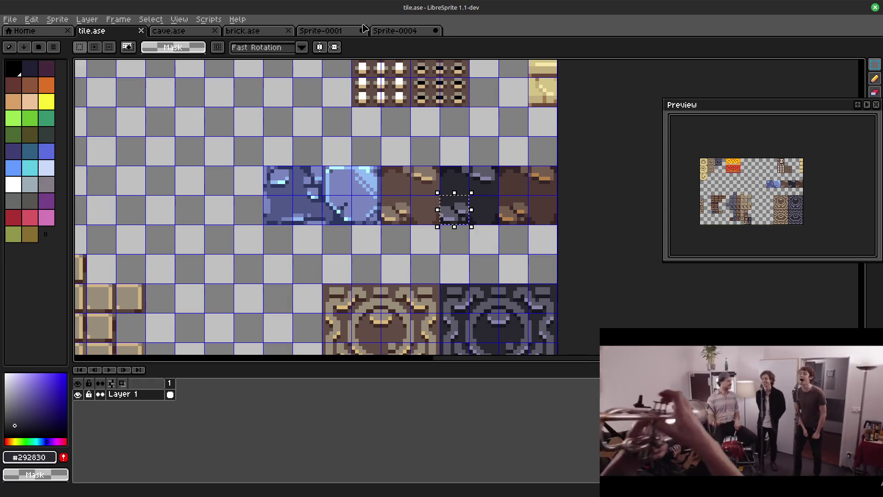
Step: Paste the copied dark tile into Sprite-0004 and move it beside the stone column
{"action": "left_click", "coordinate": [395, 30]}
{"action": "left_click_drag", "start_coordinate": [393, 283], "coordinate": [334, 132]}
{"action": "key", "text": "ctrl+v"}
{"action": "left_click_drag", "start_coordinate": [505, 206], "coordinate": [397, 192]}
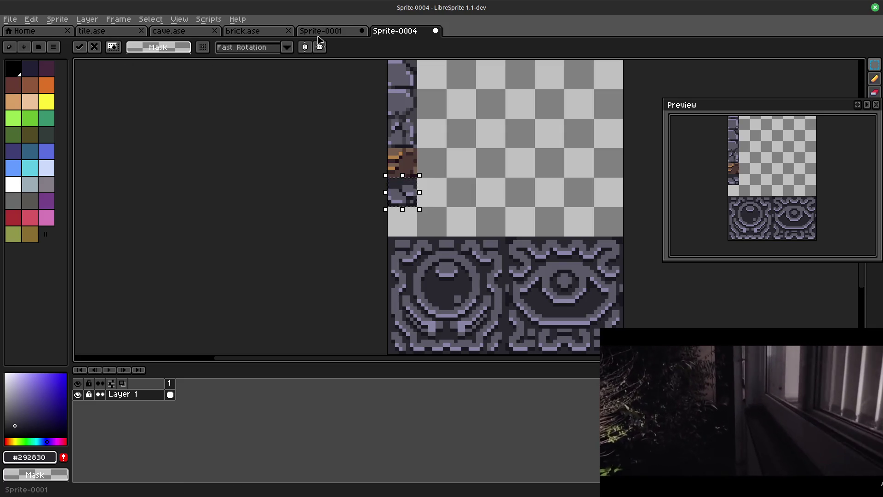
Step: Copy the dark tile's top part from tile.ase and drop it near the stone column's bottom in Sprite-0004
{"action": "left_click", "coordinate": [101, 30]}
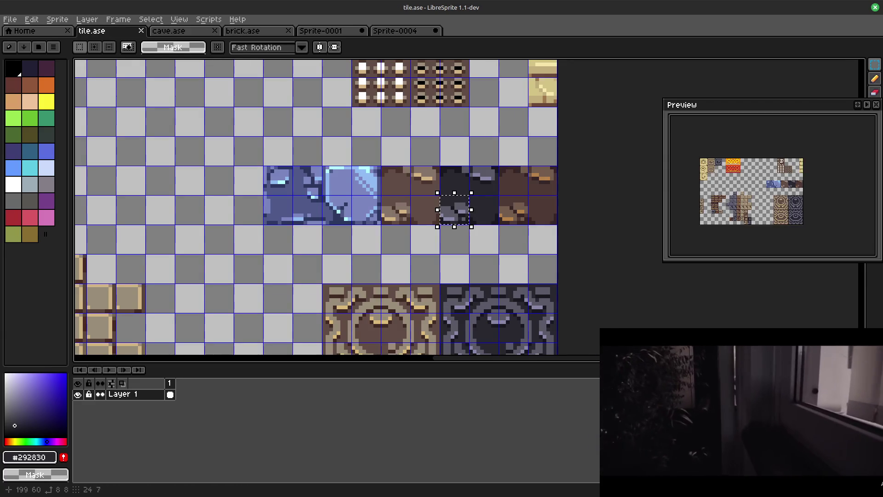
{"action": "scroll", "coordinate": [476, 176], "scroll_direction": "up", "scroll_amount": 2}
{"action": "left_click_drag", "start_coordinate": [461, 159], "coordinate": [517, 212]}
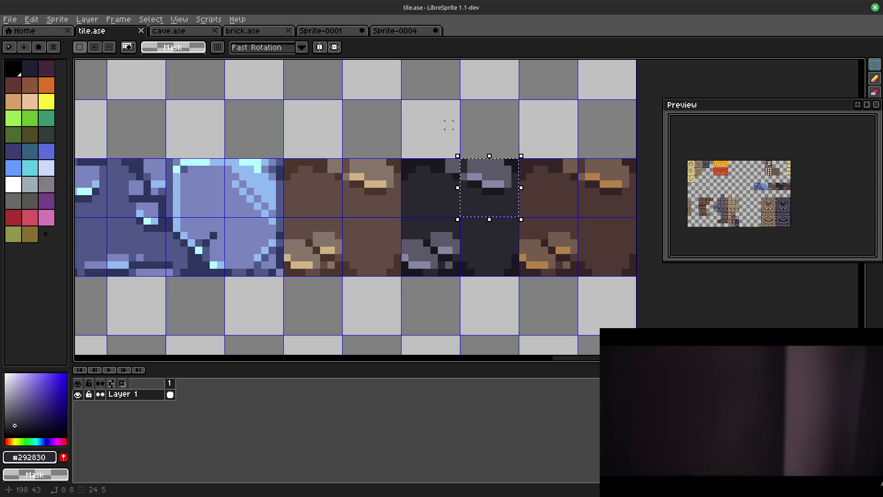
{"action": "key", "text": "ctrl+Tab"}
{"action": "key", "text": "ctrl+v"}
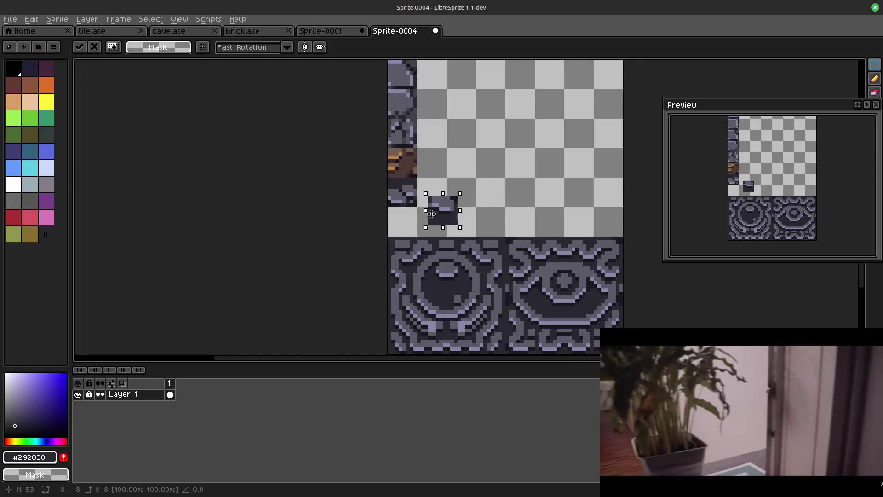
{"action": "left_click_drag", "start_coordinate": [503, 203], "coordinate": [403, 226]}
{"action": "left_click", "coordinate": [312, 168]}
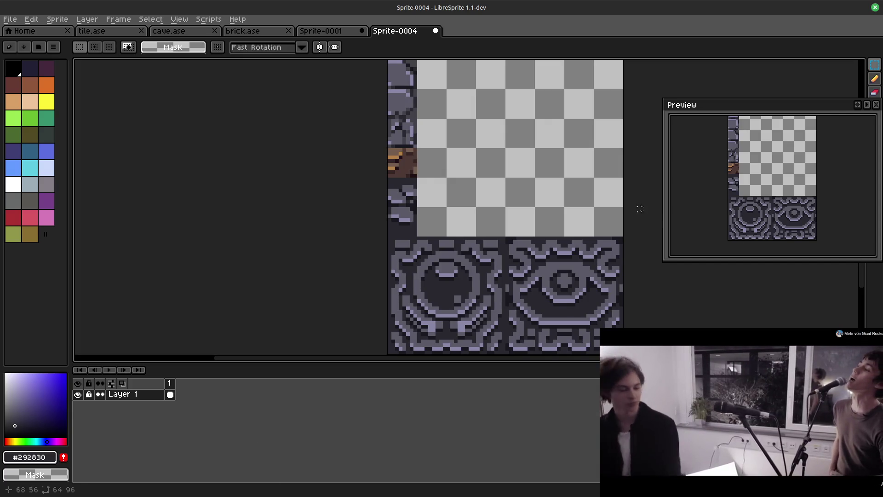
{"action": "left_click_drag", "start_coordinate": [499, 165], "coordinate": [501, 166]}
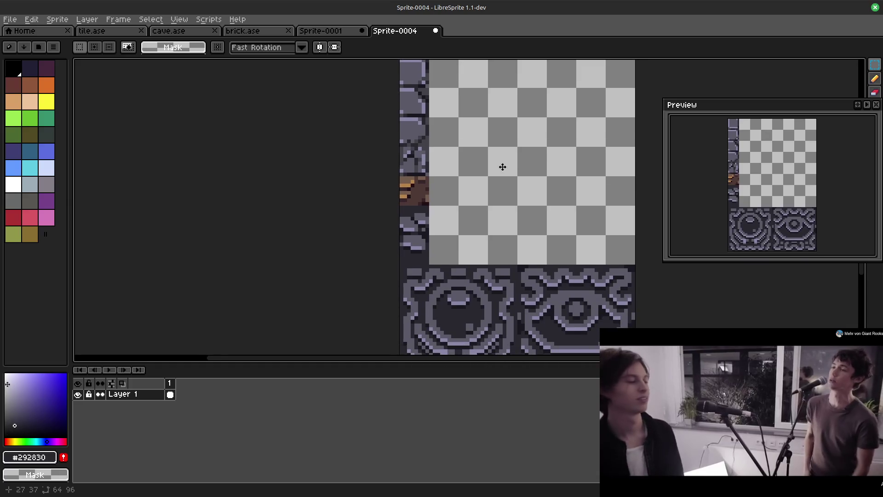
Step: Close Sprite-0001, discarding its unsaved changes
{"action": "left_click", "coordinate": [312, 32]}
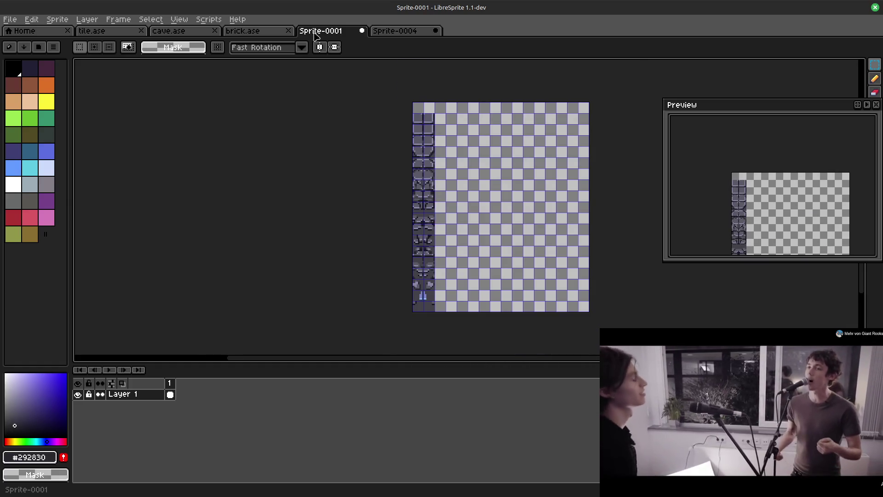
{"action": "left_click", "coordinate": [361, 30]}
{"action": "left_click", "coordinate": [441, 279]}
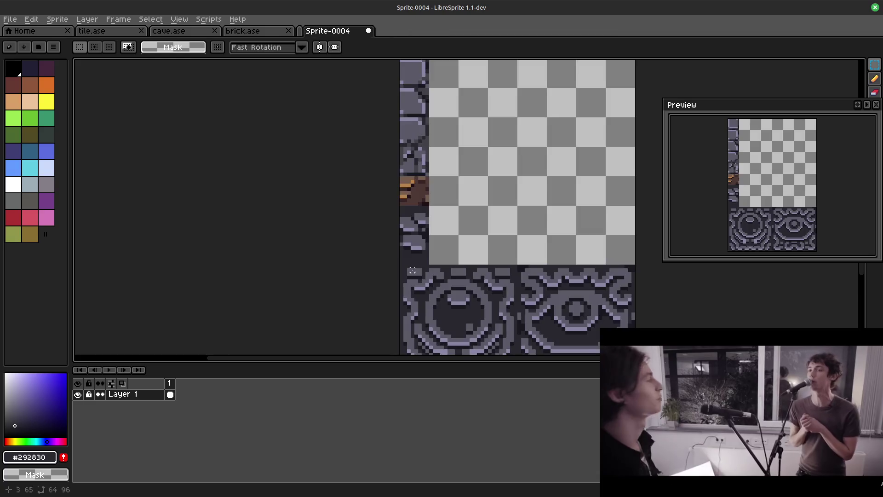
Step: Step back through brick.ase and cave.ase to the tile.ase sheet
{"action": "left_click", "coordinate": [242, 31]}
{"action": "left_click", "coordinate": [169, 31]}
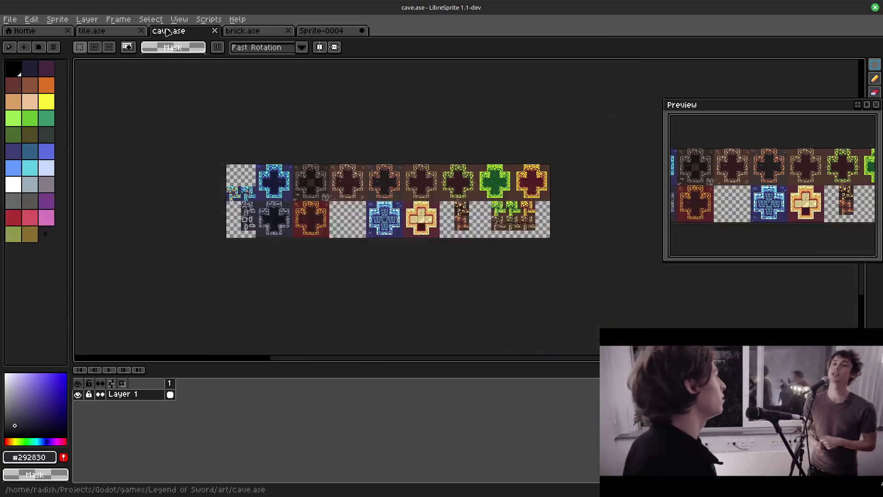
{"action": "left_click", "coordinate": [83, 32]}
{"action": "scroll", "coordinate": [296, 278], "scroll_direction": "down", "scroll_amount": 2}
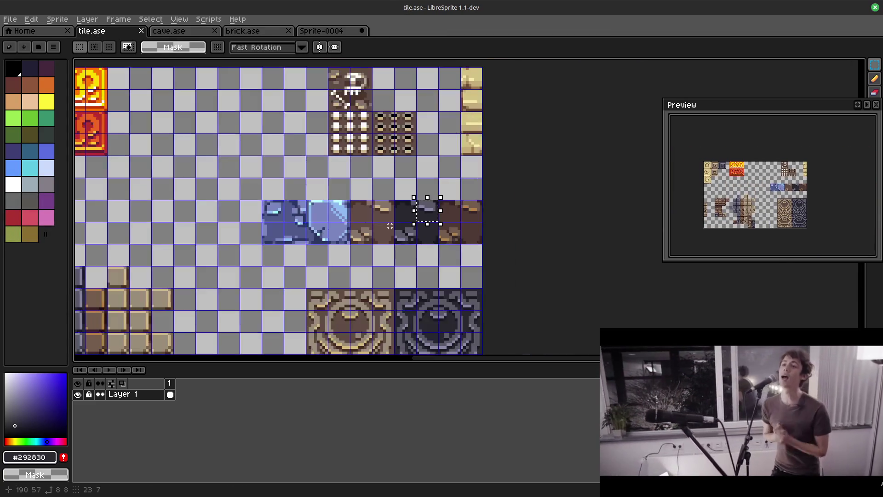
{"action": "scroll", "coordinate": [296, 277], "scroll_direction": "up", "scroll_amount": 1}
{"action": "scroll", "coordinate": [387, 248], "scroll_direction": "down", "scroll_amount": 1}
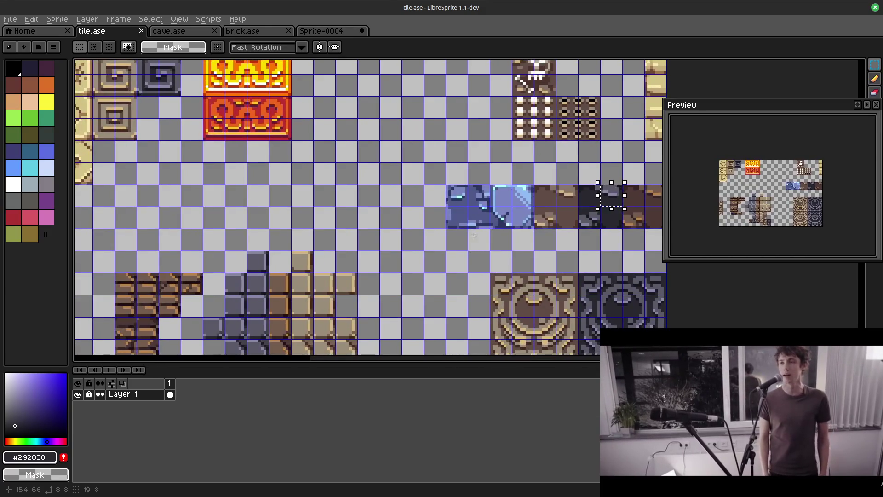
{"action": "scroll", "coordinate": [473, 224], "scroll_direction": "up", "scroll_amount": 1}
{"action": "scroll", "coordinate": [489, 167], "scroll_direction": "up", "scroll_amount": 1}
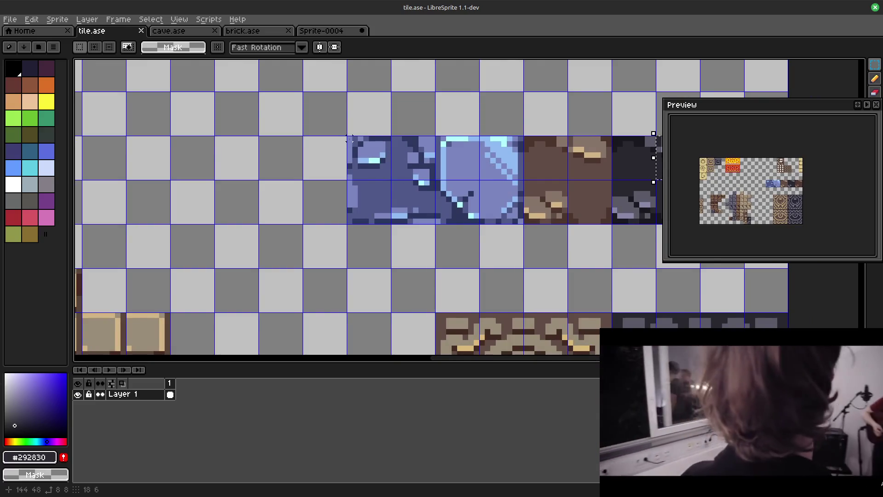
Step: Commit the moved pixels and repeatedly trial marquee selections on the blue tile's top-left area
{"action": "mouse_move", "coordinate": [415, 171]}
{"action": "left_mouse_down"}
{"action": "mouse_move", "coordinate": [437, 187]}
{"action": "mouse_move", "coordinate": [414, 168]}
{"action": "left_mouse_up"}
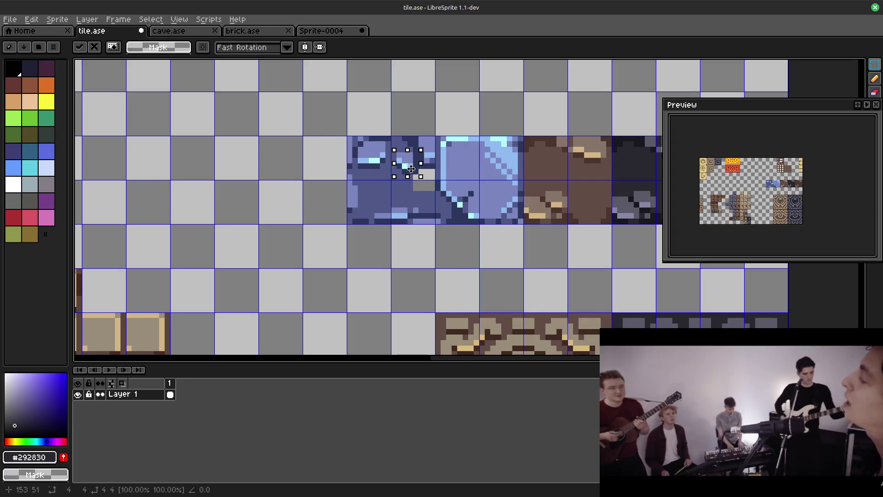
{"action": "key", "text": "Return"}
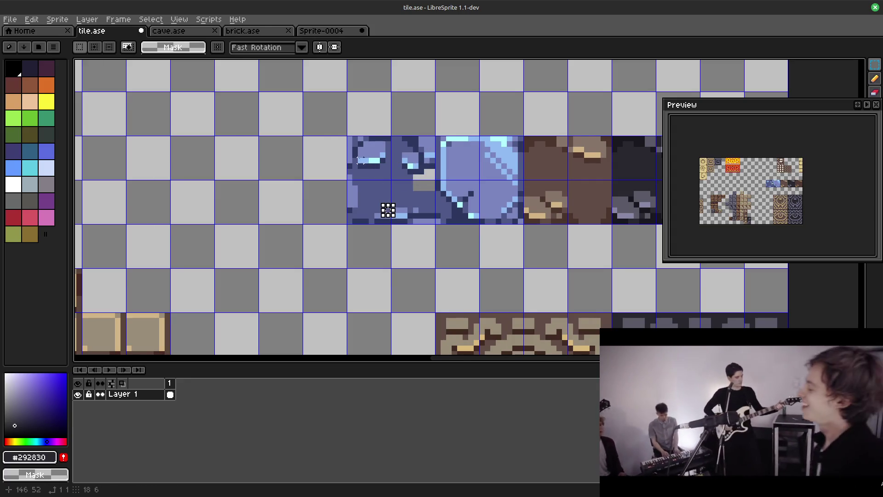
{"action": "left_click_drag", "start_coordinate": [351, 138], "coordinate": [392, 168]}
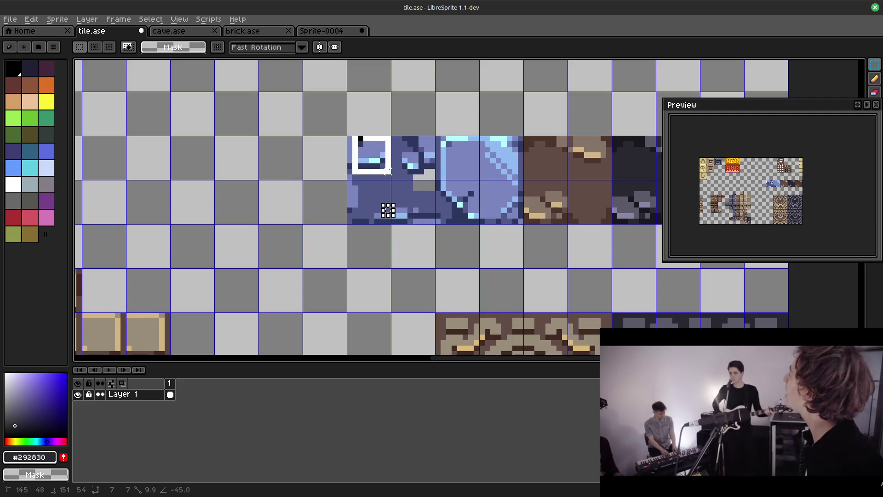
{"action": "left_click", "coordinate": [372, 193]}
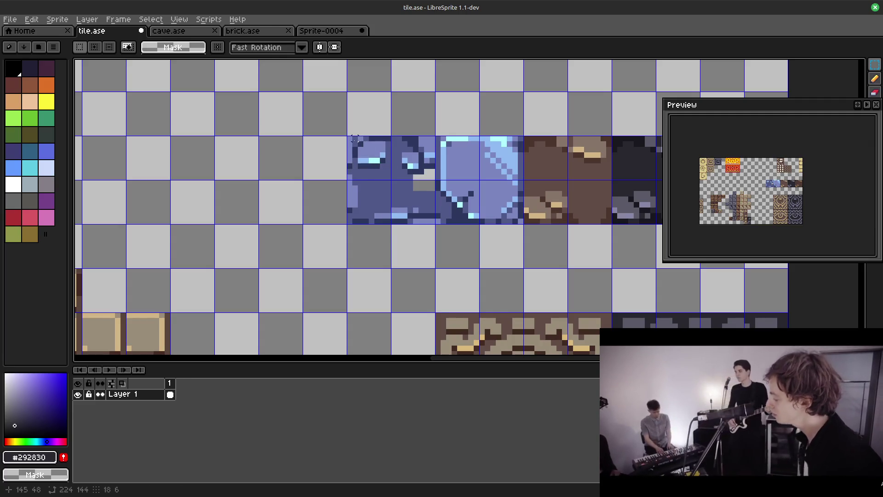
{"action": "left_click_drag", "start_coordinate": [352, 140], "coordinate": [385, 170]}
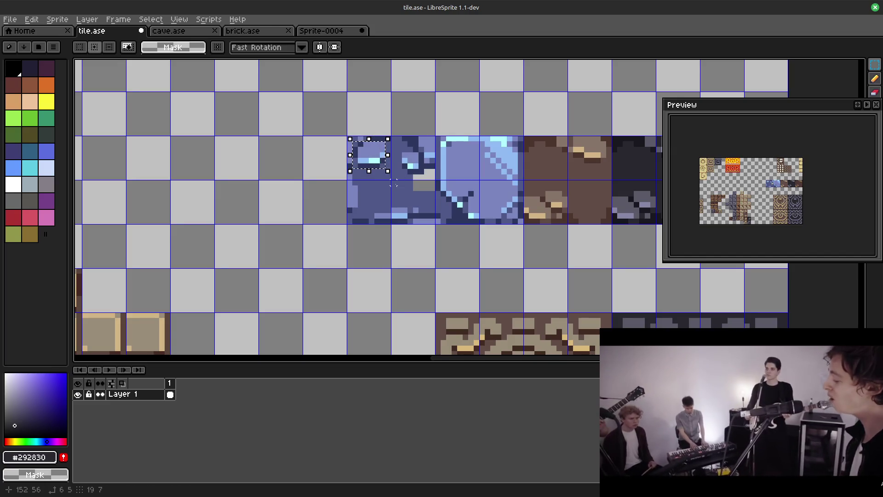
{"action": "left_click", "coordinate": [388, 204]}
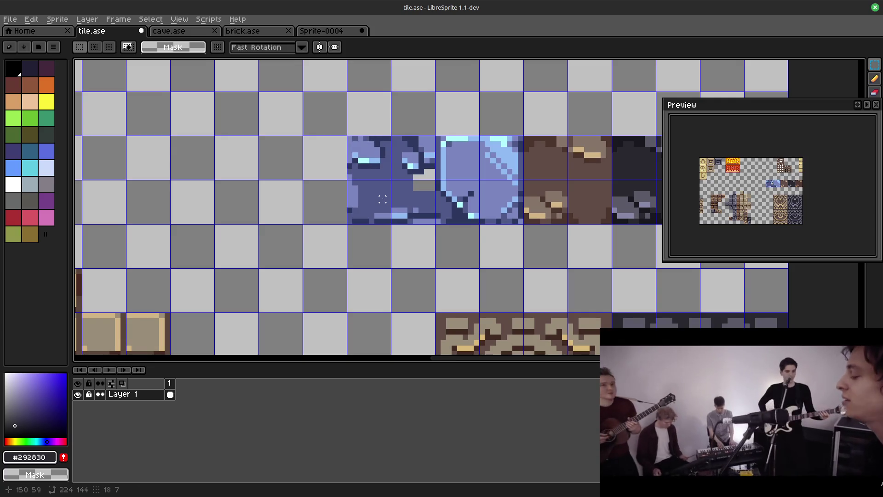
{"action": "left_click_drag", "start_coordinate": [345, 139], "coordinate": [387, 171]}
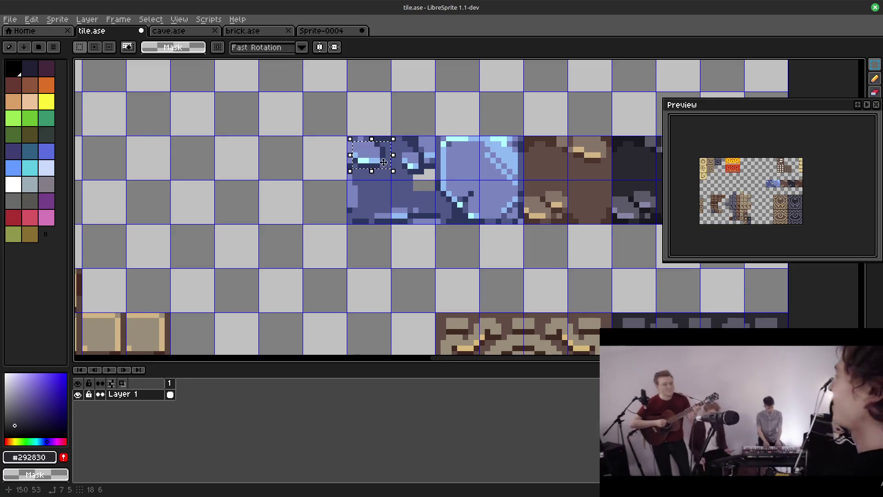
{"action": "left_click", "coordinate": [377, 189]}
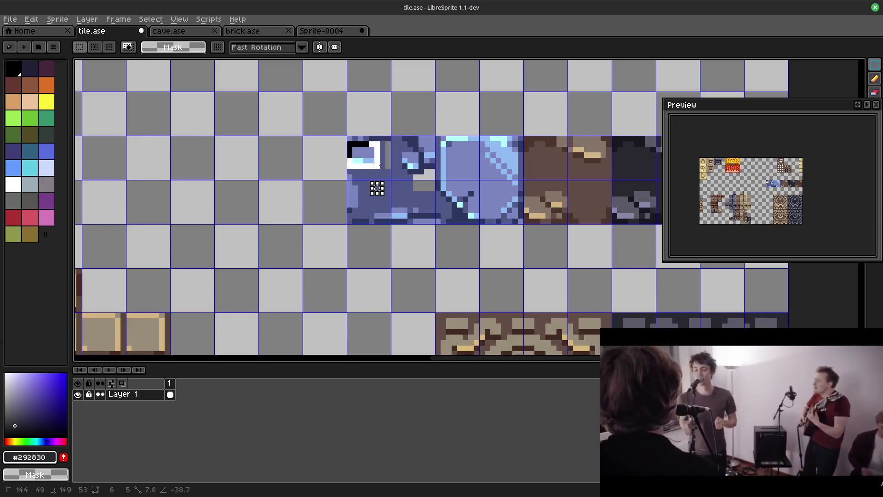
{"action": "left_click_drag", "start_coordinate": [345, 134], "coordinate": [388, 166]}
{"action": "left_click", "coordinate": [338, 128]}
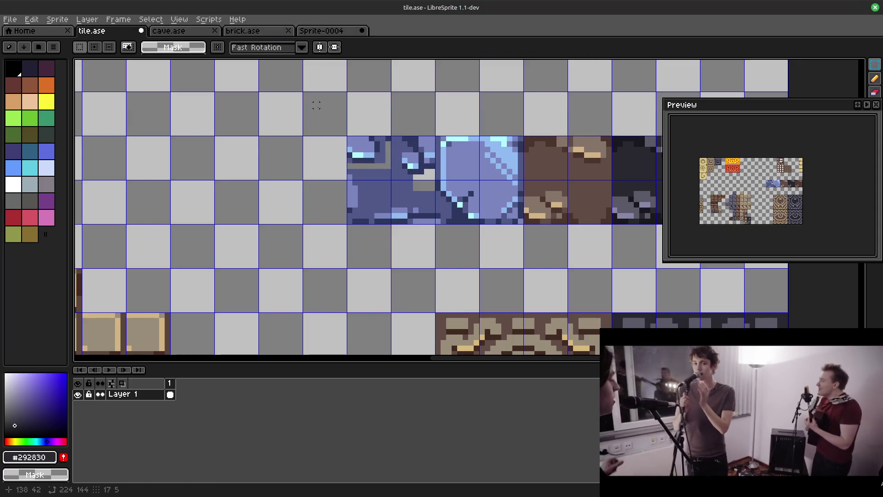
Step: Cut the 16x8 top strip of the blue tiles and switch to Sprite-0004
{"action": "left_click_drag", "start_coordinate": [346, 134], "coordinate": [438, 181]}
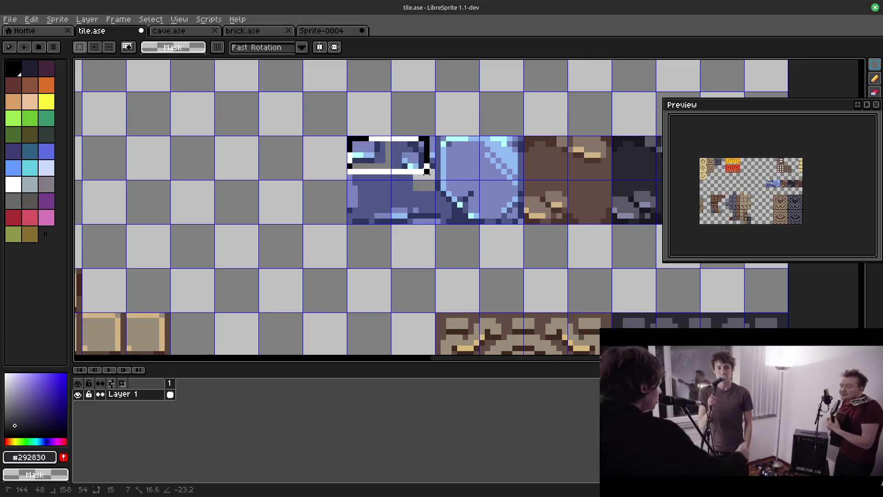
{"action": "key", "text": "ctrl+x"}
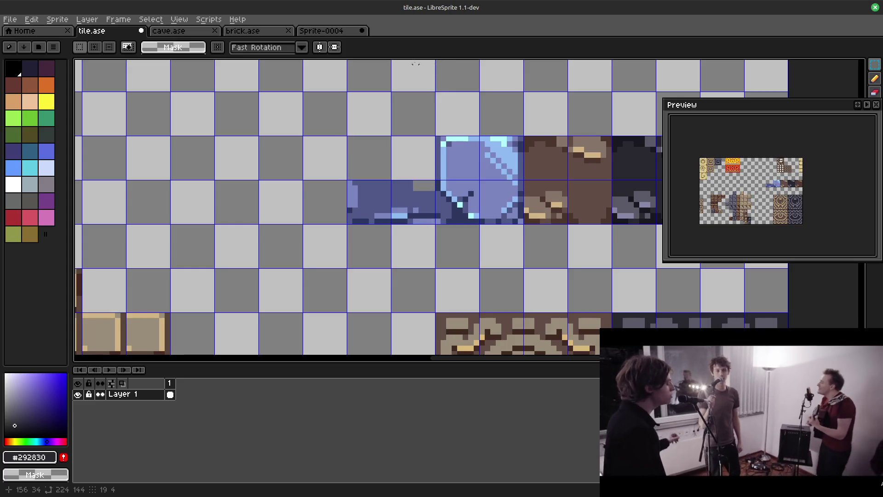
{"action": "left_click", "coordinate": [322, 31]}
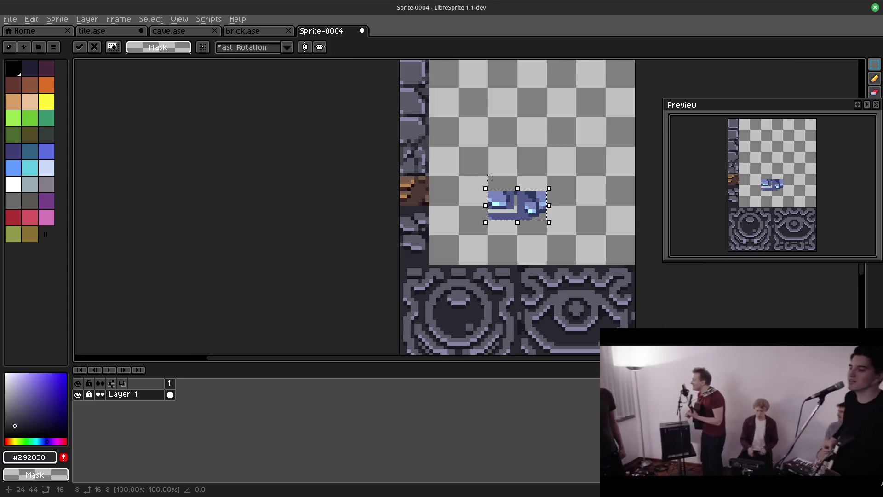
Step: Paste the blue tile strip into Sprite-0004 and trim it down to a single blue tile
{"action": "left_click", "coordinate": [456, 160]}
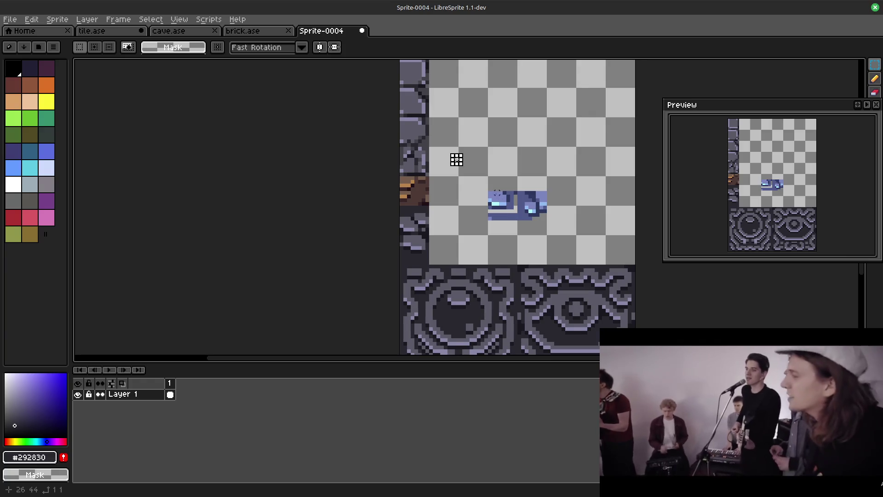
{"action": "key", "text": "ctrl+v"}
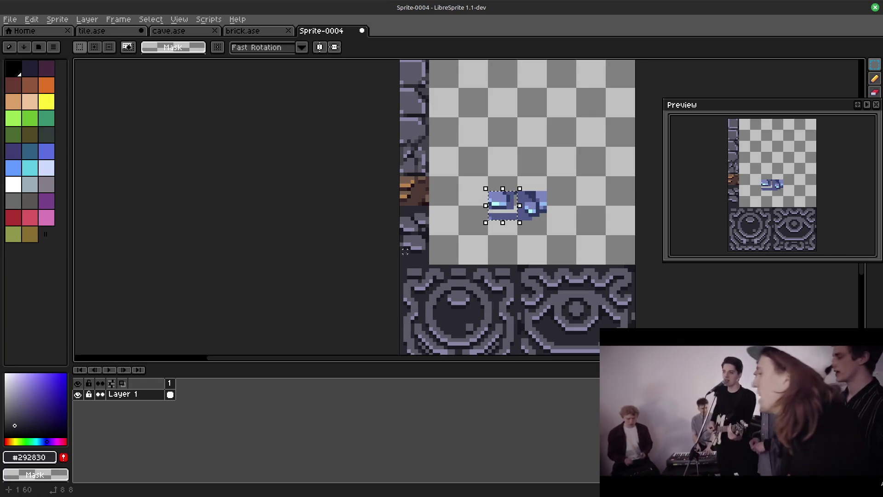
{"action": "key", "text": "Escape"}
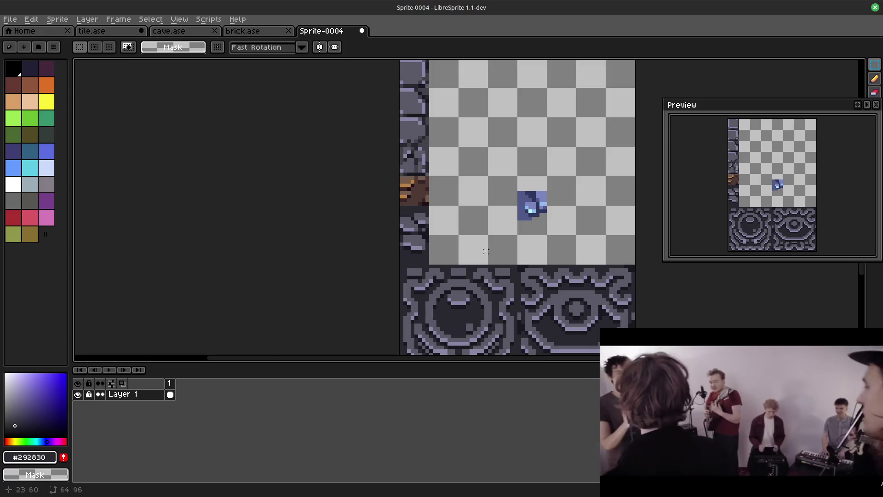
{"action": "left_click_drag", "start_coordinate": [531, 122], "coordinate": [511, 153]}
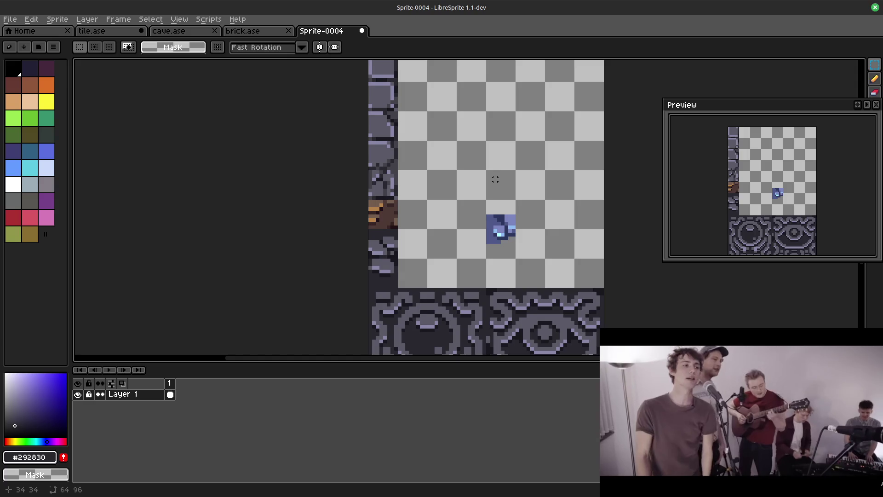
{"action": "left_click", "coordinate": [87, 19]}
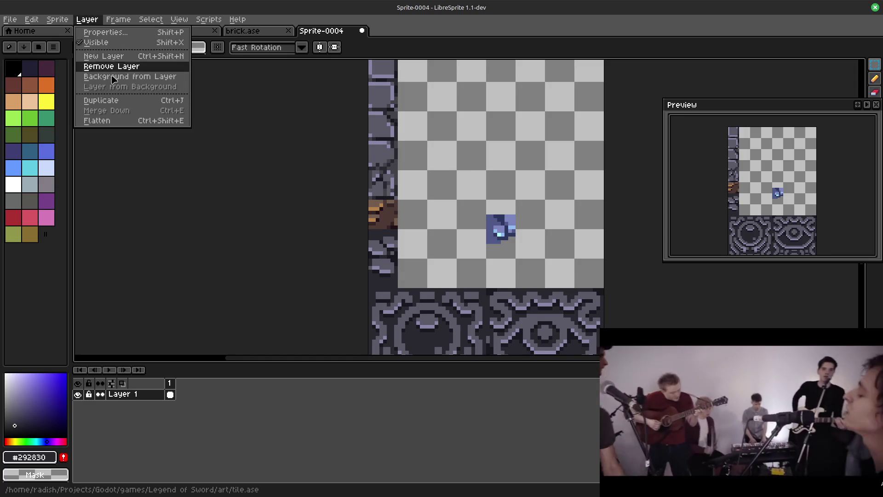
Step: Enlarge Sprite-0004's canvas with an 8 px top border via Canvas Size
{"action": "left_click", "coordinate": [281, 211]}
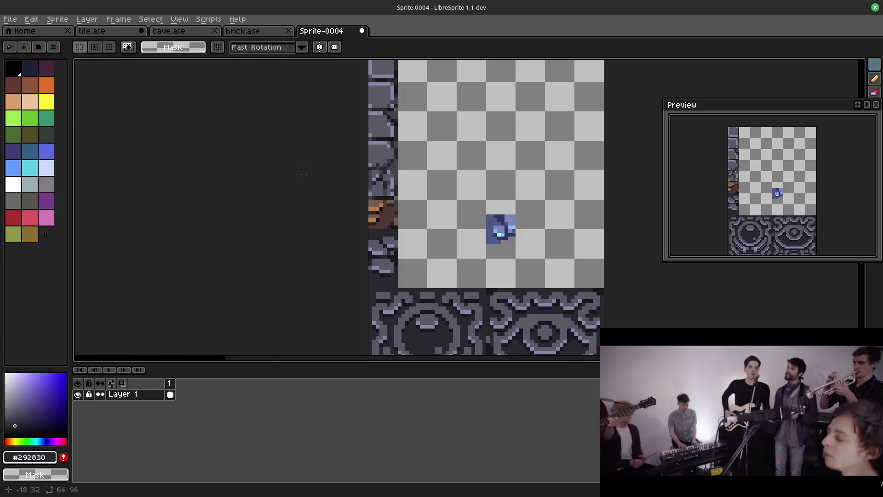
{"action": "key", "text": "ctrl+alt+c"}
{"action": "left_click", "coordinate": [223, 176]}
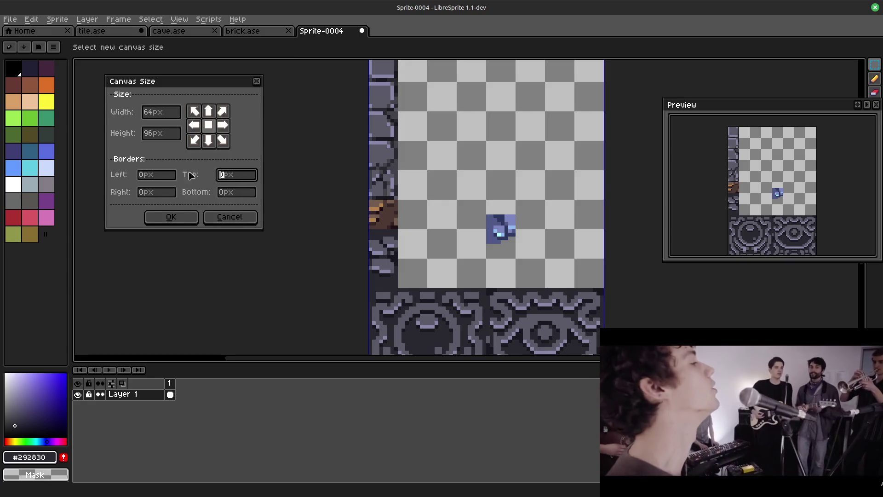
{"action": "left_click", "coordinate": [197, 219]}
{"action": "mouse_move", "coordinate": [479, 177]}
{"action": "left_mouse_down"}
{"action": "mouse_move", "coordinate": [536, 223]}
{"action": "mouse_move", "coordinate": [505, 178]}
{"action": "left_mouse_up"}
Step: Move the grey tile column up to the canvas top and place a grey tile above the blue tile
{"action": "left_click_drag", "start_coordinate": [397, 86], "coordinate": [447, 321]}
{"action": "left_click_drag", "start_coordinate": [426, 187], "coordinate": [425, 158]}
{"action": "scroll", "coordinate": [502, 272], "scroll_direction": "down", "scroll_amount": 3}
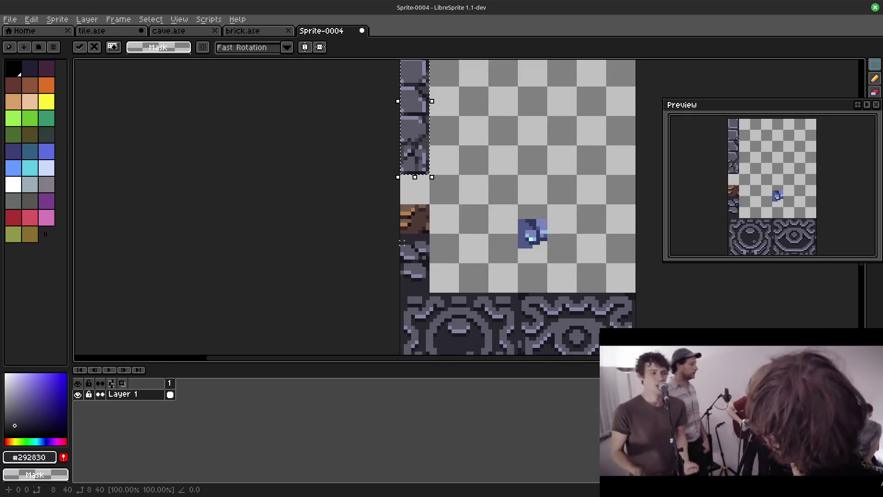
{"action": "left_click", "coordinate": [398, 236]}
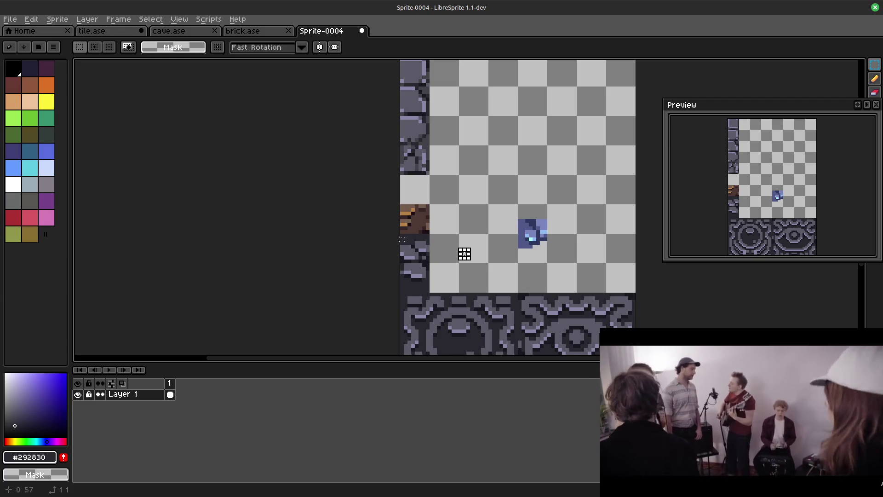
{"action": "left_click_drag", "start_coordinate": [398, 233], "coordinate": [429, 260]}
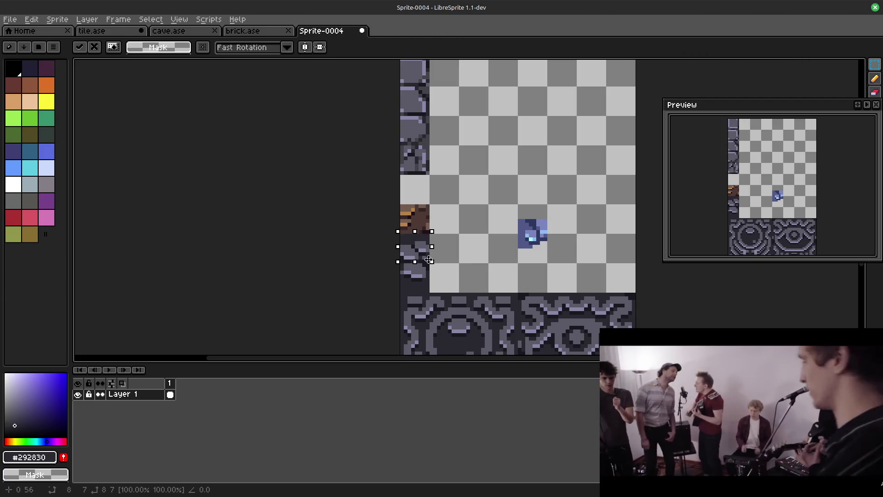
{"action": "left_click", "coordinate": [473, 261]}
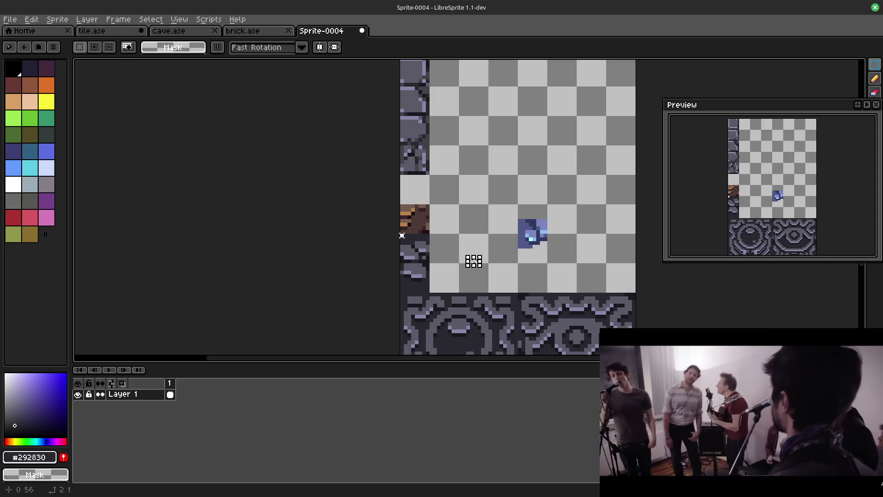
{"action": "left_click_drag", "start_coordinate": [413, 247], "coordinate": [533, 192]}
{"action": "left_click", "coordinate": [574, 246]}
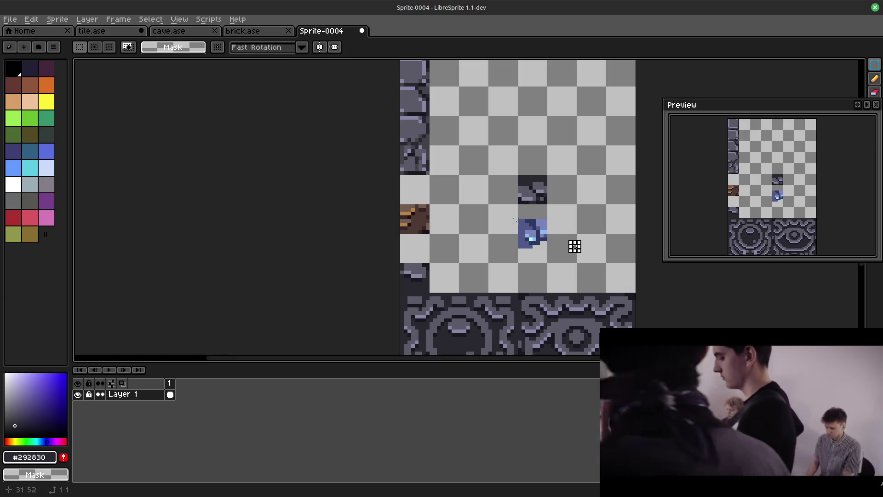
{"action": "mouse_move", "coordinate": [527, 227]}
{"action": "left_mouse_down"}
{"action": "mouse_move", "coordinate": [549, 245]}
{"action": "mouse_move", "coordinate": [536, 220]}
{"action": "left_mouse_up"}
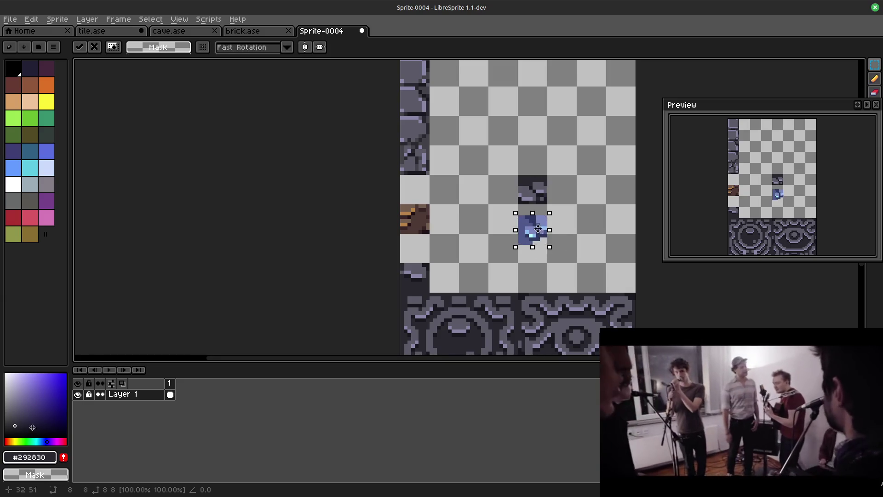
{"action": "left_click", "coordinate": [567, 257]}
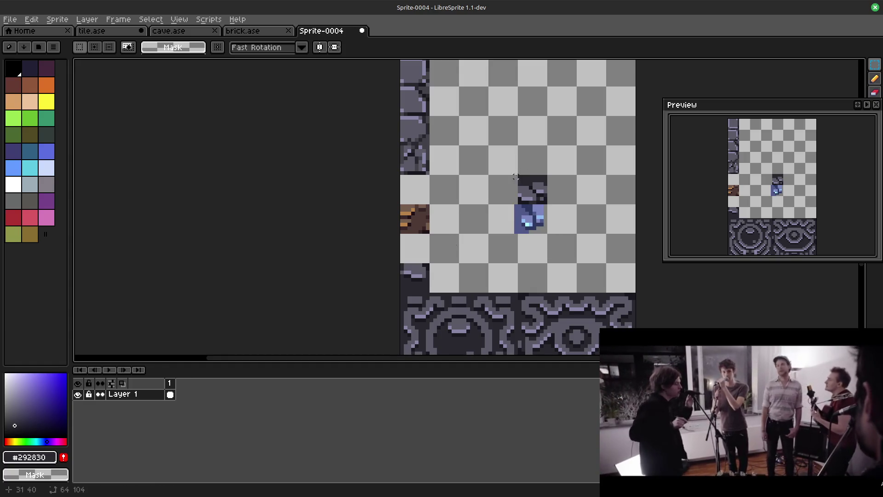
Step: Stack the dark grey, brown and blue tiles into a new column beside the first
{"action": "mouse_move", "coordinate": [428, 233]}
{"action": "left_mouse_down"}
{"action": "mouse_move", "coordinate": [405, 258]}
{"action": "mouse_move", "coordinate": [430, 294]}
{"action": "mouse_move", "coordinate": [539, 249]}
{"action": "mouse_move", "coordinate": [564, 183]}
{"action": "left_mouse_up"}
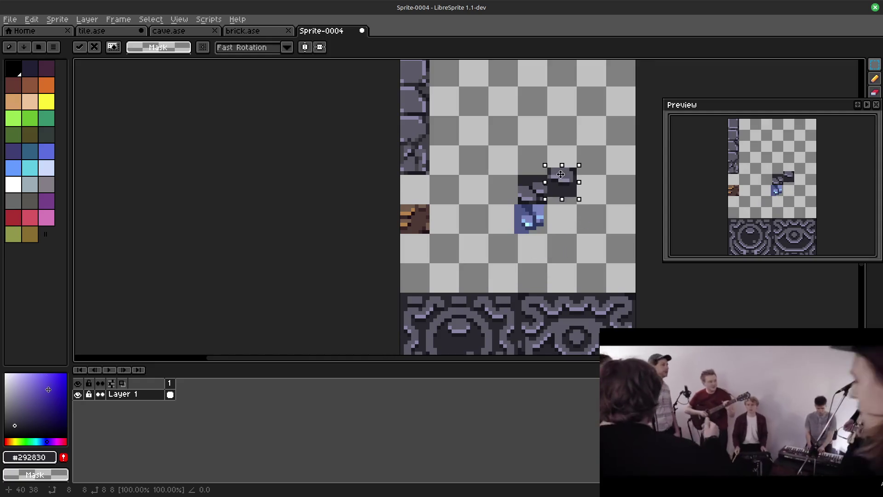
{"action": "mouse_move", "coordinate": [563, 182]}
{"action": "left_mouse_down"}
{"action": "mouse_move", "coordinate": [573, 208]}
{"action": "mouse_move", "coordinate": [543, 228]}
{"action": "mouse_move", "coordinate": [511, 228]}
{"action": "mouse_move", "coordinate": [562, 243]}
{"action": "left_mouse_up"}
{"action": "left_click", "coordinate": [515, 246]}
{"action": "left_click", "coordinate": [420, 207]}
{"action": "mouse_move", "coordinate": [401, 206]}
{"action": "left_mouse_down"}
{"action": "mouse_move", "coordinate": [430, 233]}
{"action": "mouse_move", "coordinate": [564, 190]}
{"action": "mouse_move", "coordinate": [534, 246]}
{"action": "left_mouse_up"}
{"action": "left_click", "coordinate": [591, 247]}
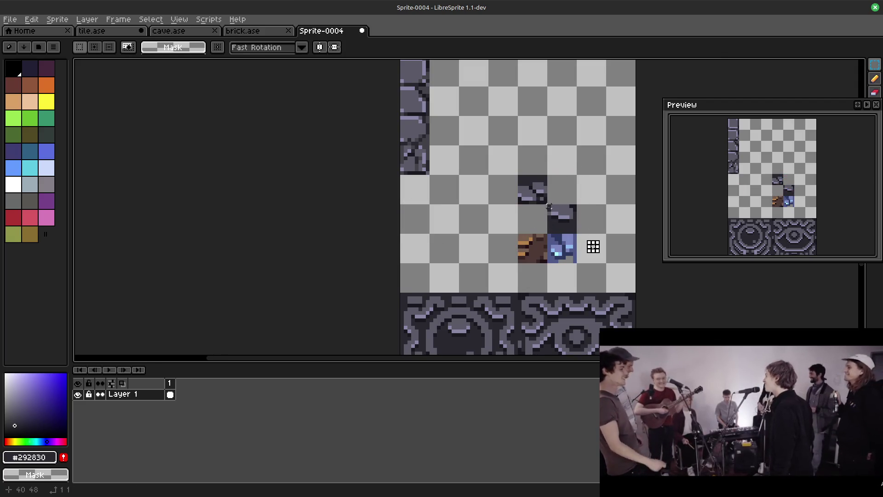
{"action": "mouse_move", "coordinate": [548, 205]}
{"action": "left_mouse_down"}
{"action": "mouse_move", "coordinate": [577, 236]}
{"action": "mouse_move", "coordinate": [535, 218]}
{"action": "left_mouse_up"}
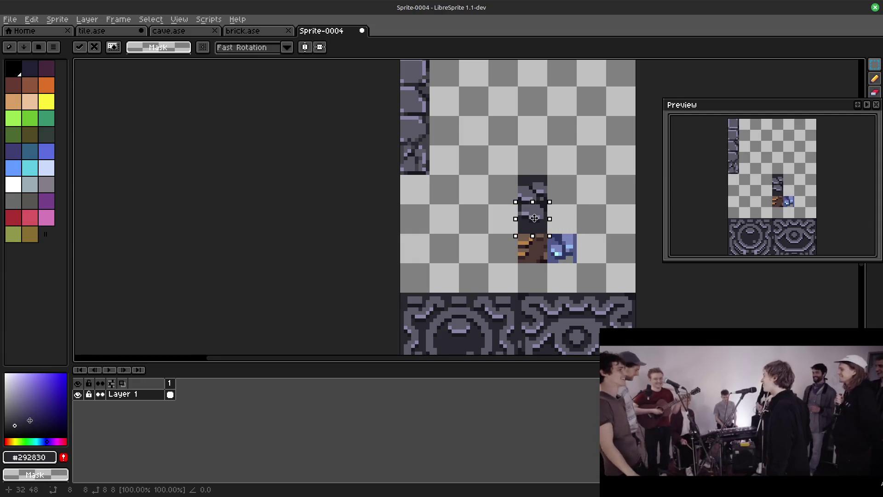
{"action": "left_click", "coordinate": [565, 245]}
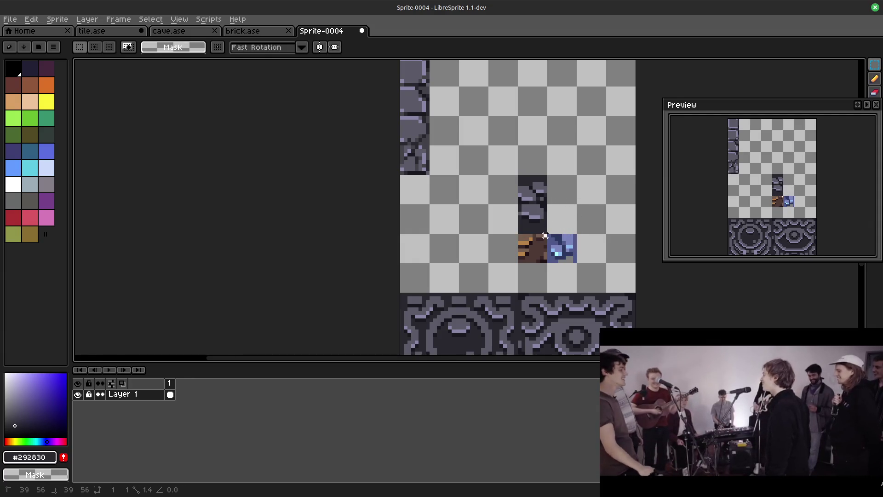
{"action": "mouse_move", "coordinate": [546, 233]}
{"action": "left_mouse_down"}
{"action": "mouse_move", "coordinate": [579, 263]}
{"action": "mouse_move", "coordinate": [538, 278]}
{"action": "left_mouse_up"}
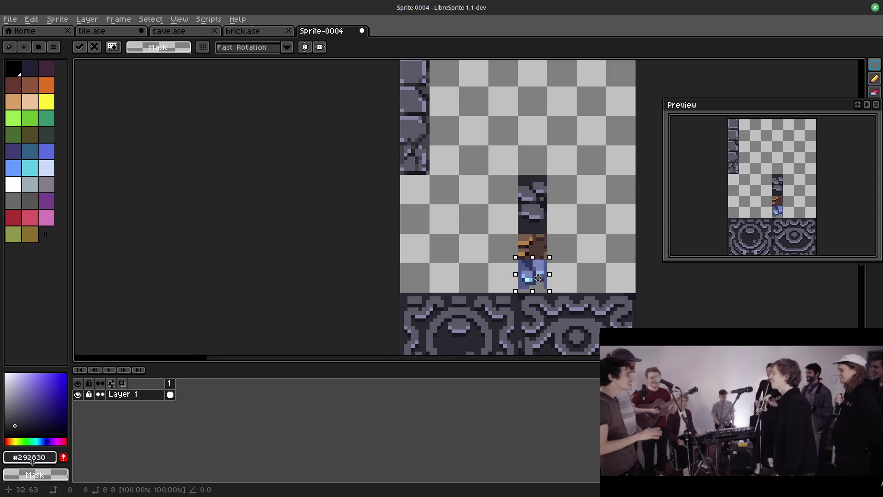
Step: Move the whole stacked tile column against the left edge
{"action": "left_click_drag", "start_coordinate": [520, 178], "coordinate": [545, 276]}
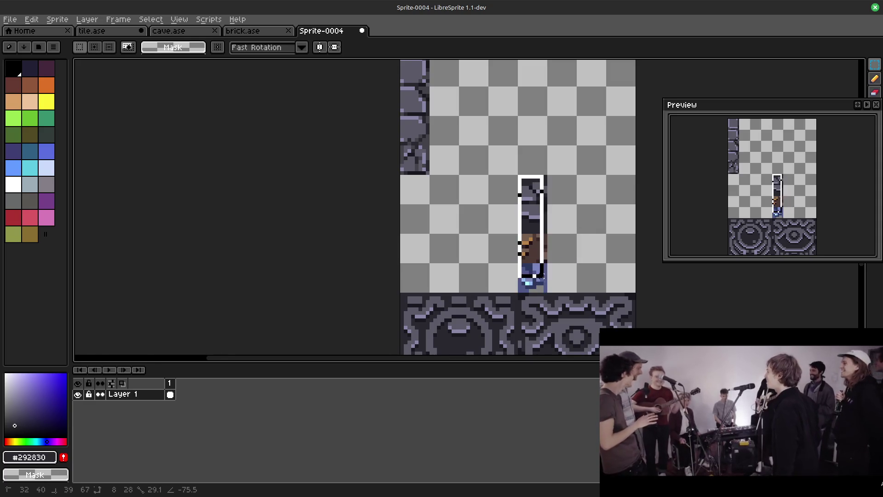
{"action": "left_click_drag", "start_coordinate": [532, 200], "coordinate": [410, 195]}
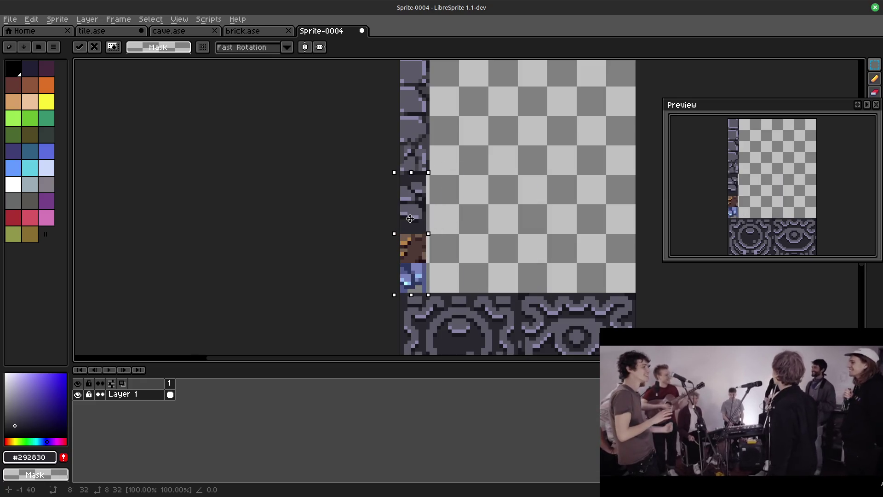
{"action": "left_click", "coordinate": [509, 187]}
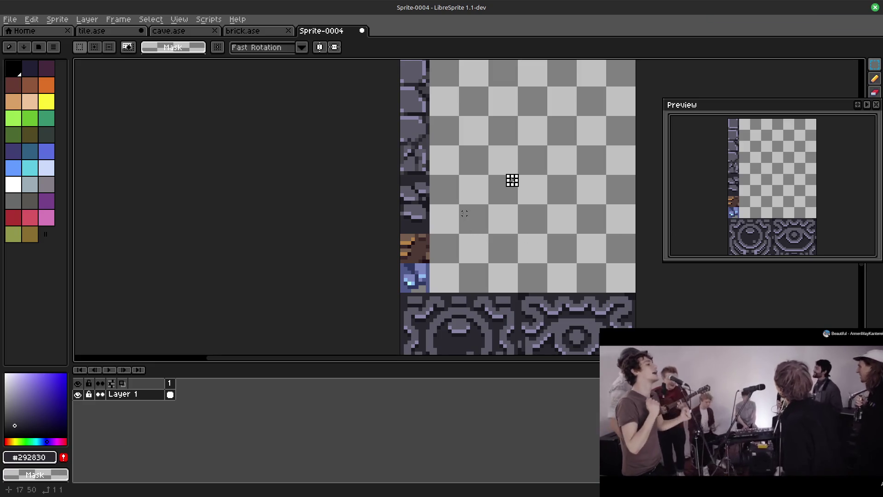
{"action": "scroll", "coordinate": [504, 181], "scroll_direction": "up", "scroll_amount": 2}
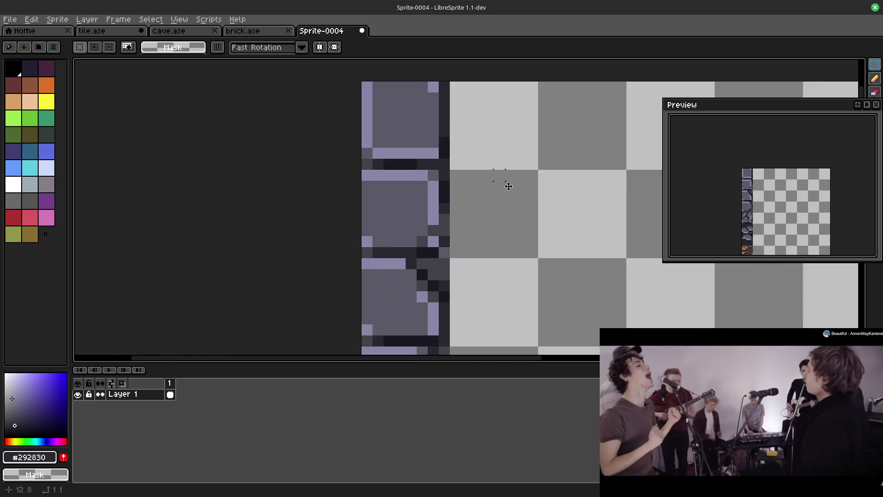
{"action": "scroll", "coordinate": [469, 151], "scroll_direction": "down", "scroll_amount": 1}
{"action": "scroll", "coordinate": [418, 162], "scroll_direction": "up", "scroll_amount": 1}
Step: Flip a grey stone tile horizontally and vertically (Shift+H, Shift+V), then deselect it
{"action": "left_click_drag", "start_coordinate": [413, 157], "coordinate": [492, 235]}
{"action": "key", "text": "shift+h"}
{"action": "key", "text": "shift+v"}
{"action": "key", "text": "ctrl+d"}
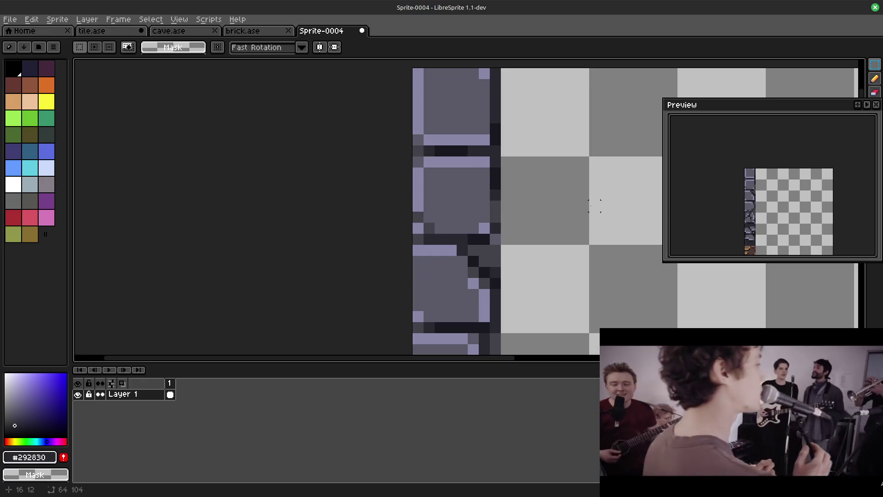
{"action": "scroll", "coordinate": [593, 205], "scroll_direction": "down", "scroll_amount": 1}
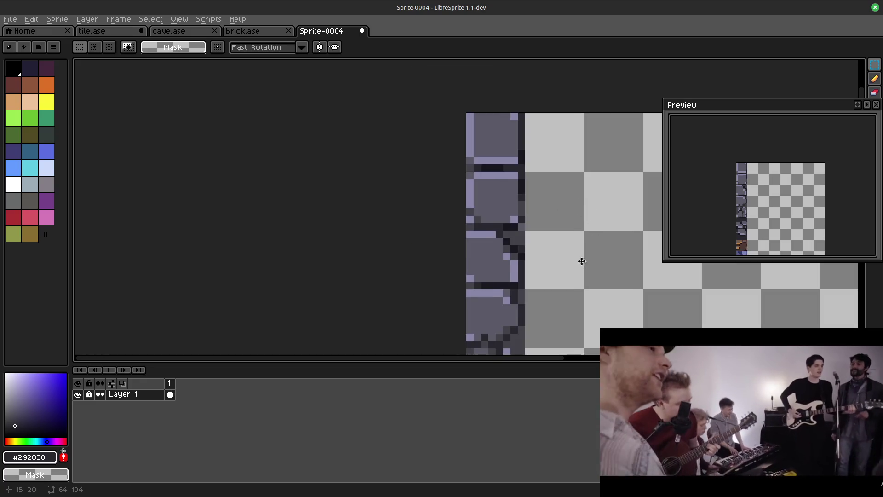
{"action": "left_click_drag", "start_coordinate": [581, 262], "coordinate": [563, 207]}
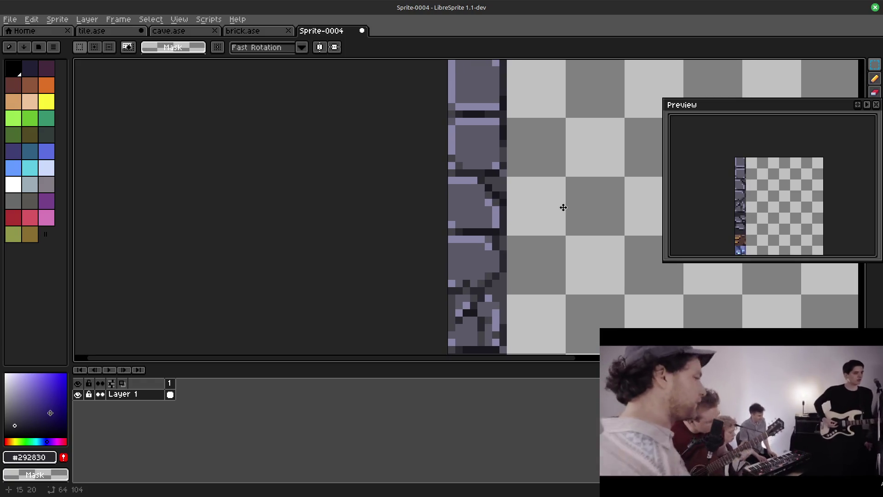
{"action": "left_click_drag", "start_coordinate": [563, 208], "coordinate": [560, 223]}
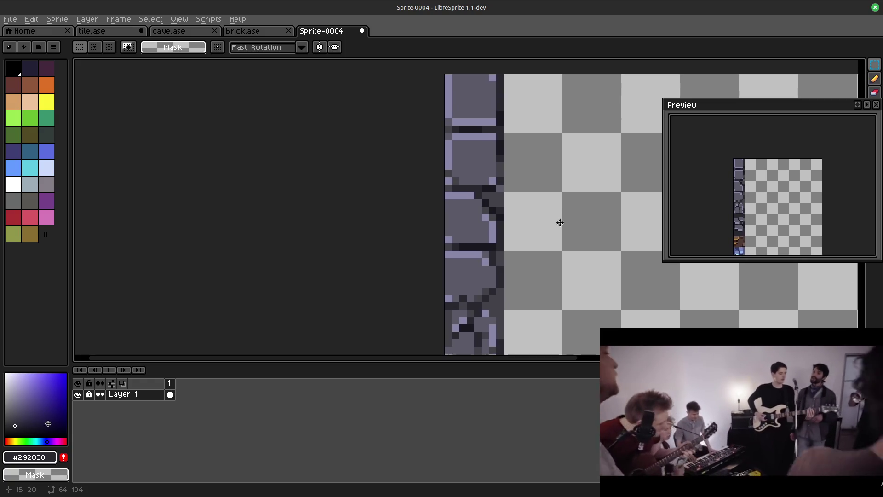
{"action": "mouse_move", "coordinate": [601, 247]}
{"action": "left_mouse_down"}
{"action": "mouse_move", "coordinate": [589, 232]}
{"action": "mouse_move", "coordinate": [598, 276]}
{"action": "mouse_move", "coordinate": [604, 191]}
{"action": "mouse_move", "coordinate": [598, 224]}
{"action": "mouse_move", "coordinate": [550, 219]}
{"action": "mouse_move", "coordinate": [541, 178]}
{"action": "mouse_move", "coordinate": [558, 229]}
{"action": "left_mouse_up"}
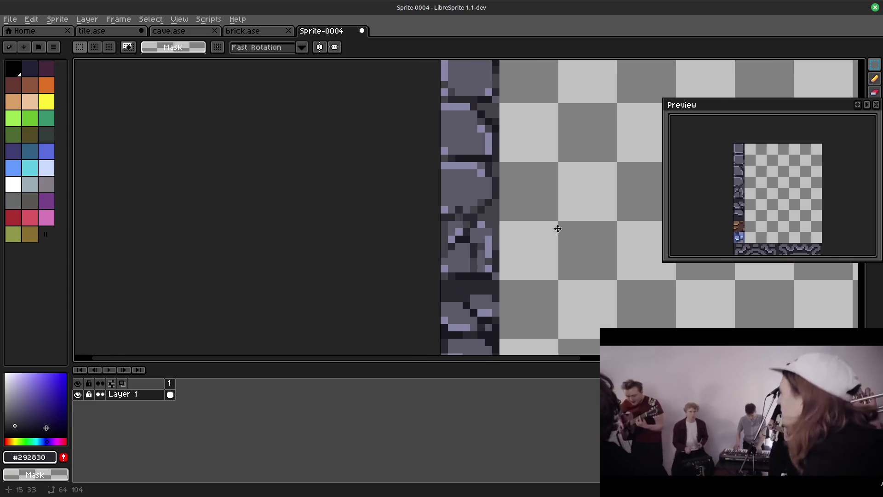
{"action": "left_click_drag", "start_coordinate": [442, 106], "coordinate": [492, 150]}
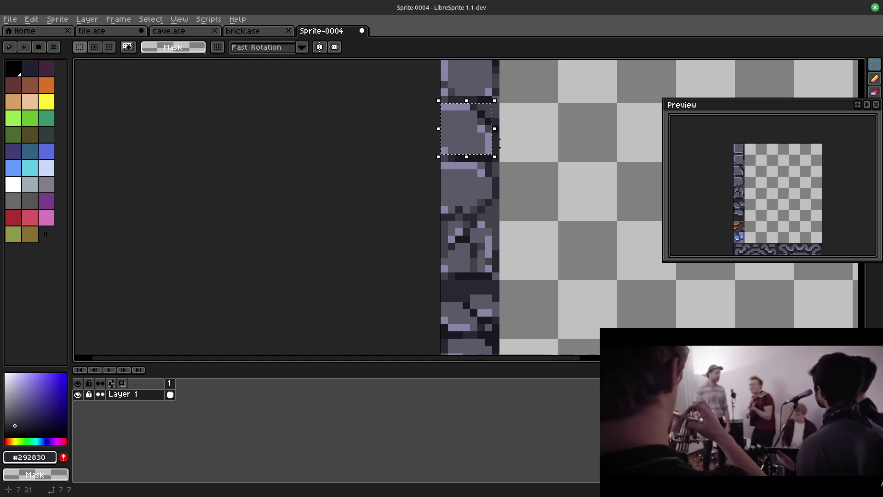
{"action": "left_click", "coordinate": [498, 141]}
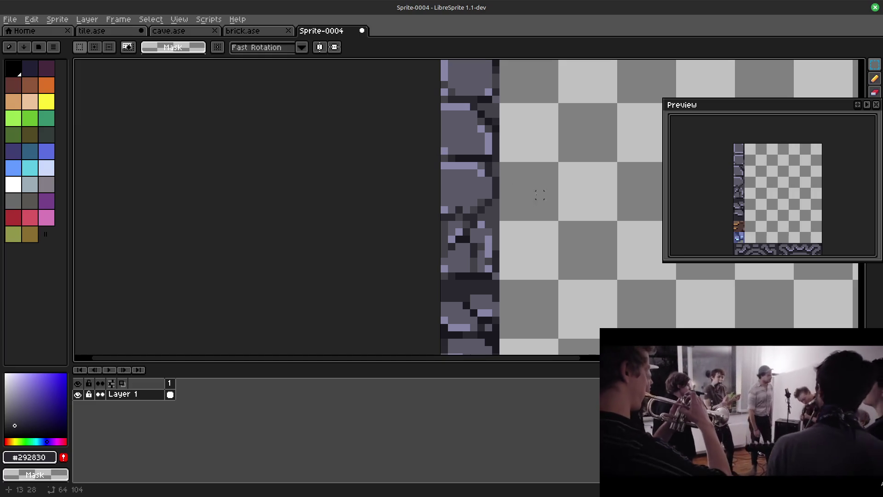
{"action": "mouse_move", "coordinate": [504, 135]}
{"action": "left_mouse_down"}
{"action": "mouse_move", "coordinate": [556, 217]}
{"action": "mouse_move", "coordinate": [545, 130]}
{"action": "left_mouse_up"}
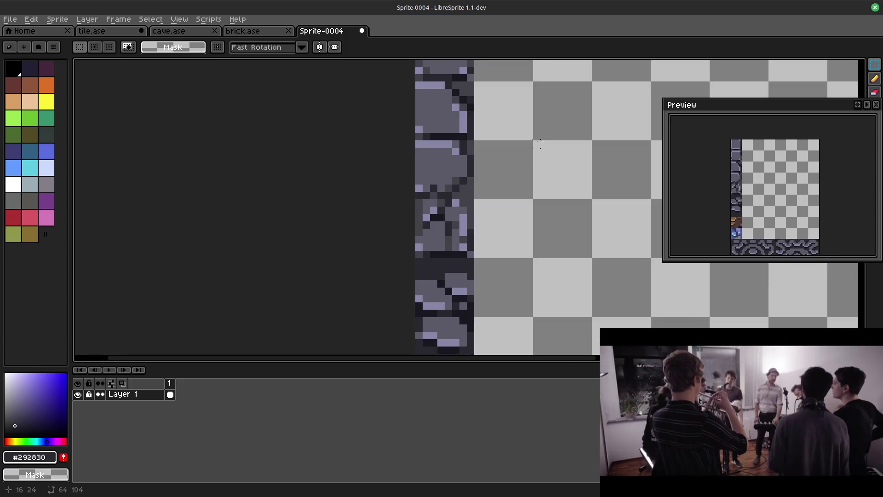
{"action": "left_click_drag", "start_coordinate": [416, 202], "coordinate": [468, 251]}
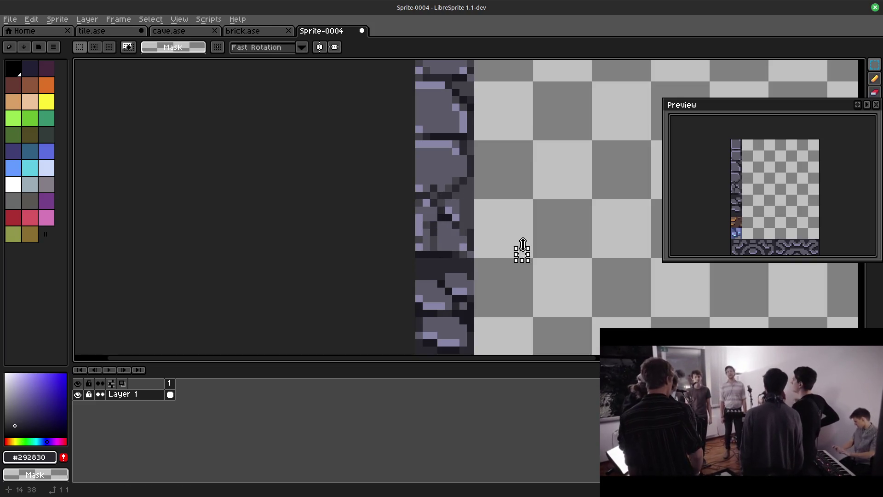
{"action": "scroll", "coordinate": [524, 247], "scroll_direction": "down", "scroll_amount": 2}
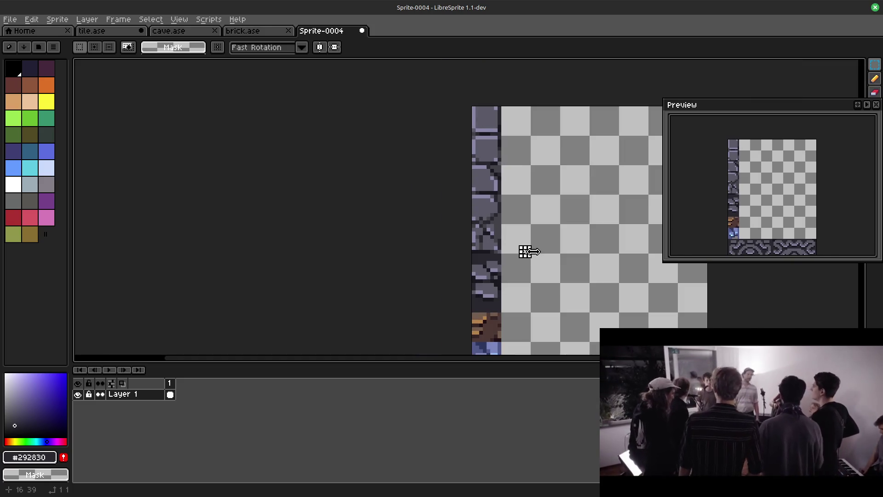
{"action": "left_click", "coordinate": [551, 240]}
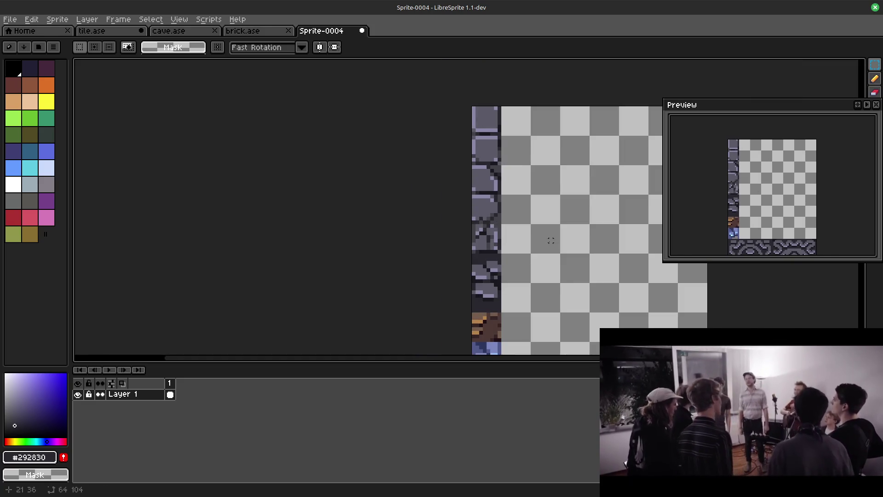
{"action": "scroll", "coordinate": [549, 218], "scroll_direction": "down", "scroll_amount": 1}
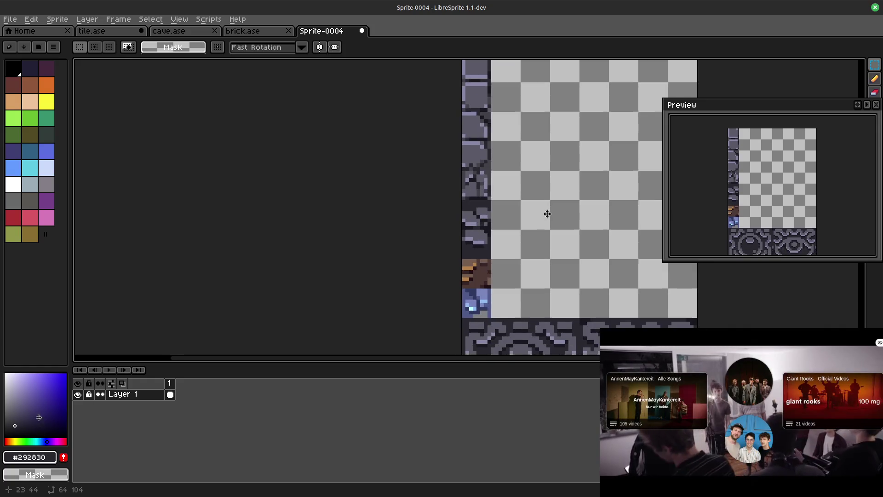
{"action": "left_click_drag", "start_coordinate": [548, 181], "coordinate": [553, 214]}
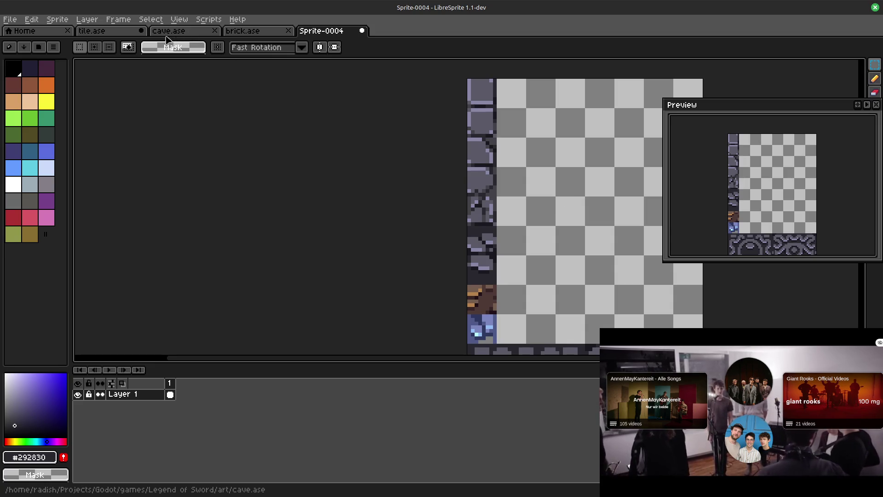
{"action": "left_click", "coordinate": [92, 30]}
{"action": "scroll", "coordinate": [391, 281], "scroll_direction": "down", "scroll_amount": 1}
{"action": "scroll", "coordinate": [391, 282], "scroll_direction": "down", "scroll_amount": 1}
{"action": "left_click_drag", "start_coordinate": [391, 282], "coordinate": [581, 138]}
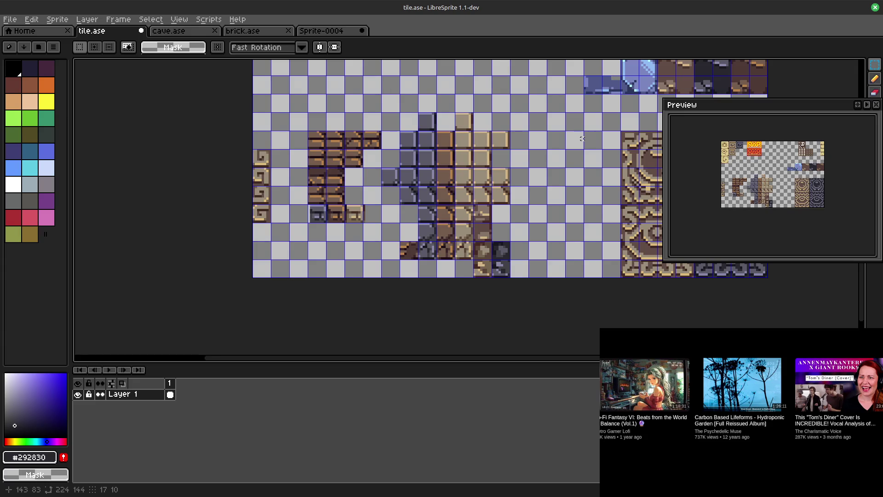
{"action": "left_click", "coordinate": [321, 32]}
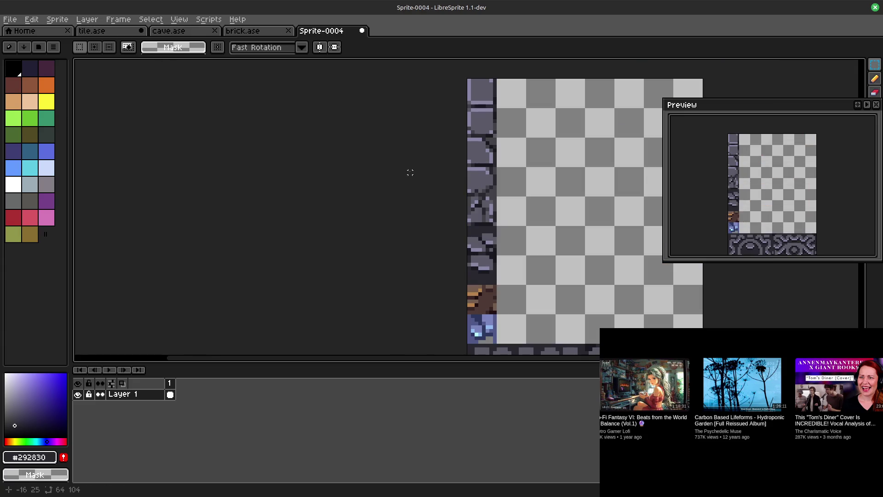
{"action": "left_click_drag", "start_coordinate": [410, 172], "coordinate": [411, 212]}
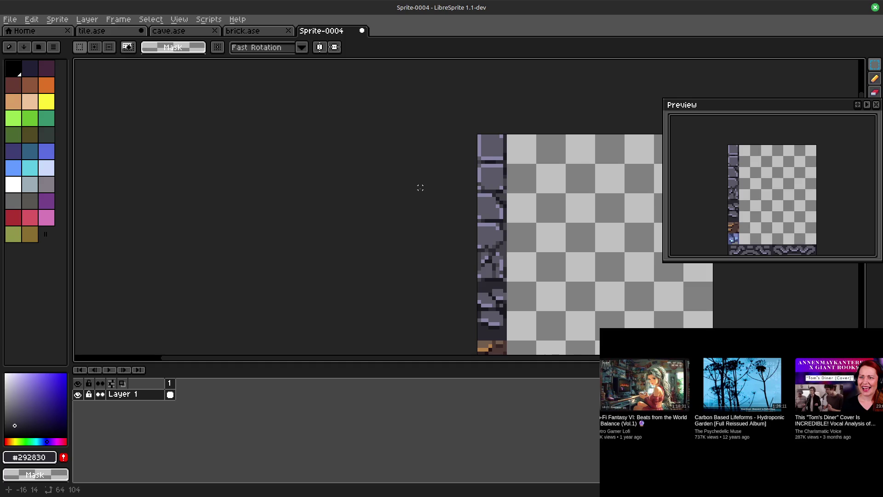
{"action": "scroll", "coordinate": [424, 191], "scroll_direction": "up", "scroll_amount": 2}
{"action": "scroll", "coordinate": [424, 188], "scroll_direction": "down", "scroll_amount": 3}
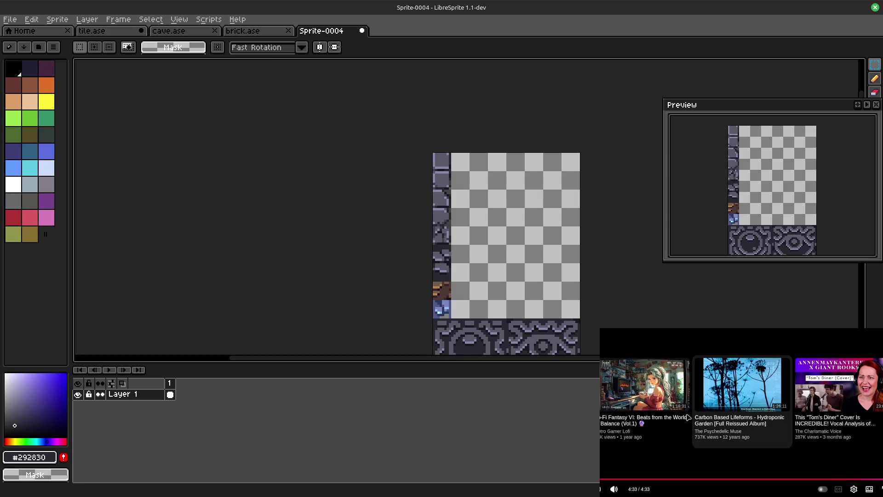
{"action": "left_click", "coordinate": [635, 388]}
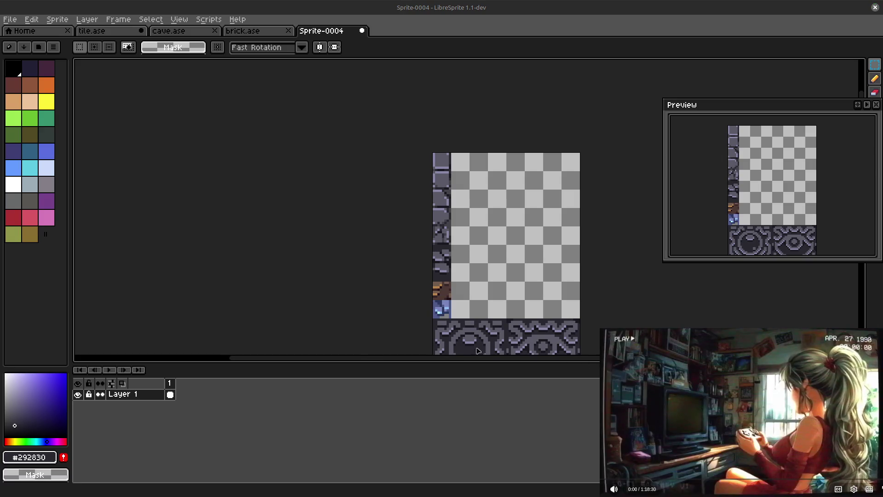
{"action": "scroll", "coordinate": [479, 281], "scroll_direction": "up", "scroll_amount": 1}
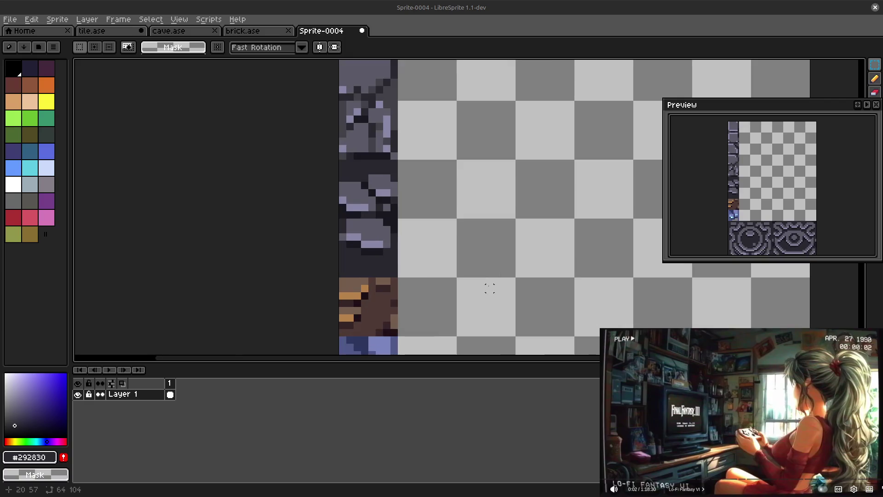
{"action": "scroll", "coordinate": [560, 152], "scroll_direction": "up", "scroll_amount": 1}
{"action": "scroll", "coordinate": [586, 134], "scroll_direction": "up", "scroll_amount": 1}
{"action": "scroll", "coordinate": [584, 175], "scroll_direction": "up", "scroll_amount": 1}
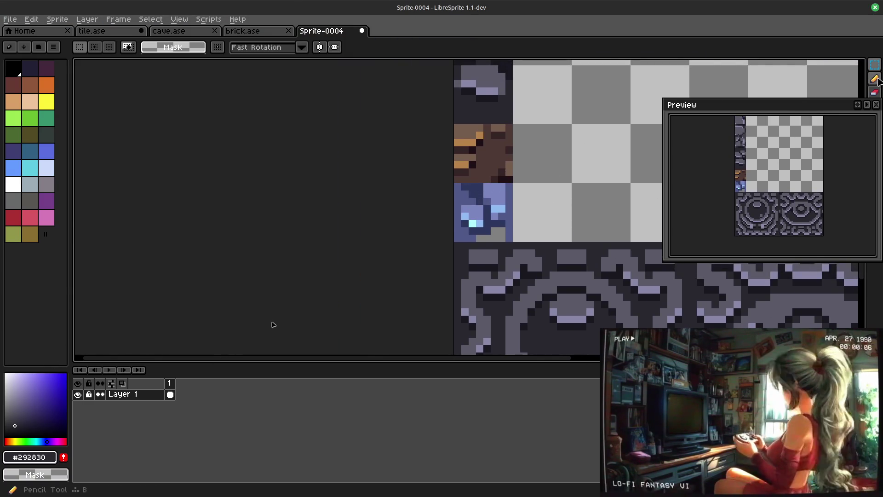
{"action": "left_click", "coordinate": [875, 80]}
{"action": "left_click", "coordinate": [469, 191], "text": "alt"}
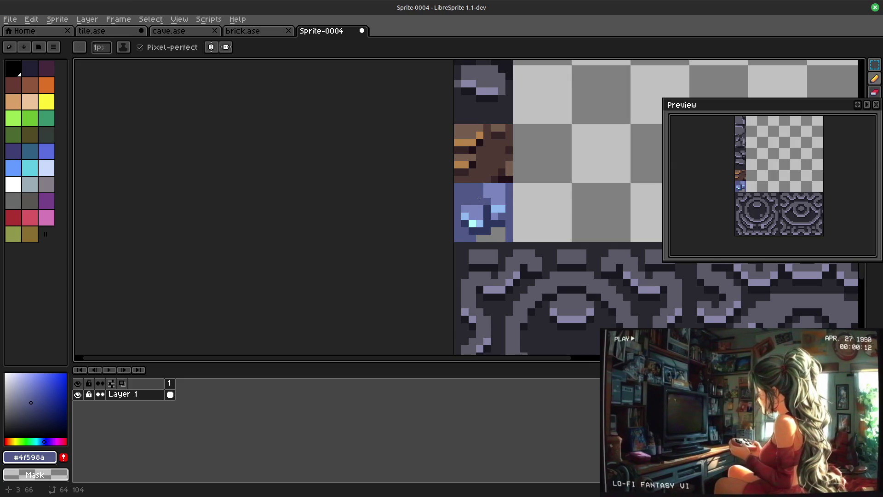
{"action": "left_click", "coordinate": [491, 202], "text": "alt"}
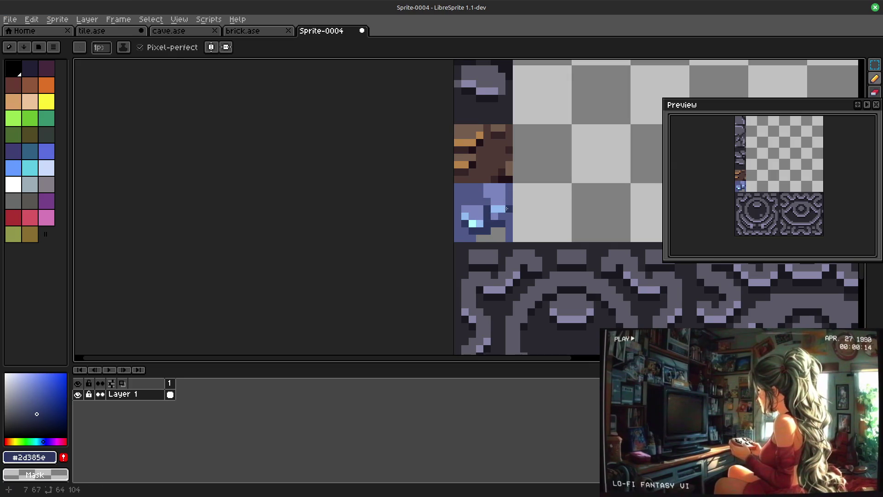
{"action": "left_click", "coordinate": [516, 186], "text": "alt"}
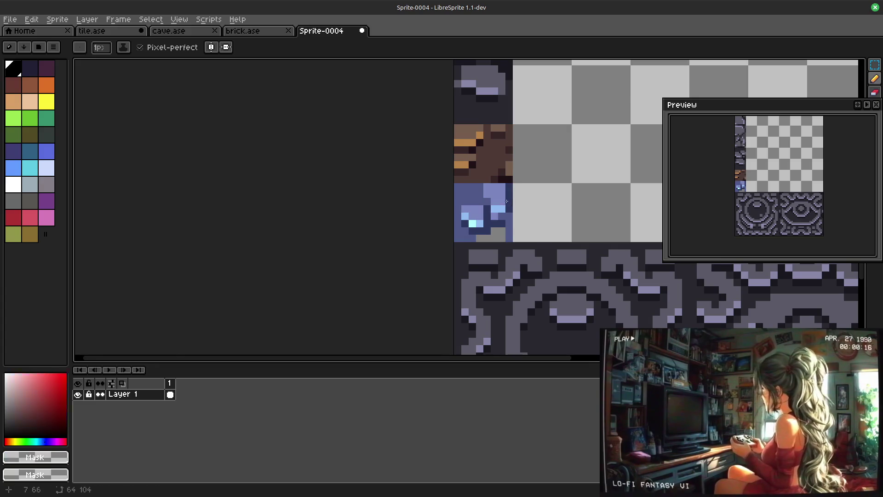
{"action": "left_click", "coordinate": [503, 214], "text": "alt"}
{"action": "left_click", "coordinate": [490, 200], "text": "alt"}
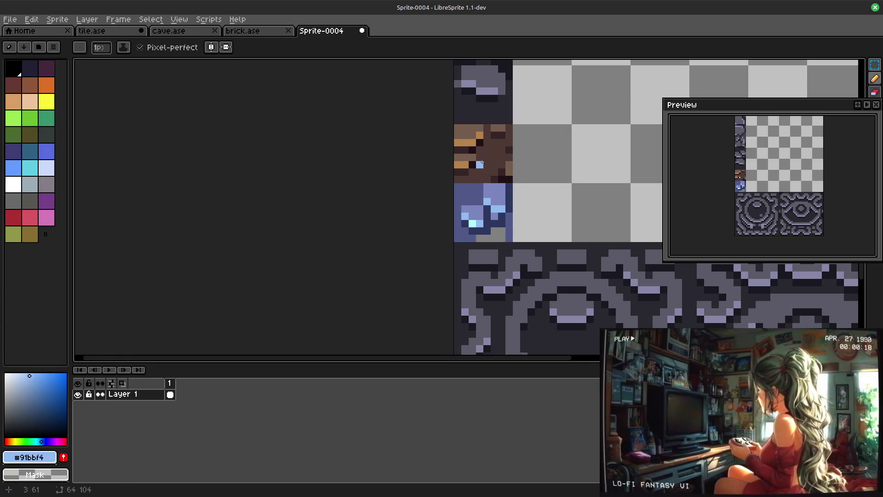
{"action": "left_click", "coordinate": [500, 236], "text": "alt"}
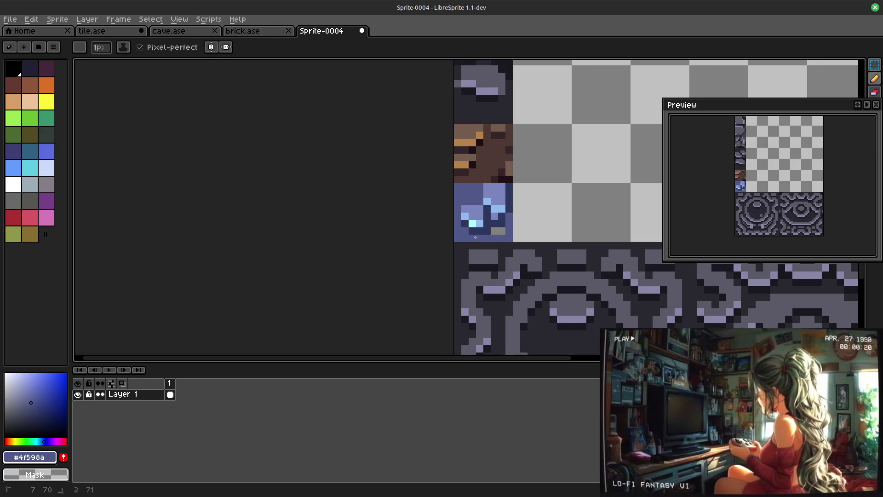
{"action": "scroll", "coordinate": [618, 171], "scroll_direction": "down", "scroll_amount": 3}
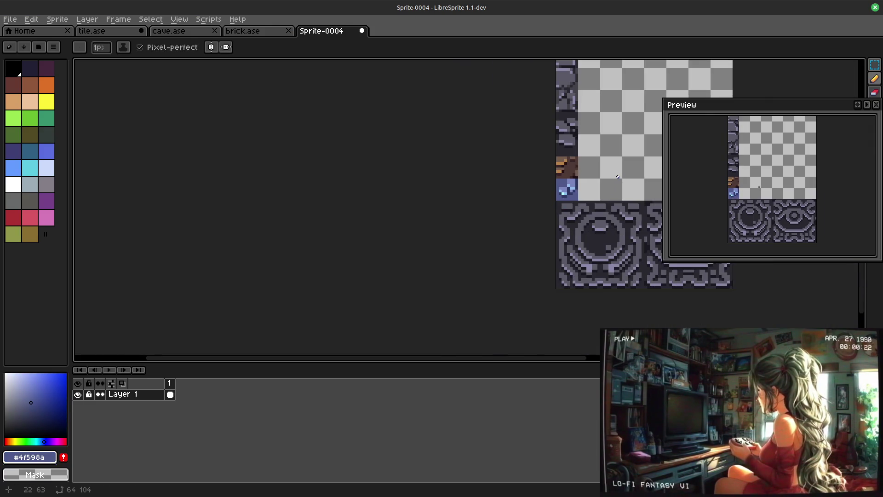
{"action": "scroll", "coordinate": [463, 239], "scroll_direction": "up", "scroll_amount": 3}
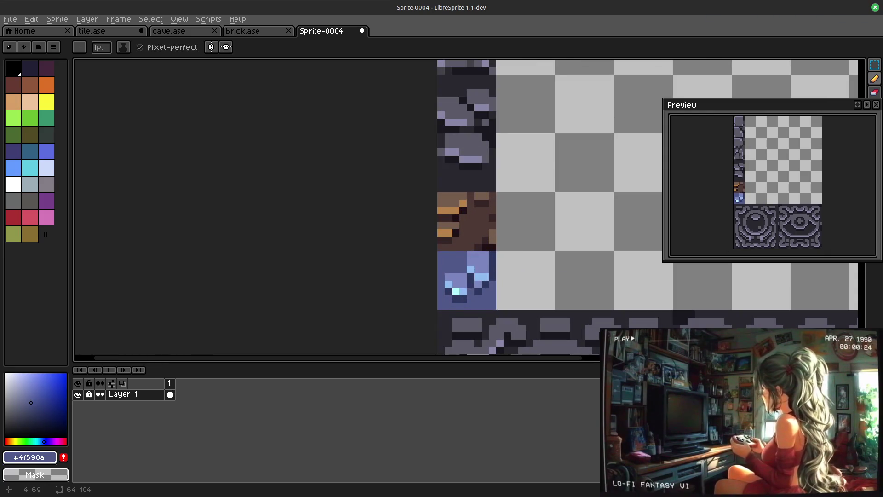
{"action": "scroll", "coordinate": [536, 210], "scroll_direction": "down", "scroll_amount": 2}
{"action": "left_click_drag", "start_coordinate": [585, 175], "coordinate": [528, 217]}
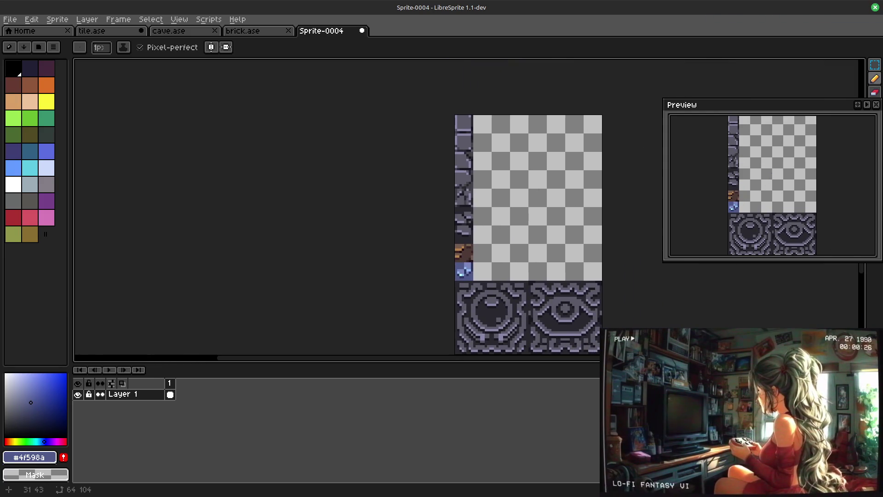
{"action": "scroll", "coordinate": [507, 224], "scroll_direction": "up", "scroll_amount": 1}
{"action": "left_click", "coordinate": [442, 330], "text": "alt"}
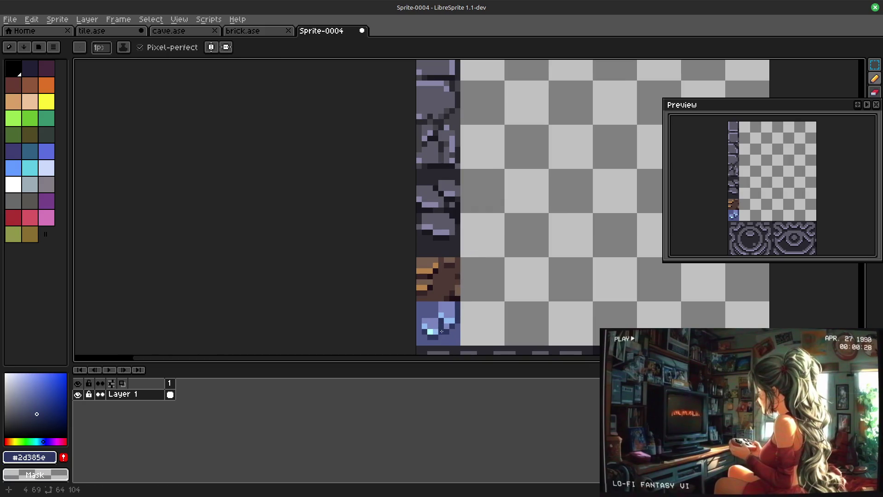
{"action": "scroll", "coordinate": [509, 221], "scroll_direction": "down", "scroll_amount": 5}
{"action": "scroll", "coordinate": [482, 303], "scroll_direction": "down", "scroll_amount": 1}
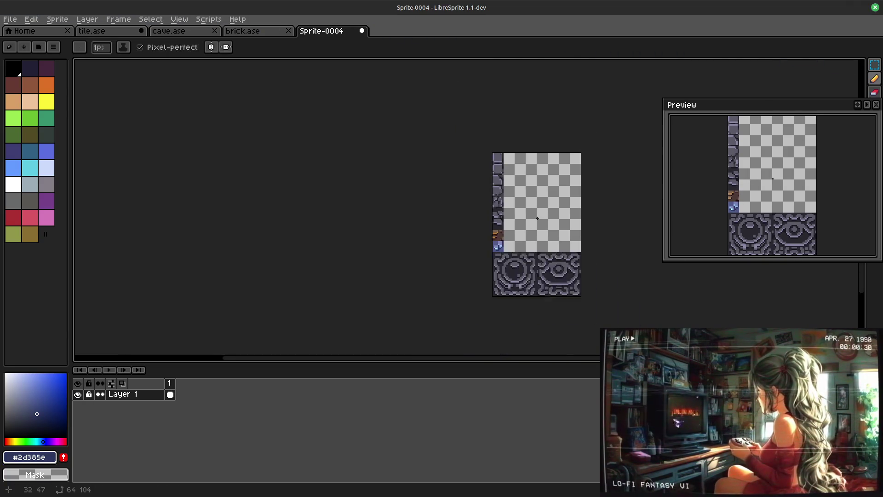
{"action": "scroll", "coordinate": [481, 302], "scroll_direction": "up", "scroll_amount": 2}
{"action": "left_click", "coordinate": [473, 278], "text": "alt"}
{"action": "scroll", "coordinate": [474, 277], "scroll_direction": "up", "scroll_amount": 2}
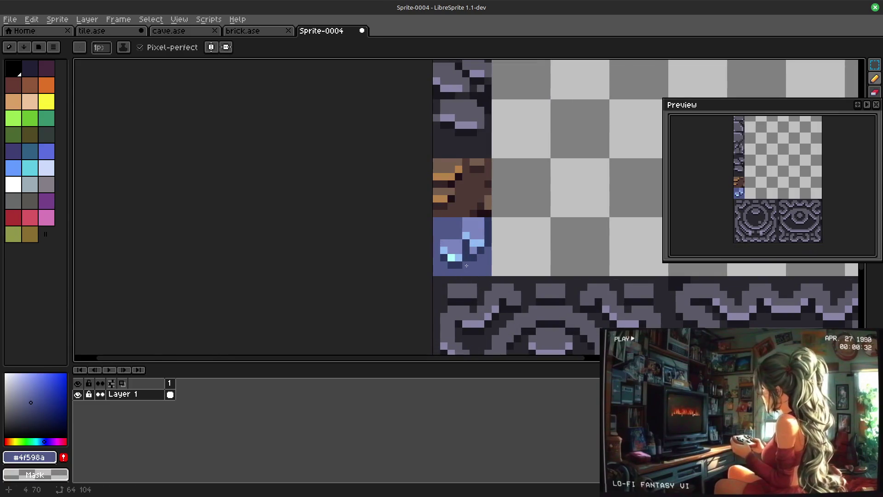
{"action": "scroll", "coordinate": [569, 199], "scroll_direction": "down", "scroll_amount": 2}
{"action": "scroll", "coordinate": [529, 228], "scroll_direction": "down", "scroll_amount": 2}
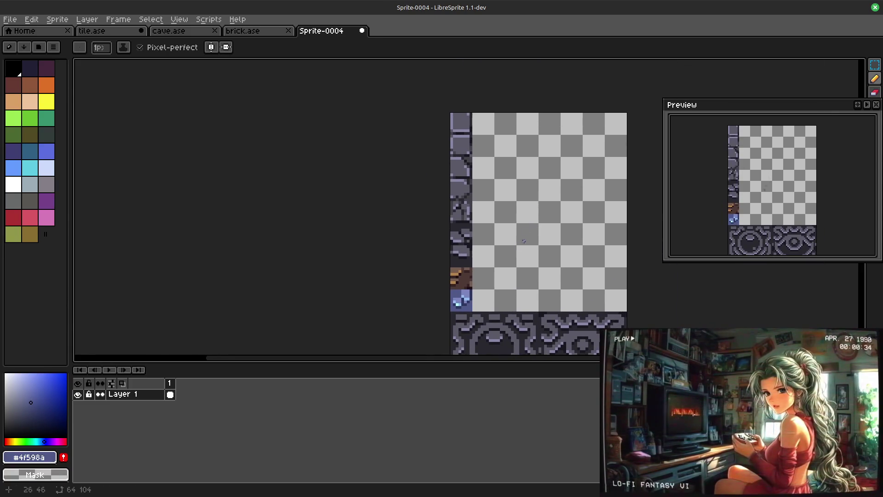
{"action": "scroll", "coordinate": [526, 238], "scroll_direction": "up", "scroll_amount": 1}
{"action": "scroll", "coordinate": [568, 217], "scroll_direction": "up", "scroll_amount": 3}
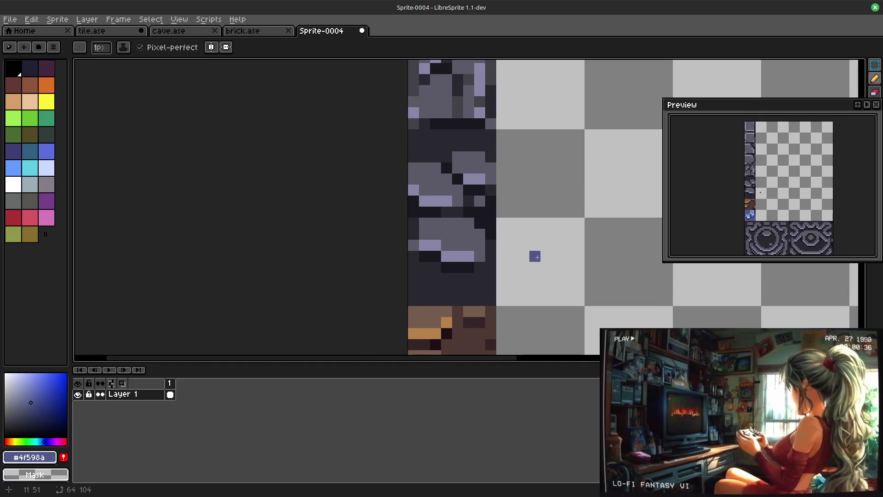
{"action": "scroll", "coordinate": [546, 279], "scroll_direction": "down", "scroll_amount": 1}
{"action": "scroll", "coordinate": [524, 290], "scroll_direction": "up", "scroll_amount": 1}
{"action": "scroll", "coordinate": [561, 237], "scroll_direction": "down", "scroll_amount": 1}
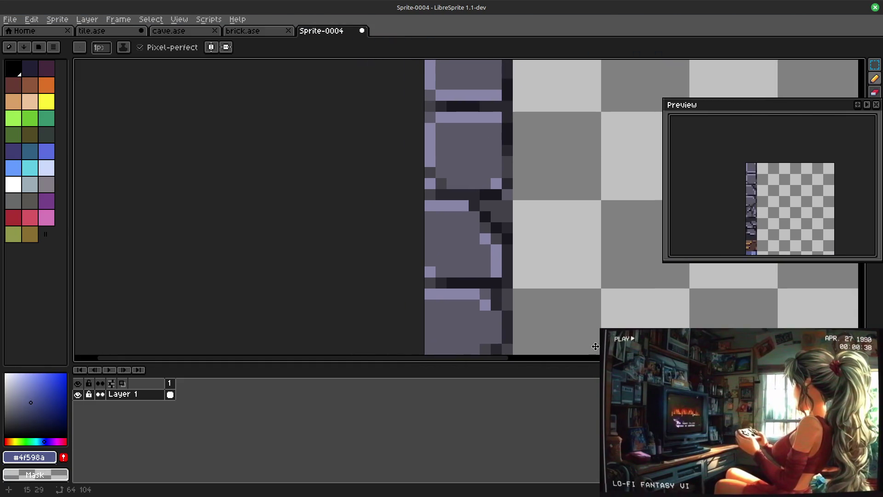
{"action": "scroll", "coordinate": [555, 290], "scroll_direction": "up", "scroll_amount": 1}
Step: Erase dark pixels from a grey stone tile using the transparent Mask colour
{"action": "mouse_move", "coordinate": [543, 145]}
{"action": "left_mouse_down"}
{"action": "mouse_move", "coordinate": [534, 257]}
{"action": "mouse_move", "coordinate": [534, 182]}
{"action": "left_mouse_up"}
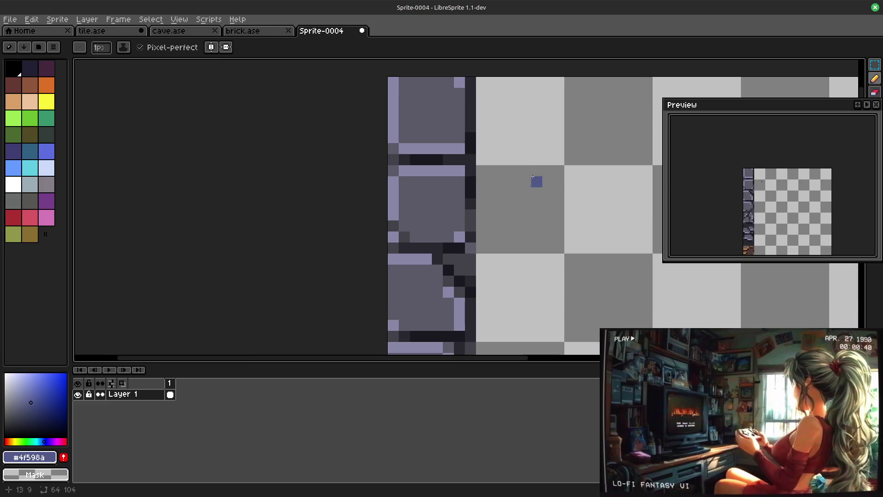
{"action": "left_click", "coordinate": [536, 203], "text": "alt"}
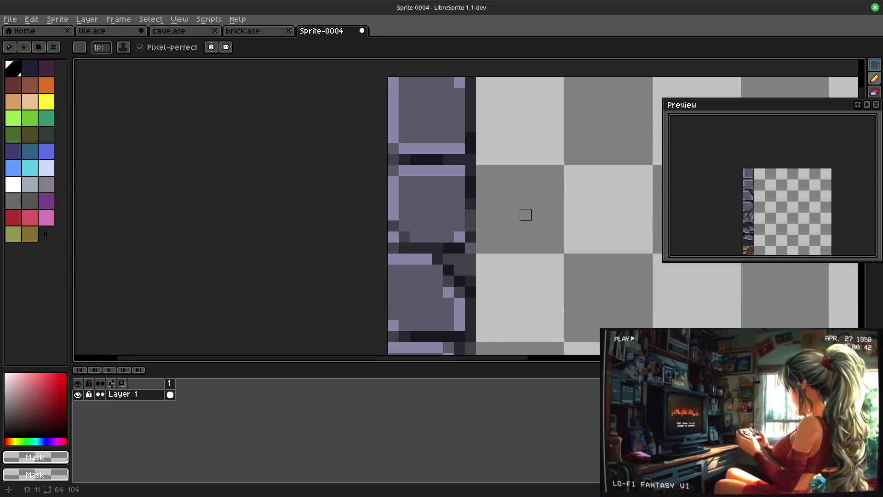
{"action": "left_click_drag", "start_coordinate": [536, 203], "coordinate": [561, 246]}
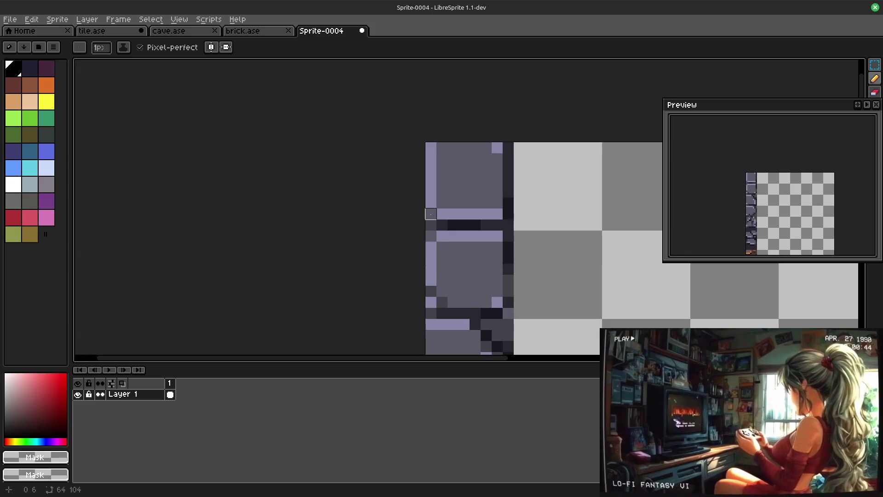
{"action": "left_click_drag", "start_coordinate": [586, 303], "coordinate": [550, 187]}
{"action": "mouse_move", "coordinate": [539, 221]}
{"action": "left_mouse_down"}
{"action": "mouse_move", "coordinate": [494, 132]}
{"action": "mouse_move", "coordinate": [484, 176]}
{"action": "left_mouse_up"}
{"action": "left_click_drag", "start_coordinate": [418, 214], "coordinate": [442, 200]}
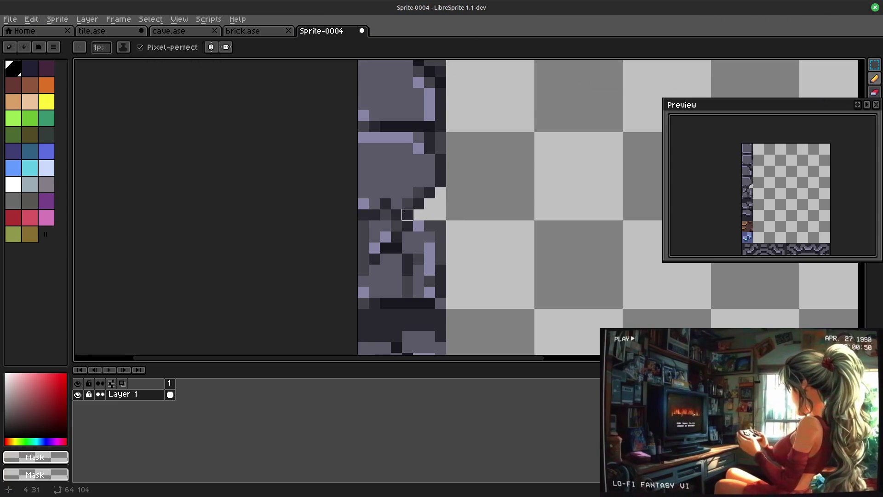
{"action": "left_click_drag", "start_coordinate": [428, 148], "coordinate": [469, 207]}
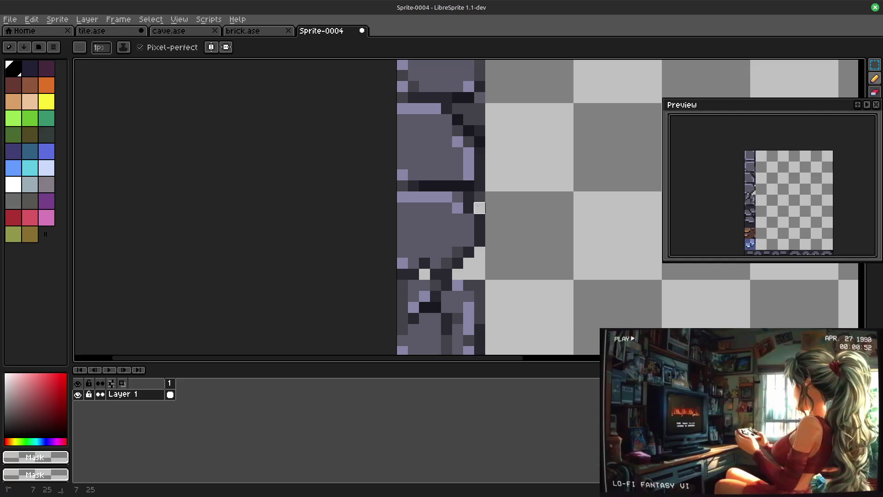
{"action": "left_click_drag", "start_coordinate": [525, 153], "coordinate": [442, 247]}
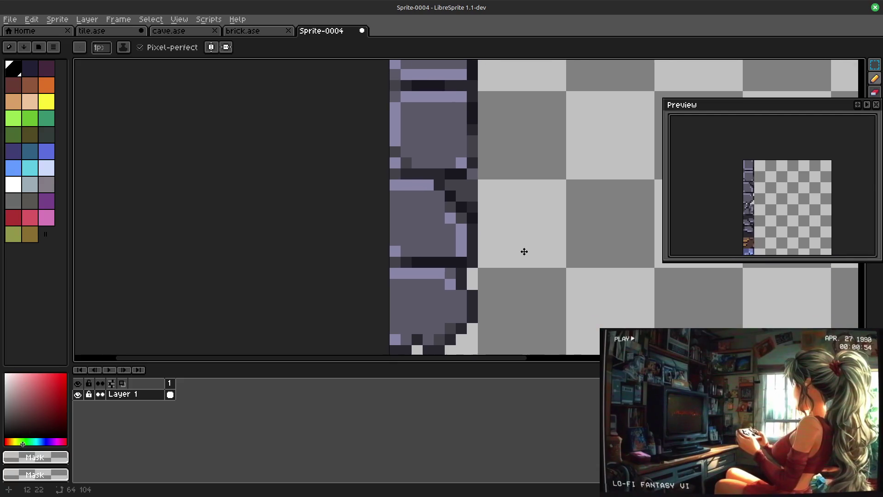
{"action": "left_click_drag", "start_coordinate": [525, 251], "coordinate": [529, 194]}
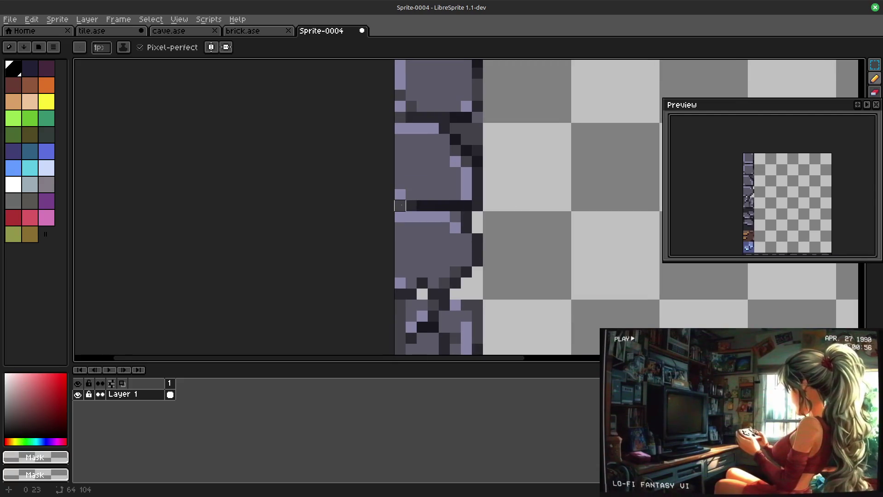
{"action": "left_click_drag", "start_coordinate": [532, 162], "coordinate": [499, 221]}
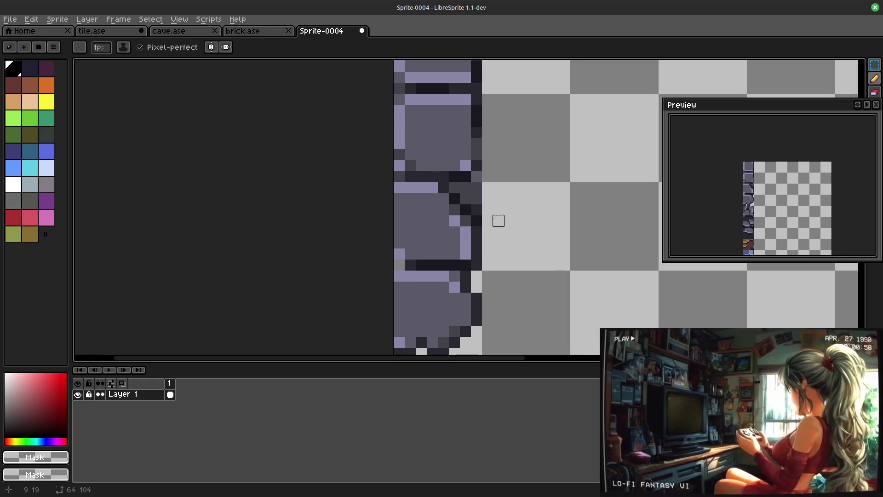
Step: Paint single light grey highlight pixels along the tile's left and right edges
{"action": "left_click", "coordinate": [465, 199]}
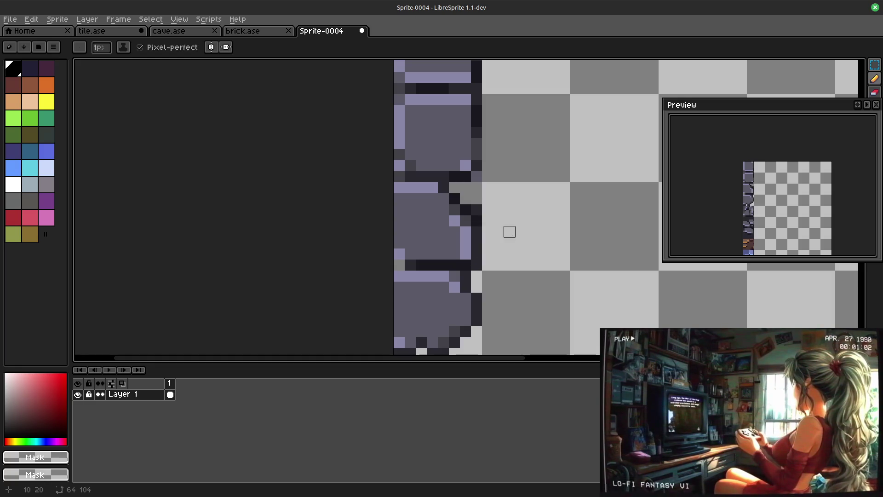
{"action": "scroll", "coordinate": [511, 249], "scroll_direction": "up", "scroll_amount": 3}
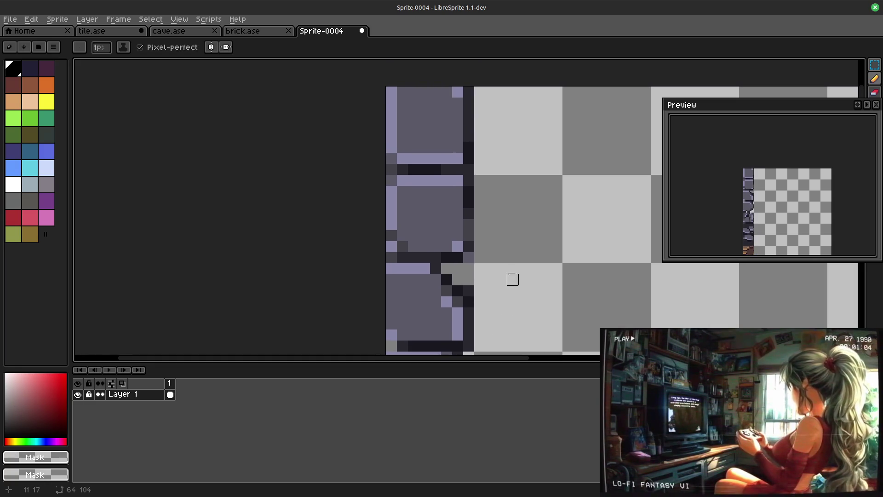
{"action": "left_click", "coordinate": [391, 258]}
{"action": "left_click", "coordinate": [468, 257]}
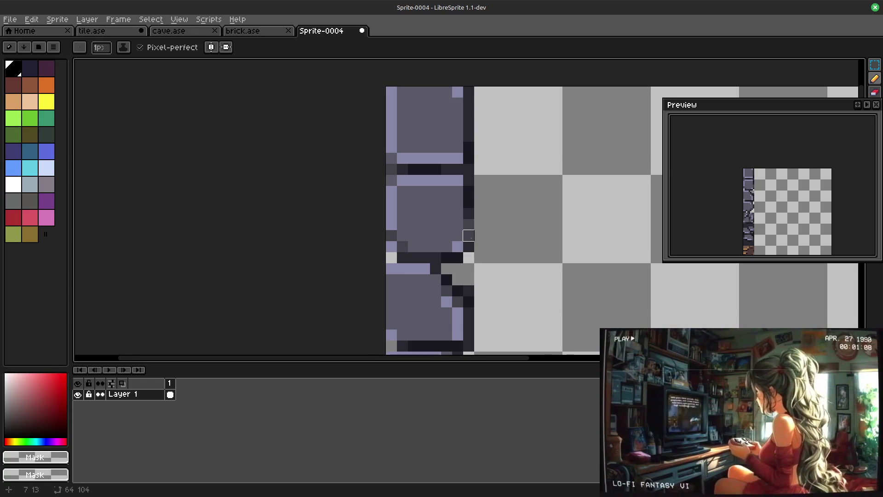
{"action": "left_click_drag", "start_coordinate": [511, 179], "coordinate": [499, 262]}
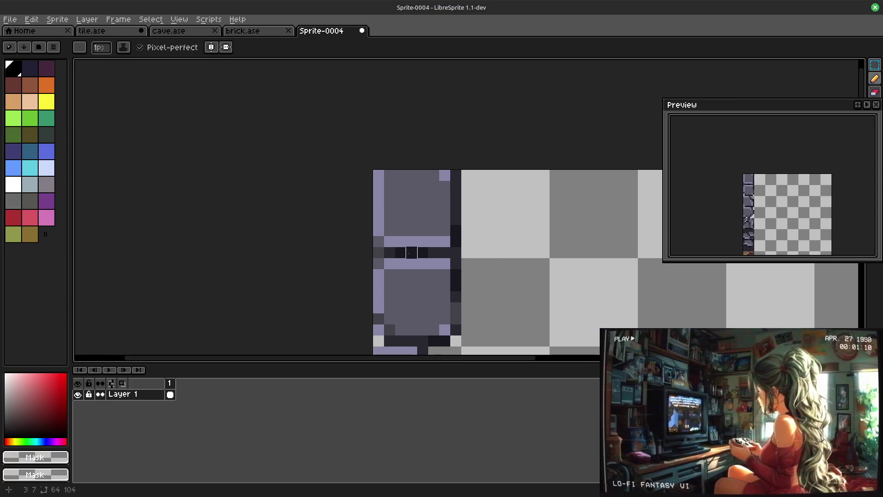
{"action": "left_click", "coordinate": [378, 264]}
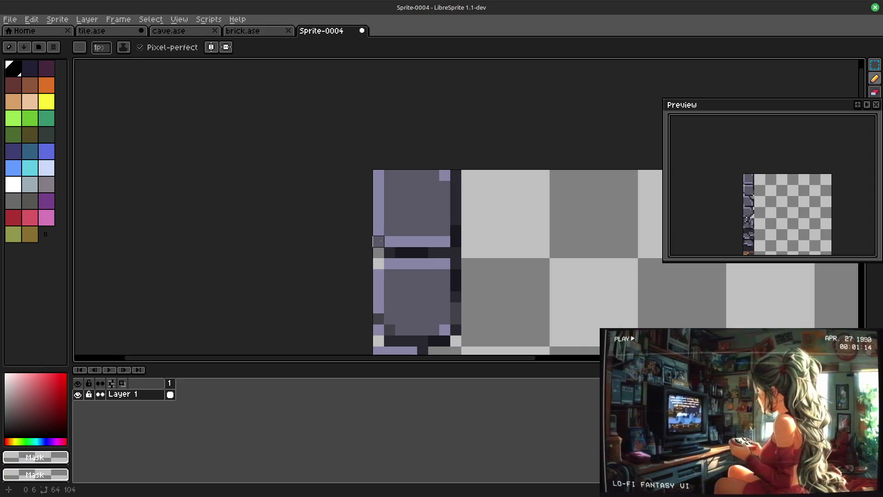
{"action": "scroll", "coordinate": [522, 285], "scroll_direction": "down", "scroll_amount": 2}
{"action": "scroll", "coordinate": [493, 187], "scroll_direction": "down", "scroll_amount": 1}
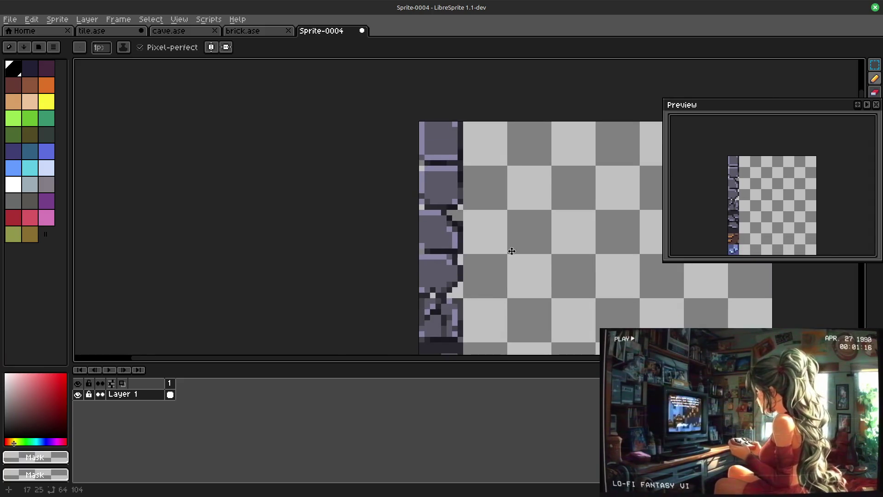
{"action": "left_click_drag", "start_coordinate": [513, 259], "coordinate": [489, 191]}
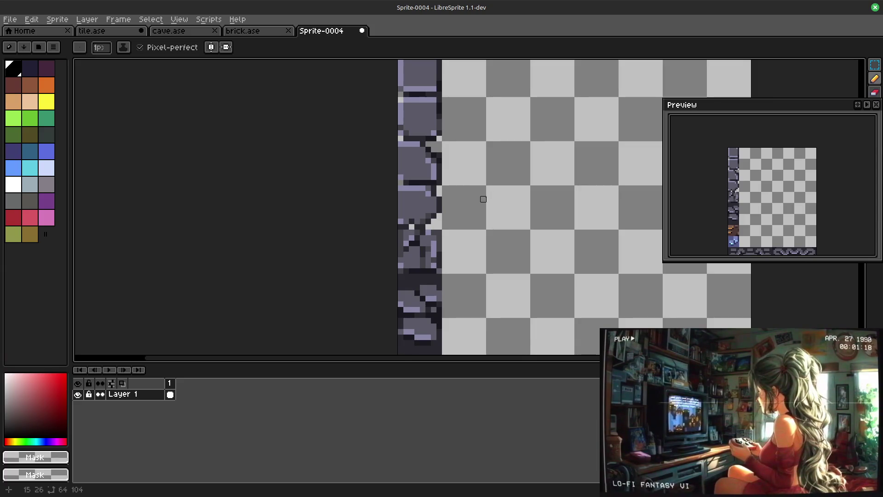
{"action": "scroll", "coordinate": [483, 223], "scroll_direction": "down", "scroll_amount": 1}
{"action": "scroll", "coordinate": [463, 232], "scroll_direction": "down", "scroll_amount": 1}
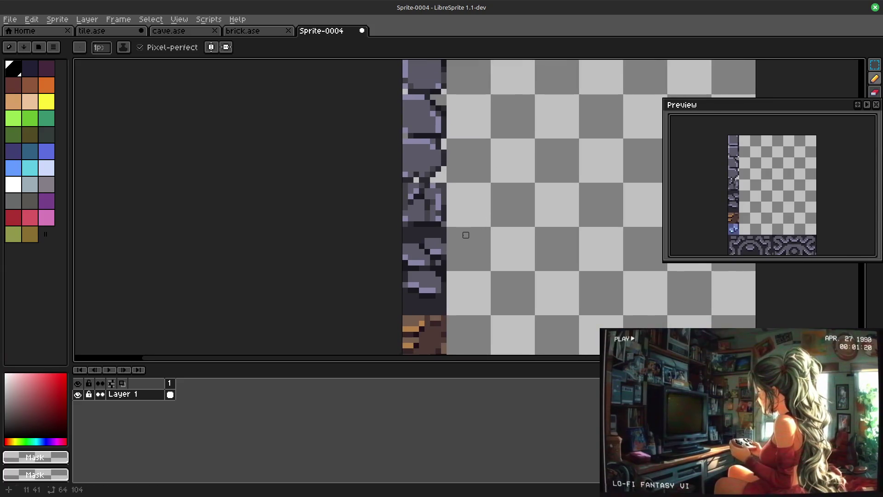
{"action": "scroll", "coordinate": [467, 236], "scroll_direction": "up", "scroll_amount": 1}
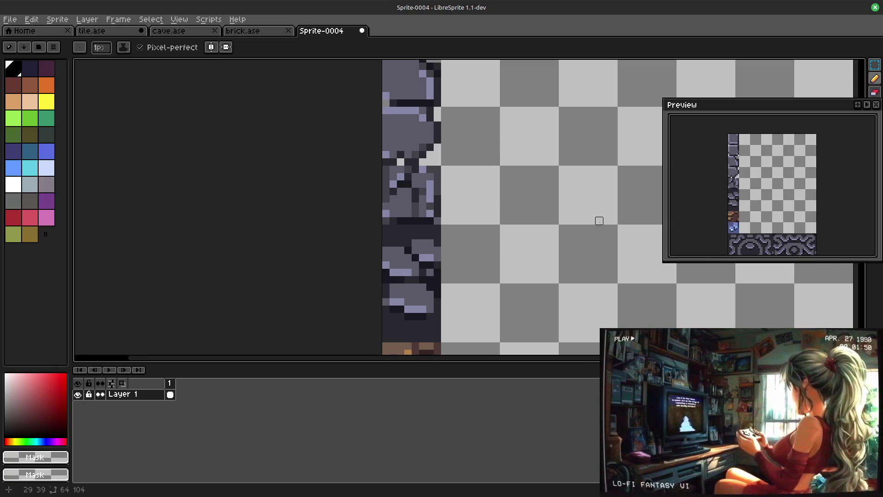
{"action": "scroll", "coordinate": [538, 249], "scroll_direction": "up", "scroll_amount": 5}
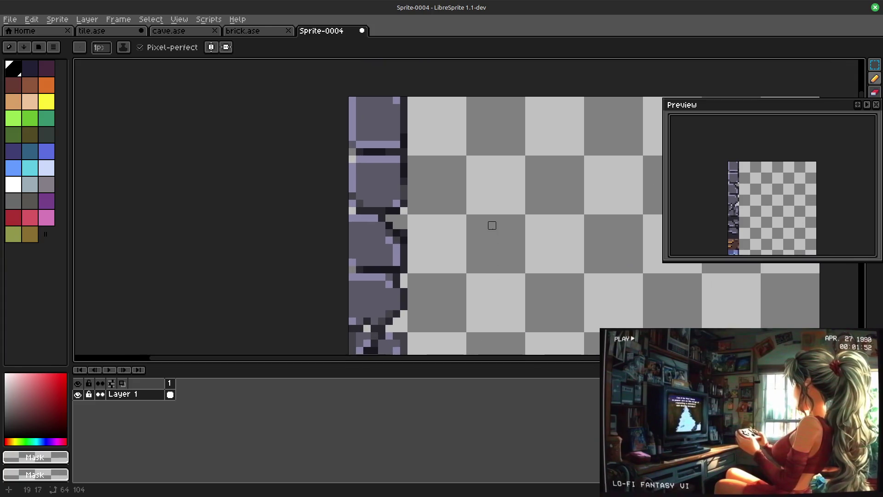
{"action": "scroll", "coordinate": [500, 225], "scroll_direction": "down", "scroll_amount": 4}
{"action": "scroll", "coordinate": [554, 168], "scroll_direction": "down", "scroll_amount": 3}
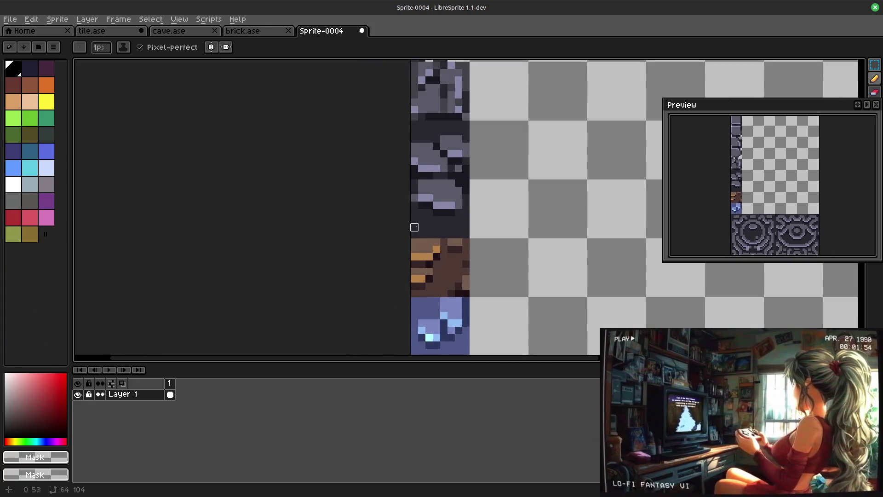
{"action": "scroll", "coordinate": [499, 239], "scroll_direction": "up", "scroll_amount": 3}
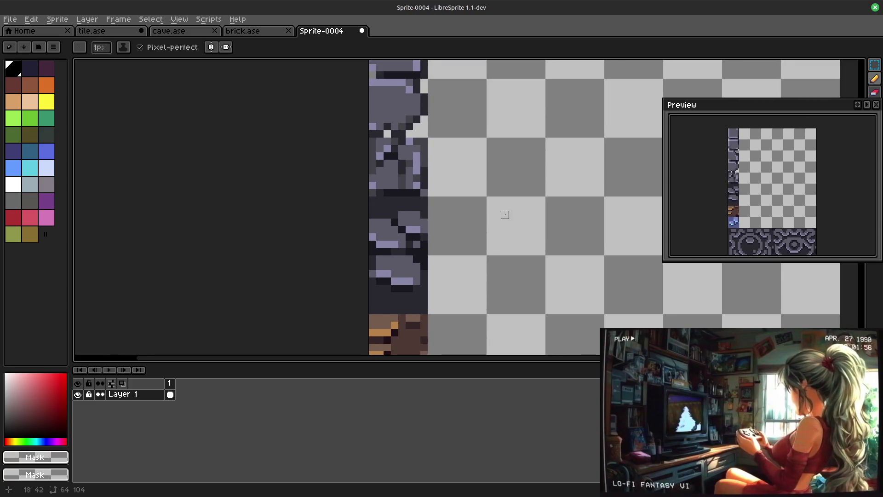
{"action": "scroll", "coordinate": [511, 262], "scroll_direction": "up", "scroll_amount": 2}
{"action": "scroll", "coordinate": [497, 223], "scroll_direction": "up", "scroll_amount": 2}
{"action": "scroll", "coordinate": [490, 262], "scroll_direction": "up", "scroll_amount": 2}
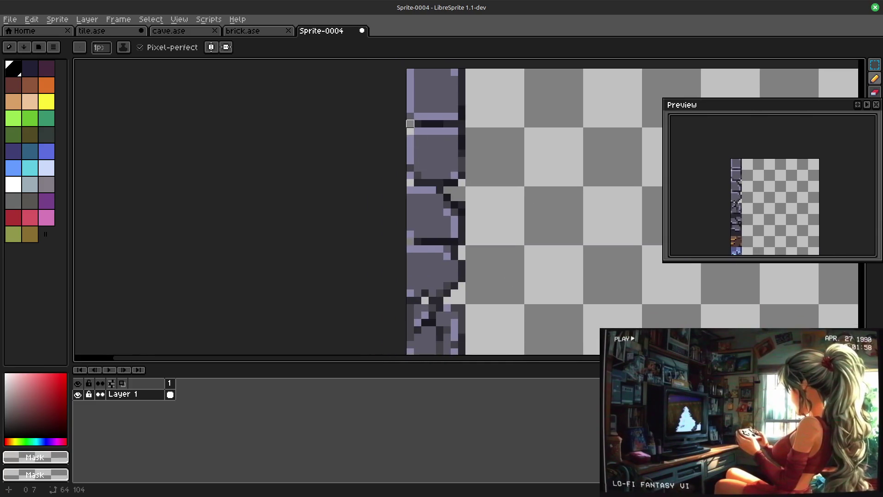
{"action": "scroll", "coordinate": [500, 189], "scroll_direction": "down", "scroll_amount": 2}
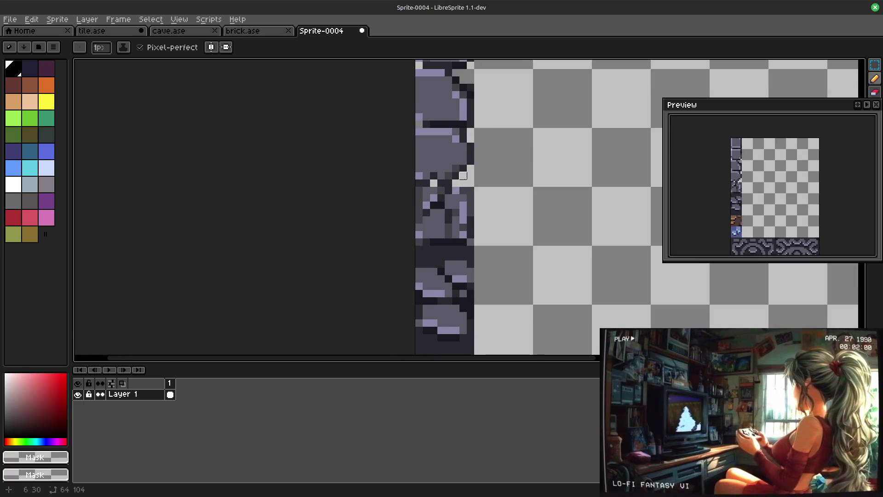
{"action": "scroll", "coordinate": [523, 220], "scroll_direction": "down", "scroll_amount": 3}
{"action": "scroll", "coordinate": [450, 243], "scroll_direction": "up", "scroll_amount": 1}
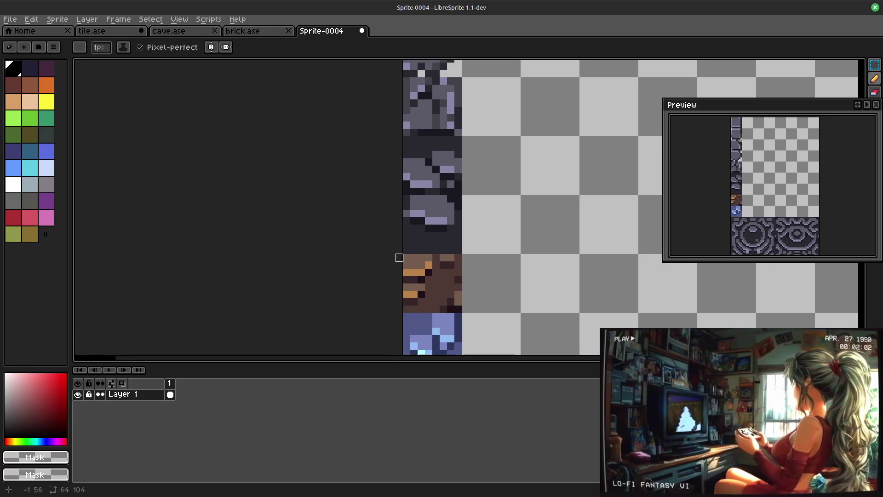
{"action": "scroll", "coordinate": [528, 200], "scroll_direction": "down", "scroll_amount": 3}
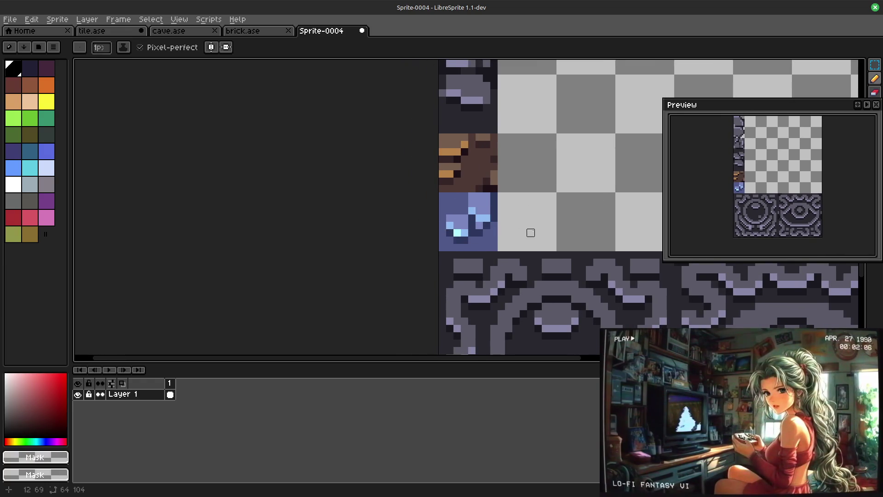
{"action": "scroll", "coordinate": [536, 246], "scroll_direction": "up", "scroll_amount": 1}
{"action": "scroll", "coordinate": [529, 206], "scroll_direction": "up", "scroll_amount": 2}
{"action": "scroll", "coordinate": [513, 191], "scroll_direction": "up", "scroll_amount": 3}
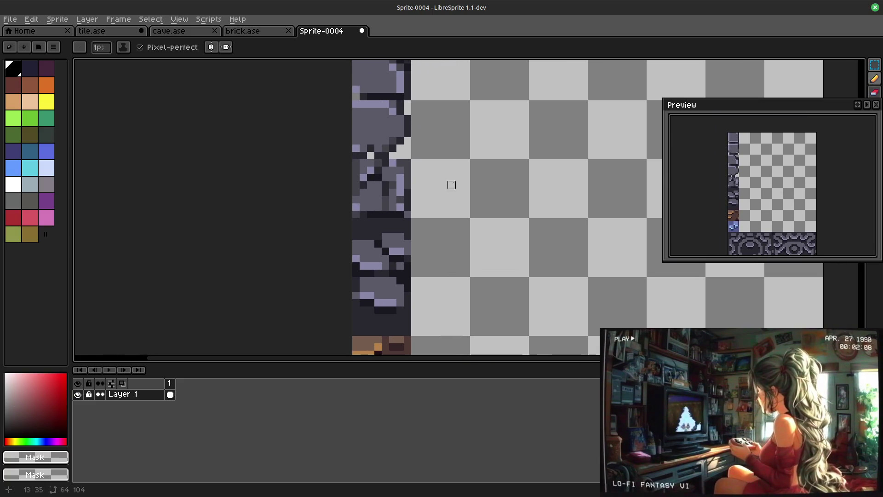
Step: Undo the last pencil stroke on the grey stone column
{"action": "key", "text": "ctrl+z"}
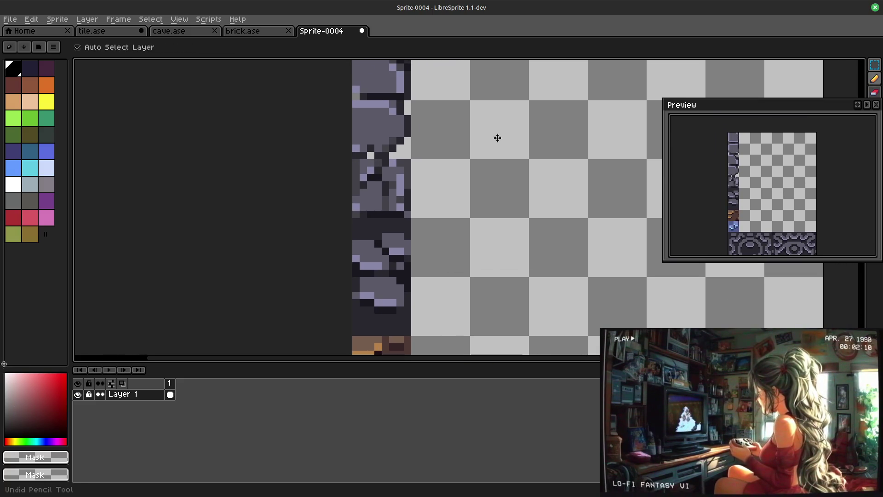
Step: Pick mid-grey #424248 from the sprite and paint a row of dark pixels grey
{"action": "mouse_move", "coordinate": [495, 145]}
{"action": "left_mouse_down"}
{"action": "mouse_move", "coordinate": [495, 287]}
{"action": "mouse_move", "coordinate": [524, 143]}
{"action": "left_mouse_up"}
{"action": "left_click", "coordinate": [473, 135], "text": "alt"}
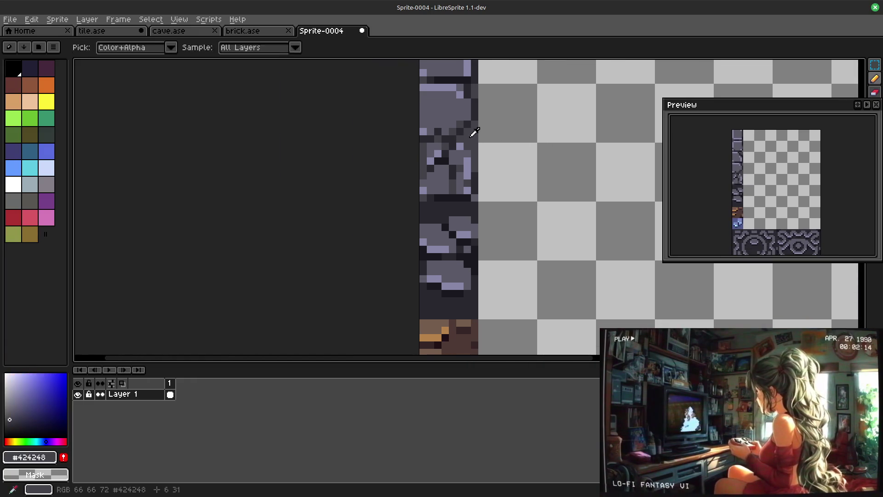
{"action": "scroll", "coordinate": [455, 221], "scroll_direction": "up", "scroll_amount": 2}
{"action": "scroll", "coordinate": [442, 182], "scroll_direction": "up", "scroll_amount": 1}
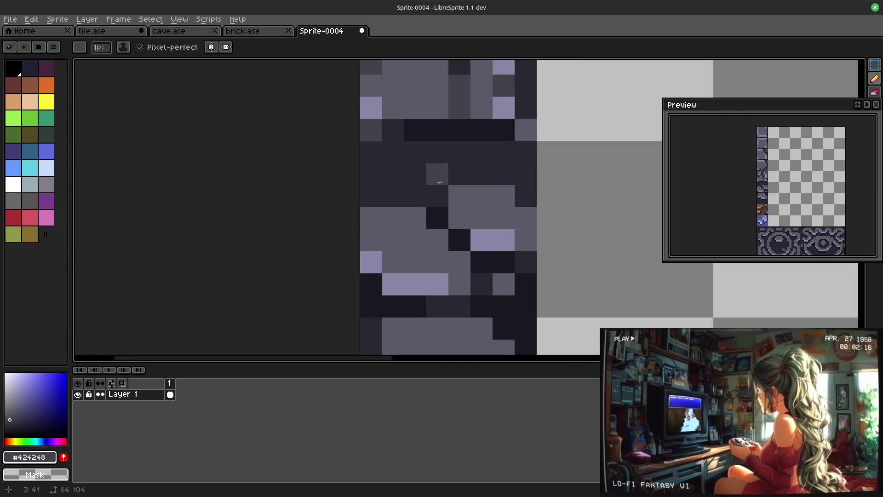
{"action": "mouse_move", "coordinate": [393, 152]}
{"action": "left_mouse_down"}
{"action": "mouse_move", "coordinate": [504, 151]}
{"action": "mouse_move", "coordinate": [384, 198]}
{"action": "mouse_move", "coordinate": [420, 191]}
{"action": "mouse_move", "coordinate": [380, 173]}
{"action": "left_mouse_up"}
{"action": "scroll", "coordinate": [380, 173], "scroll_direction": "down", "scroll_amount": 1}
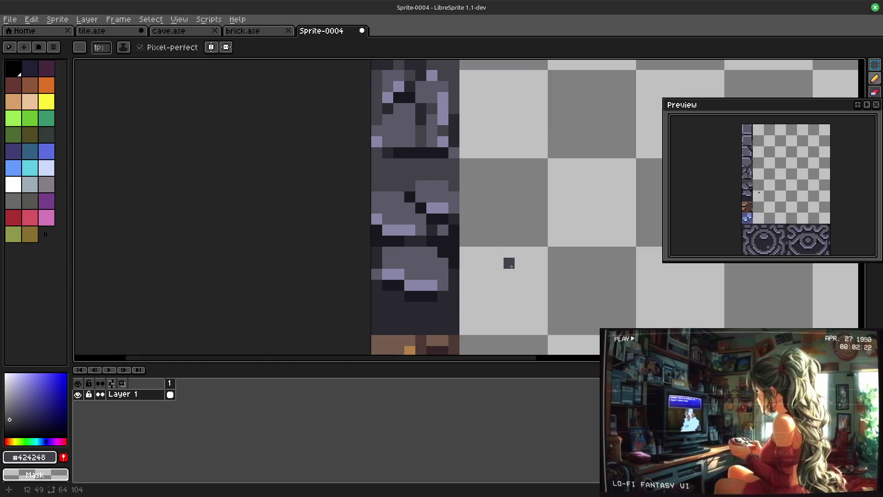
Step: Repaint the dark pixels of the lowest grey tile above the brown tile in #424248, then sample #191820
{"action": "left_click_drag", "start_coordinate": [508, 263], "coordinate": [526, 170]}
{"action": "scroll", "coordinate": [377, 187], "scroll_direction": "up", "scroll_amount": 1}
{"action": "mouse_move", "coordinate": [377, 187]}
{"action": "left_mouse_down"}
{"action": "mouse_move", "coordinate": [387, 240]}
{"action": "mouse_move", "coordinate": [403, 197]}
{"action": "mouse_move", "coordinate": [374, 240]}
{"action": "mouse_move", "coordinate": [454, 239]}
{"action": "mouse_move", "coordinate": [464, 202]}
{"action": "left_mouse_up"}
{"action": "left_click_drag", "start_coordinate": [467, 237], "coordinate": [418, 217]}
{"action": "left_click_drag", "start_coordinate": [473, 214], "coordinate": [477, 234]}
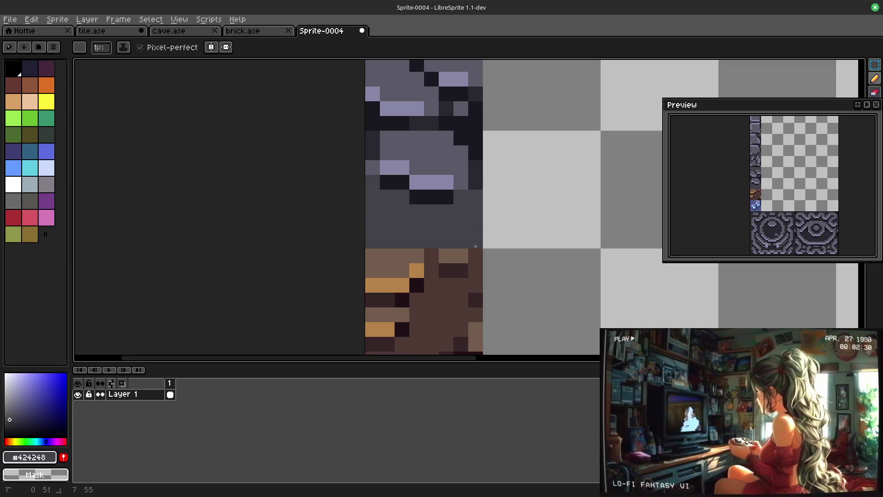
{"action": "scroll", "coordinate": [475, 246], "scroll_direction": "down", "scroll_amount": 1}
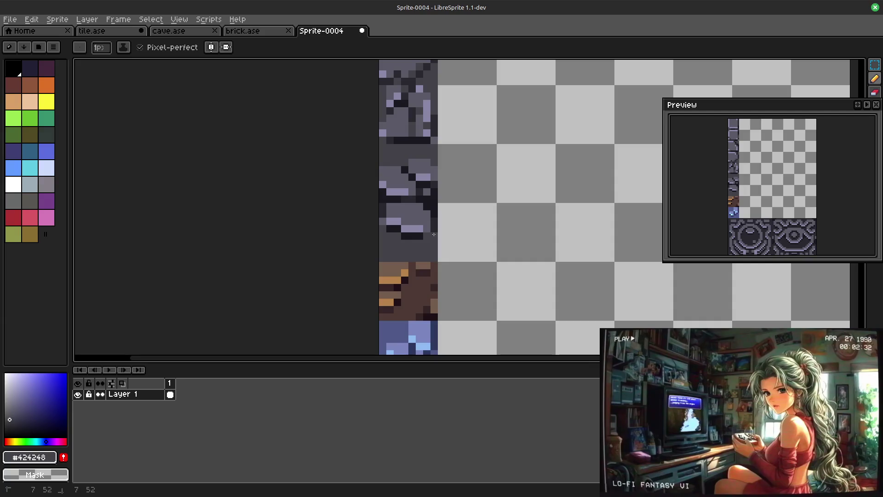
{"action": "left_click", "coordinate": [416, 237], "text": "alt"}
{"action": "scroll", "coordinate": [515, 205], "scroll_direction": "down", "scroll_amount": 1}
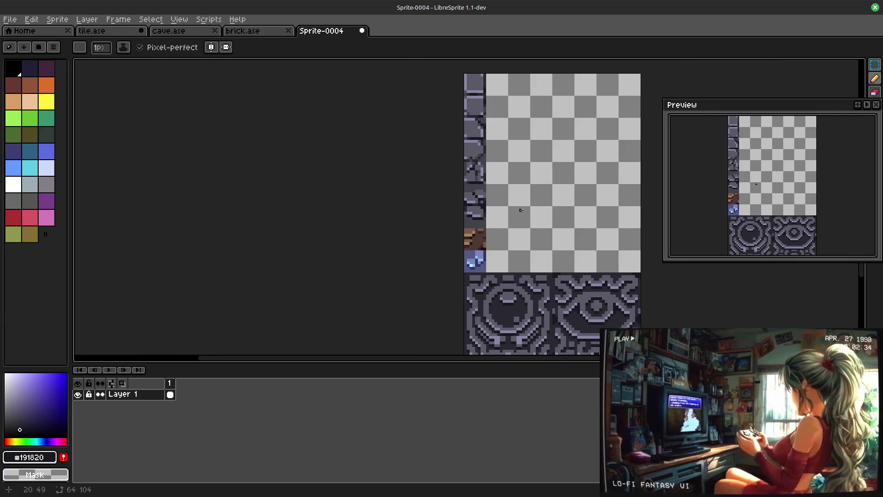
Step: Discard a stray dark #191820 pixel with undo, then recolour stone shading pixels in mid-grey #424248
{"action": "left_click", "coordinate": [466, 242]}
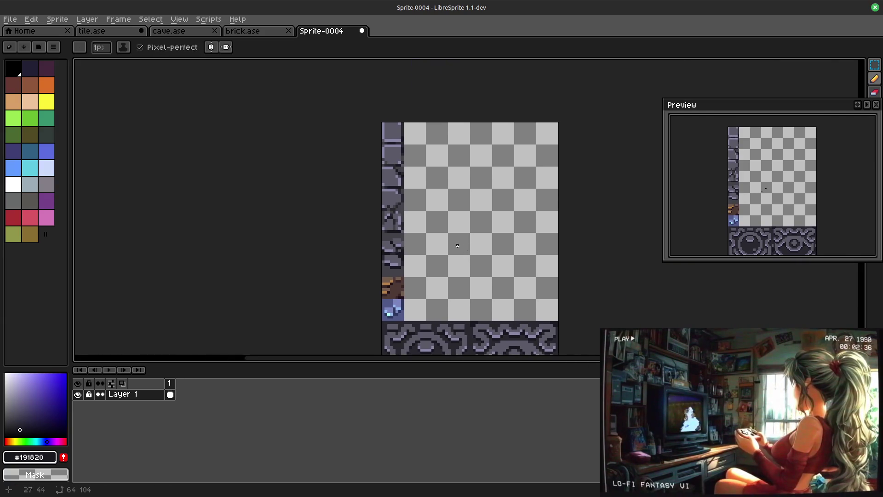
{"action": "key", "text": "ctrl+z"}
{"action": "scroll", "coordinate": [460, 243], "scroll_direction": "up", "scroll_amount": 2}
{"action": "left_click", "coordinate": [368, 257], "text": "alt"}
{"action": "scroll", "coordinate": [504, 260], "scroll_direction": "down", "scroll_amount": 3}
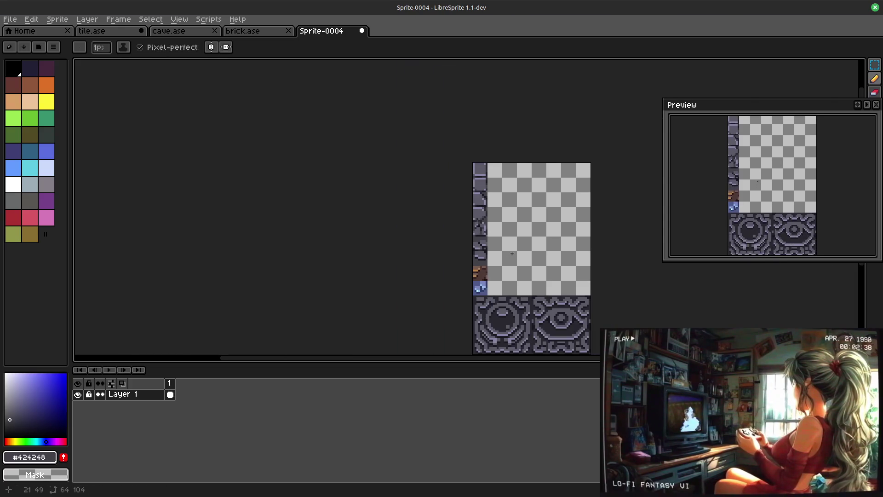
{"action": "scroll", "coordinate": [490, 263], "scroll_direction": "down", "scroll_amount": 1}
{"action": "scroll", "coordinate": [483, 283], "scroll_direction": "up", "scroll_amount": 2}
{"action": "scroll", "coordinate": [474, 295], "scroll_direction": "down", "scroll_amount": 1}
{"action": "left_click_drag", "start_coordinate": [473, 295], "coordinate": [475, 149]}
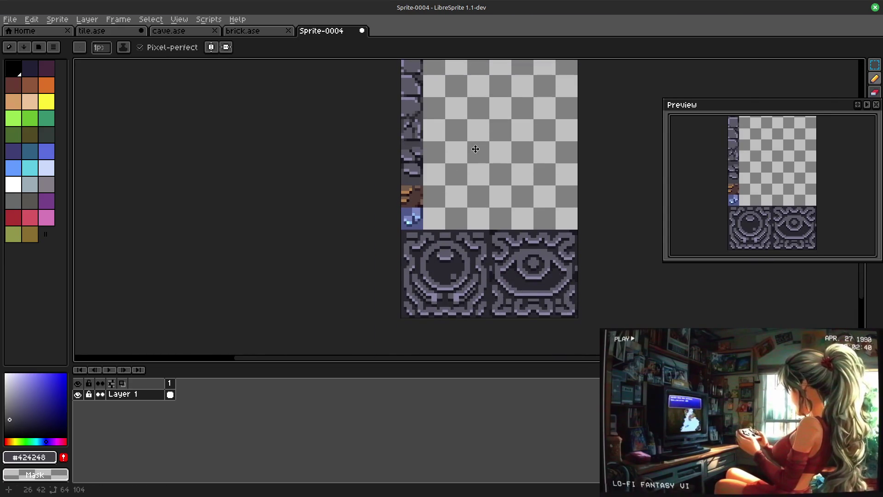
{"action": "scroll", "coordinate": [407, 169], "scroll_direction": "up", "scroll_amount": 3}
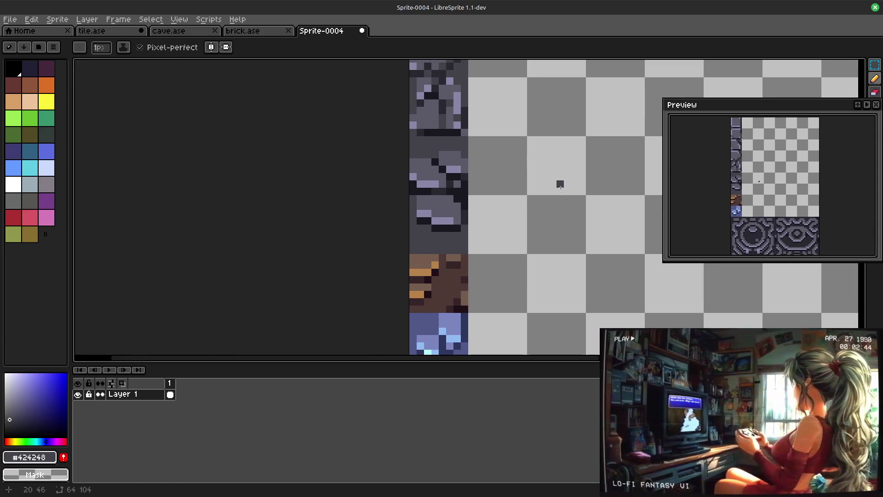
{"action": "scroll", "coordinate": [524, 209], "scroll_direction": "up", "scroll_amount": 3}
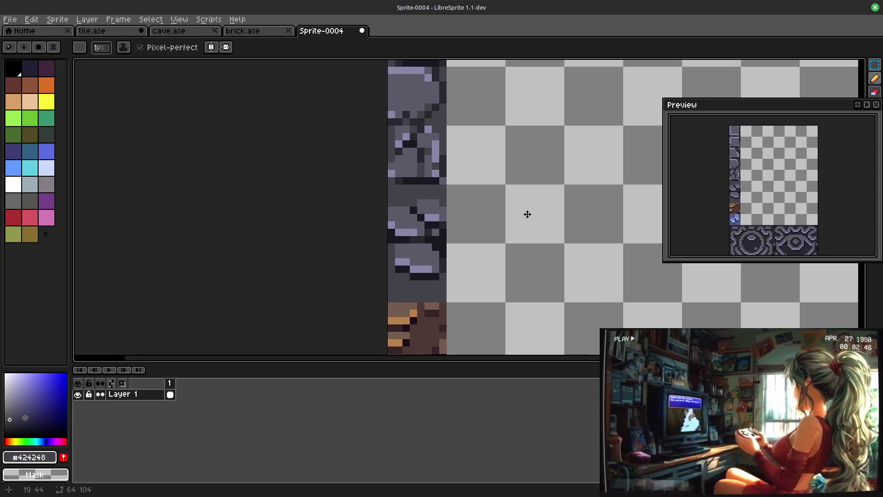
{"action": "scroll", "coordinate": [430, 234], "scroll_direction": "up", "scroll_amount": 2}
{"action": "left_click_drag", "start_coordinate": [430, 234], "coordinate": [443, 235]}
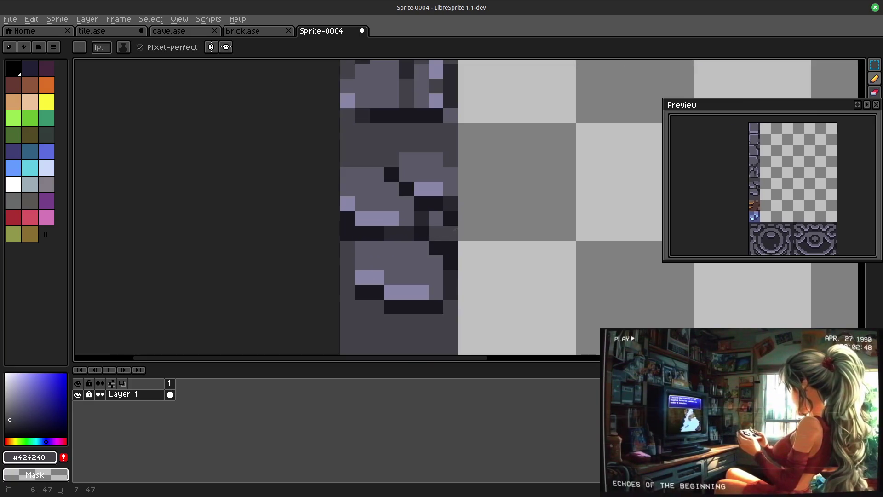
{"action": "scroll", "coordinate": [525, 220], "scroll_direction": "down", "scroll_amount": 1}
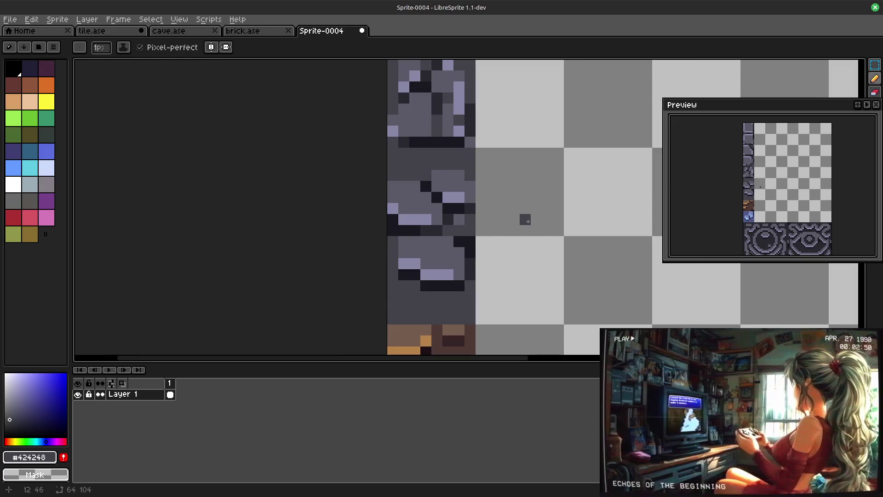
{"action": "scroll", "coordinate": [498, 207], "scroll_direction": "down", "scroll_amount": 1}
{"action": "scroll", "coordinate": [484, 214], "scroll_direction": "down", "scroll_amount": 2}
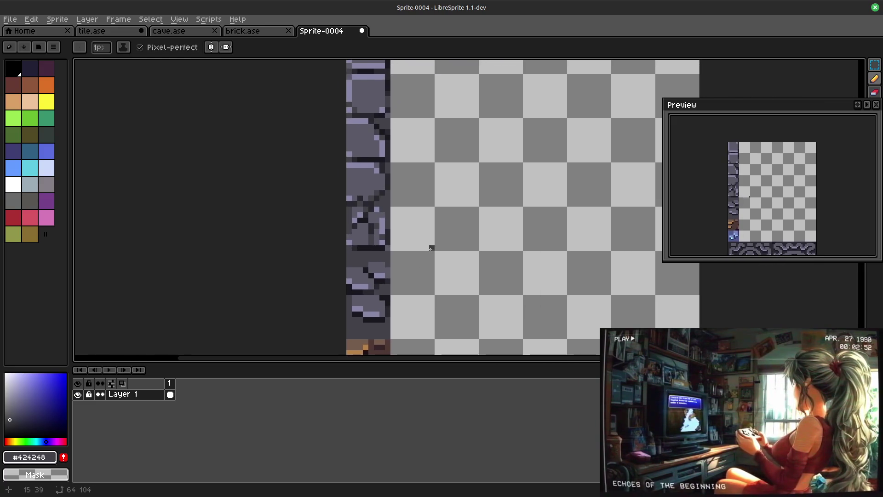
Step: Sample darker grey #292830 then mid-grey #424248 back from the stone while reviewing the column
{"action": "left_click_drag", "start_coordinate": [432, 199], "coordinate": [436, 248]}
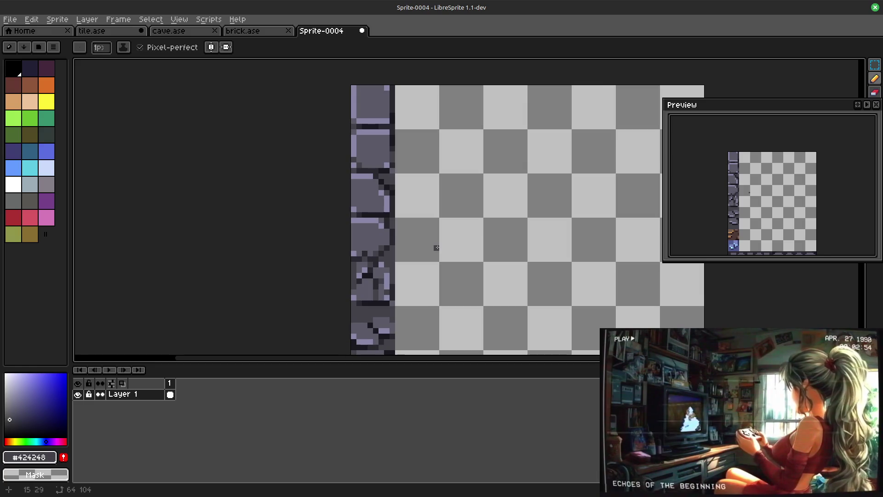
{"action": "left_click", "coordinate": [366, 305], "text": "alt"}
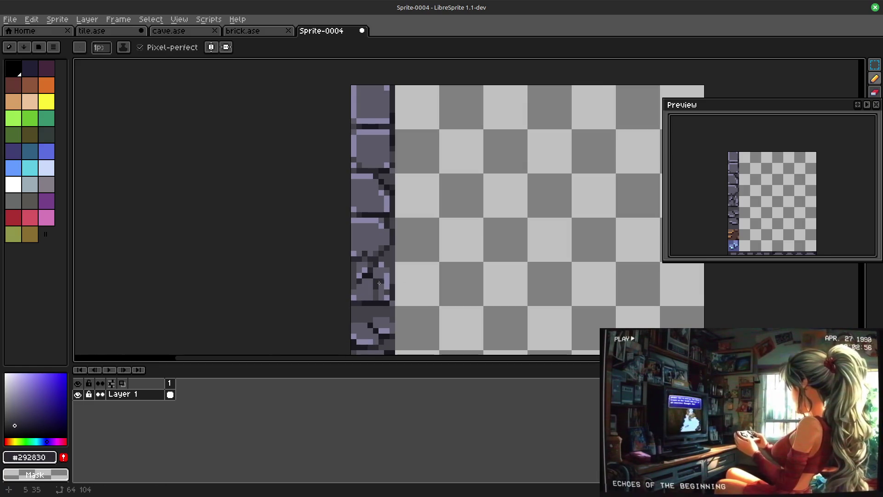
{"action": "left_click_drag", "start_coordinate": [464, 226], "coordinate": [448, 236]}
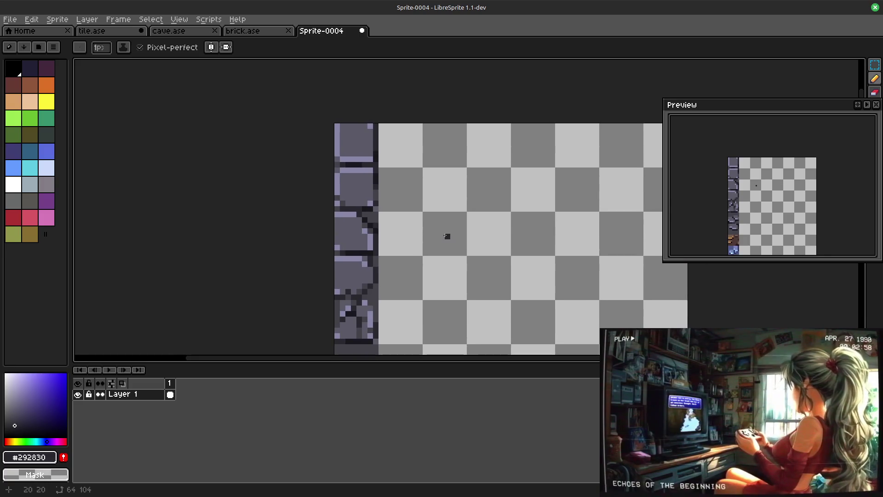
{"action": "left_click", "coordinate": [377, 220], "text": "alt"}
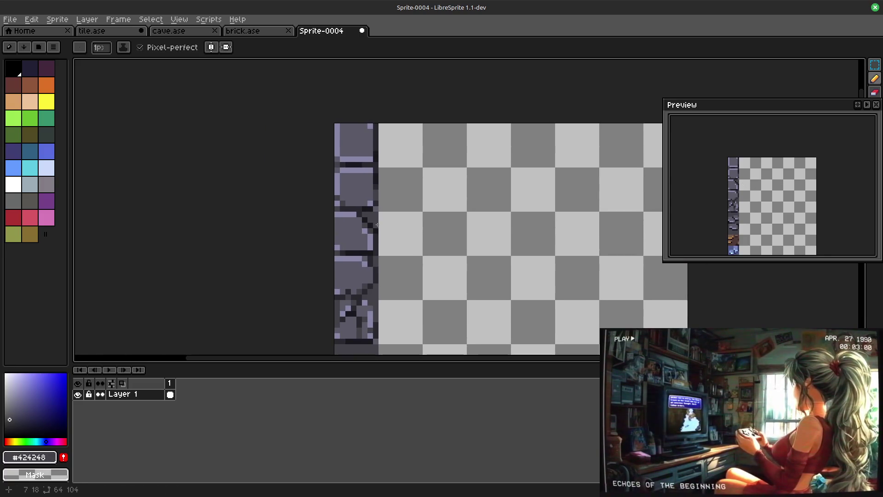
{"action": "left_click", "coordinate": [408, 220]}
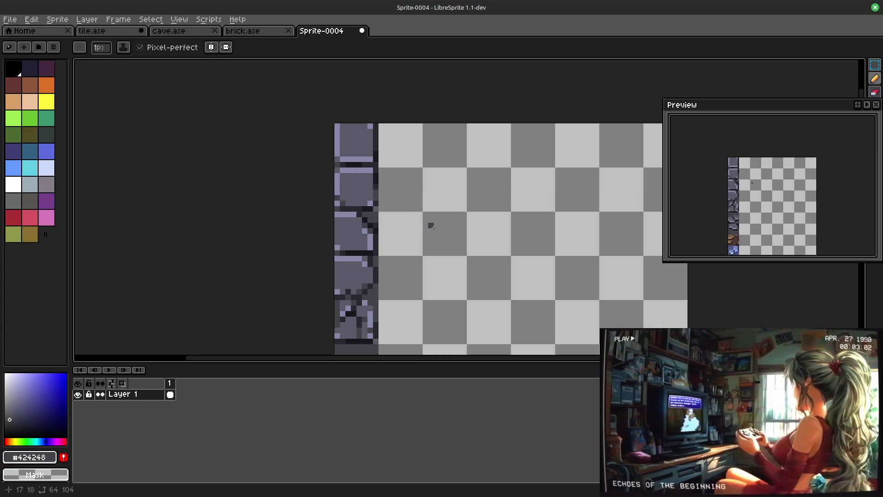
{"action": "mouse_move", "coordinate": [426, 269]}
{"action": "left_mouse_down"}
{"action": "mouse_move", "coordinate": [465, 97]}
{"action": "mouse_move", "coordinate": [480, 244]}
{"action": "mouse_move", "coordinate": [489, 183]}
{"action": "mouse_move", "coordinate": [531, 195]}
{"action": "left_mouse_up"}
{"action": "scroll", "coordinate": [489, 184], "scroll_direction": "up", "scroll_amount": 2}
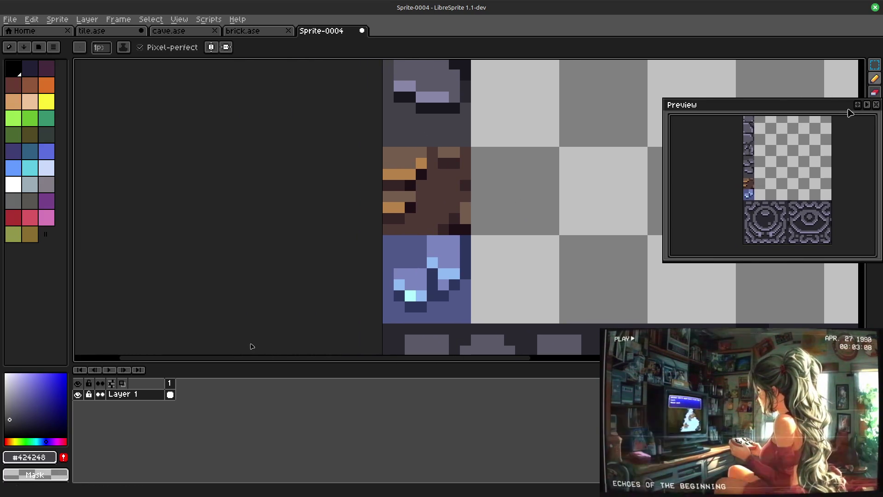
{"action": "left_click_drag", "start_coordinate": [855, 110], "coordinate": [804, 101]}
Step: Bucket-fill the orange pixels with light purple #8887a8 and two dark pixels with grey #5b5a67
{"action": "left_click", "coordinate": [873, 148]}
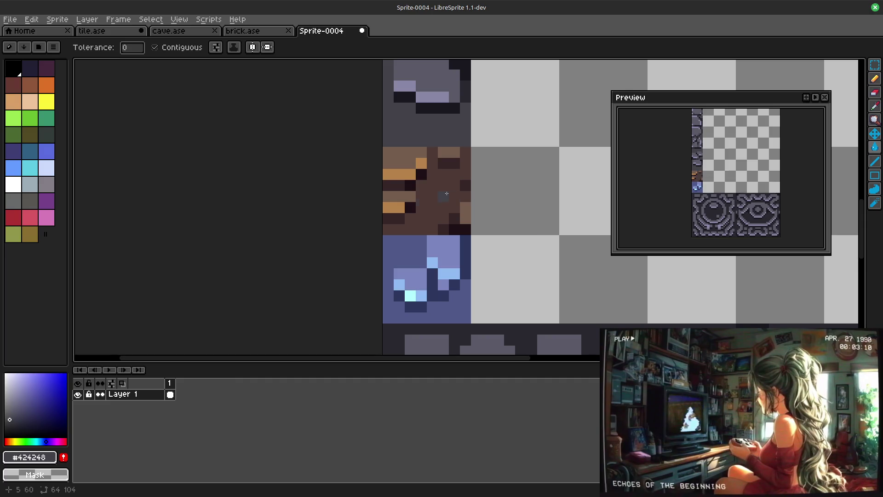
{"action": "left_click", "coordinate": [423, 97], "text": "alt"}
{"action": "left_click", "coordinate": [413, 171]}
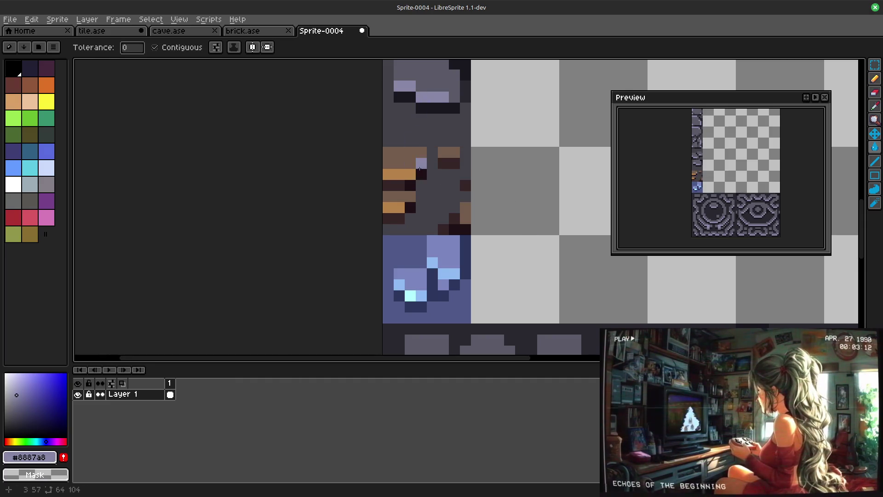
{"action": "left_click", "coordinate": [434, 73], "text": "alt"}
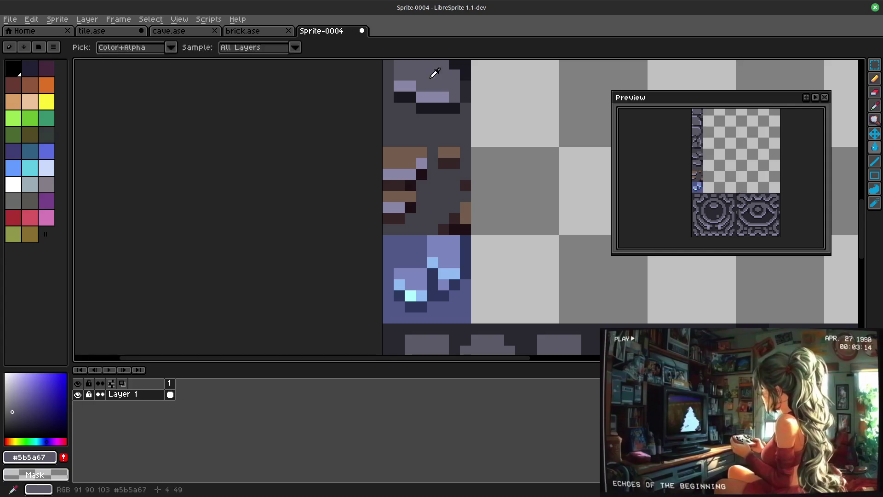
{"action": "left_click", "coordinate": [442, 168]}
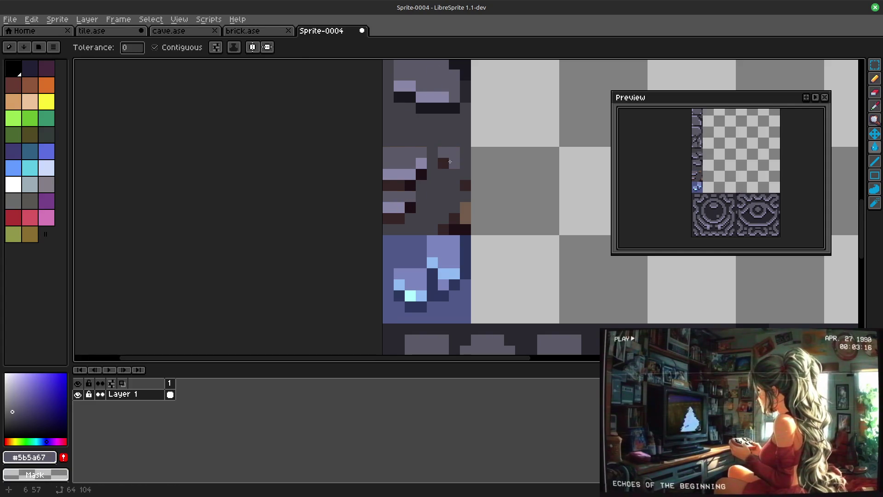
{"action": "left_click", "coordinate": [458, 167]}
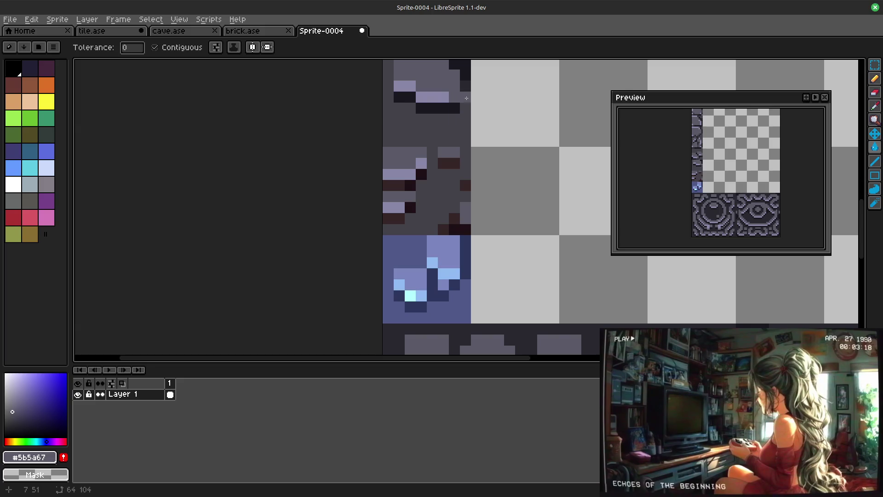
Step: Darken a grey pixel with #292830, then discard a stray darkest-shade pixel with undo
{"action": "left_click", "coordinate": [411, 175], "text": "alt"}
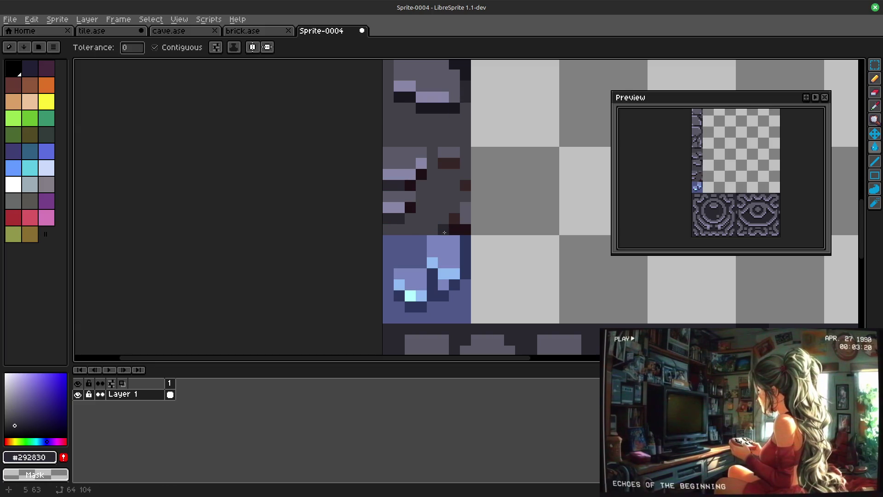
{"action": "left_click", "coordinate": [466, 194]}
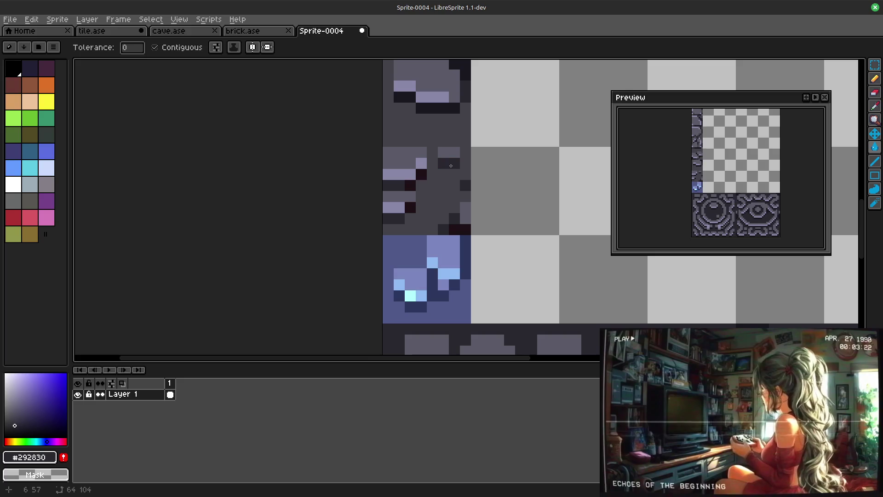
{"action": "left_click", "coordinate": [413, 182], "text": "alt"}
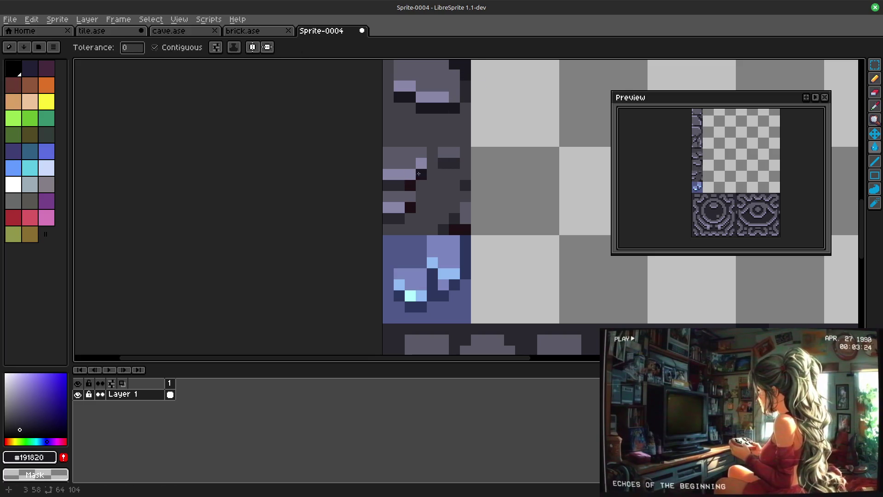
{"action": "left_click", "coordinate": [402, 164]}
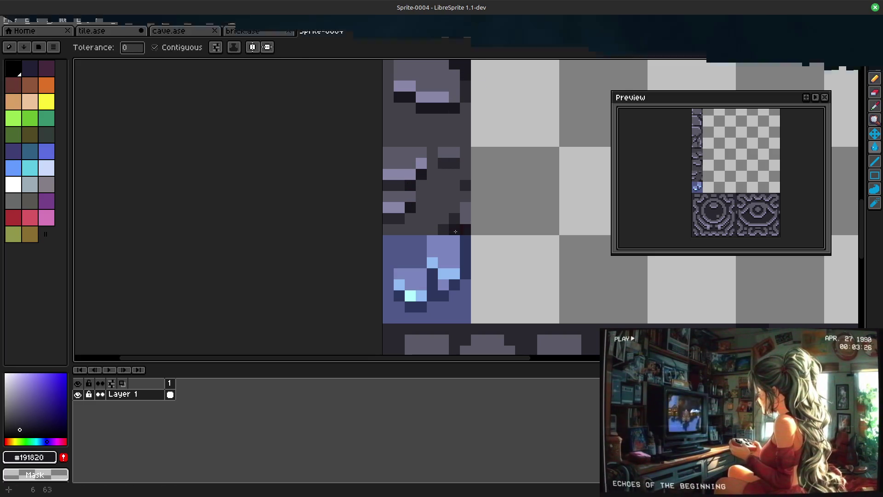
{"action": "key", "text": "ctrl+z"}
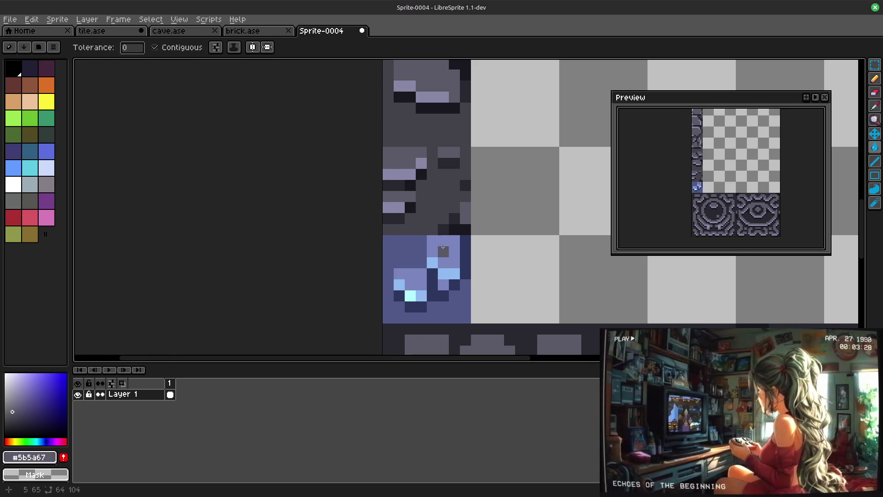
Step: Fill the three blue areas of the tile with a grey sampled from it
{"action": "left_click", "coordinate": [444, 251]}
{"action": "left_click", "coordinate": [414, 279]}
{"action": "left_click", "coordinate": [421, 219], "text": "alt"}
{"action": "left_click", "coordinate": [407, 248]}
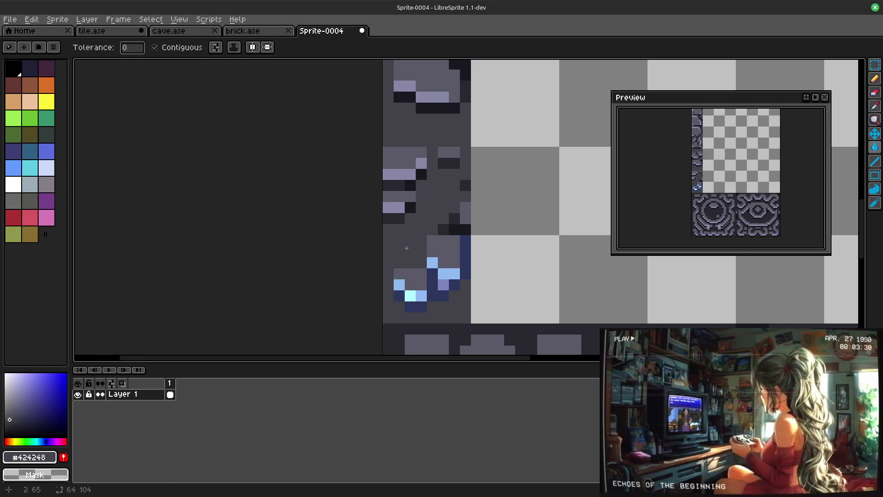
Step: Draw near-black outline pixels down the tile edge and along its bottom
{"action": "left_click", "coordinate": [459, 229], "text": "alt"}
{"action": "mouse_move", "coordinate": [432, 270]}
{"action": "left_mouse_down"}
{"action": "mouse_move", "coordinate": [432, 307]}
{"action": "mouse_move", "coordinate": [411, 306]}
{"action": "left_mouse_up"}
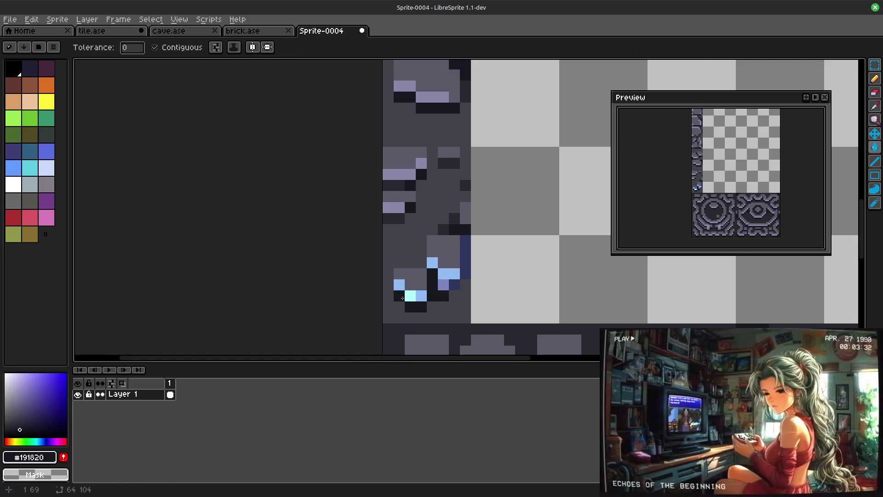
{"action": "left_click_drag", "start_coordinate": [466, 262], "coordinate": [467, 265]}
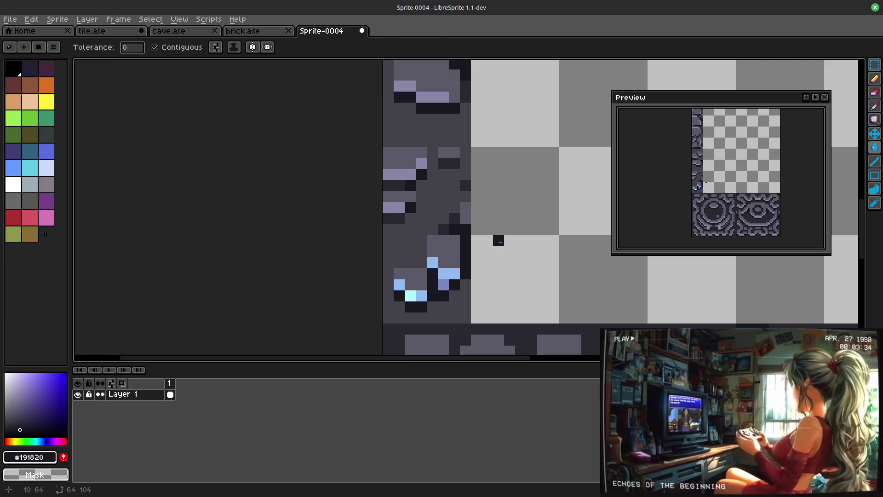
{"action": "left_click", "coordinate": [443, 240], "text": "alt"}
{"action": "scroll", "coordinate": [487, 317], "scroll_direction": "down", "scroll_amount": 2}
{"action": "scroll", "coordinate": [488, 317], "scroll_direction": "up", "scroll_amount": 2}
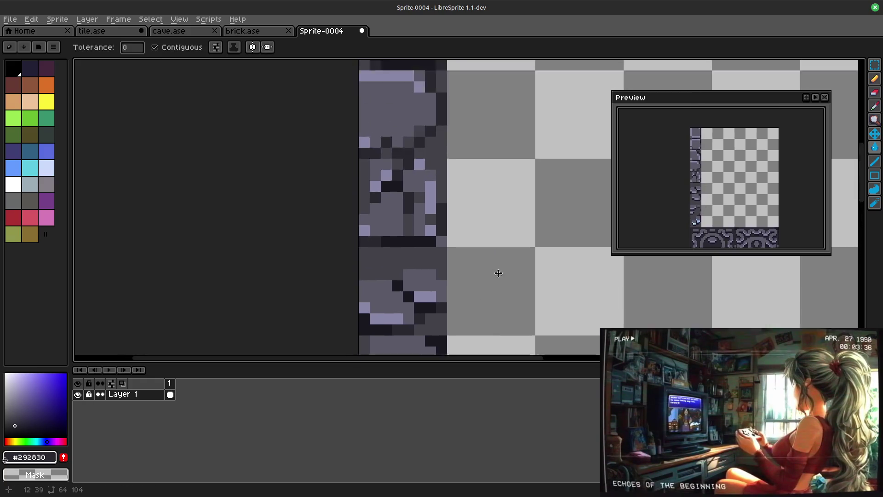
{"action": "scroll", "coordinate": [497, 253], "scroll_direction": "up", "scroll_amount": 1}
{"action": "scroll", "coordinate": [499, 219], "scroll_direction": "up", "scroll_amount": 1}
{"action": "scroll", "coordinate": [506, 347], "scroll_direction": "down", "scroll_amount": 1}
{"action": "scroll", "coordinate": [499, 296], "scroll_direction": "down", "scroll_amount": 2}
{"action": "scroll", "coordinate": [511, 159], "scroll_direction": "down", "scroll_amount": 2}
{"action": "scroll", "coordinate": [527, 235], "scroll_direction": "up", "scroll_amount": 1}
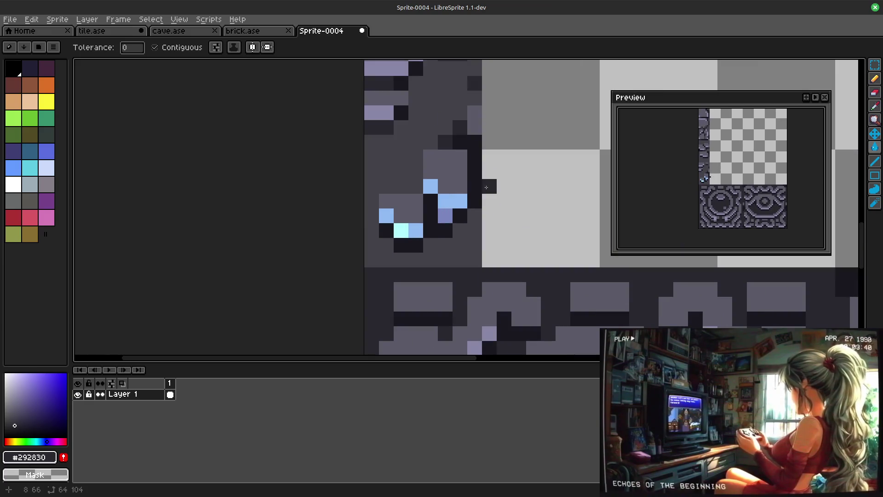
Step: Pencil over the light-blue highlight pixels with muted purple-grey #8887a8 and review the column
{"action": "key", "text": "b"}
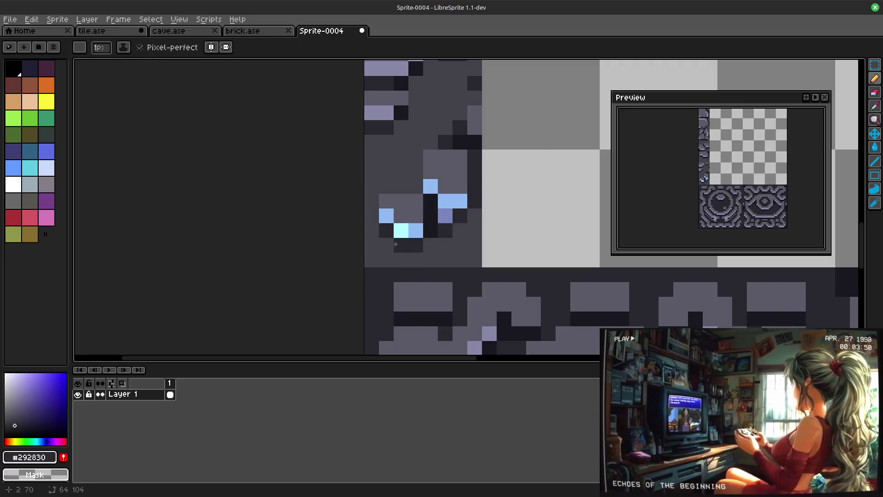
{"action": "scroll", "coordinate": [516, 221], "scroll_direction": "down", "scroll_amount": 1}
{"action": "left_click", "coordinate": [415, 139], "text": "alt"}
{"action": "left_click_drag", "start_coordinate": [431, 227], "coordinate": [422, 215]}
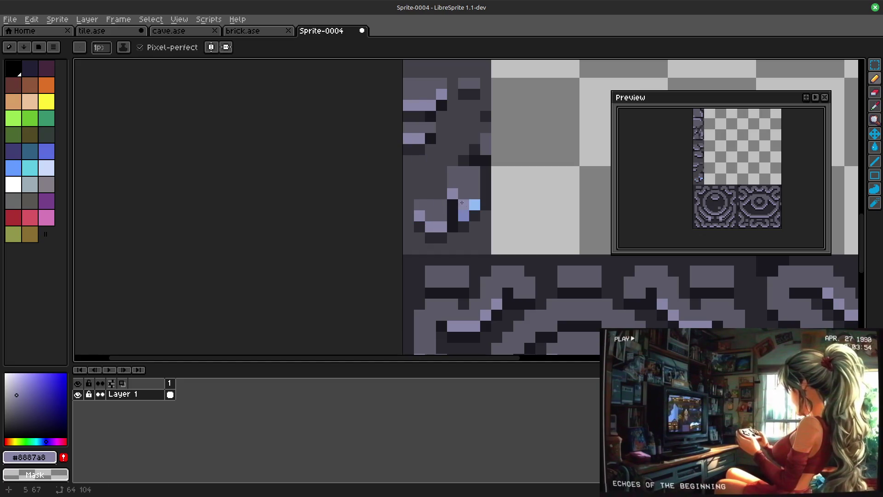
{"action": "left_click", "coordinate": [473, 197], "text": "alt"}
{"action": "scroll", "coordinate": [508, 149], "scroll_direction": "down", "scroll_amount": 1}
{"action": "scroll", "coordinate": [562, 184], "scroll_direction": "down", "scroll_amount": 1}
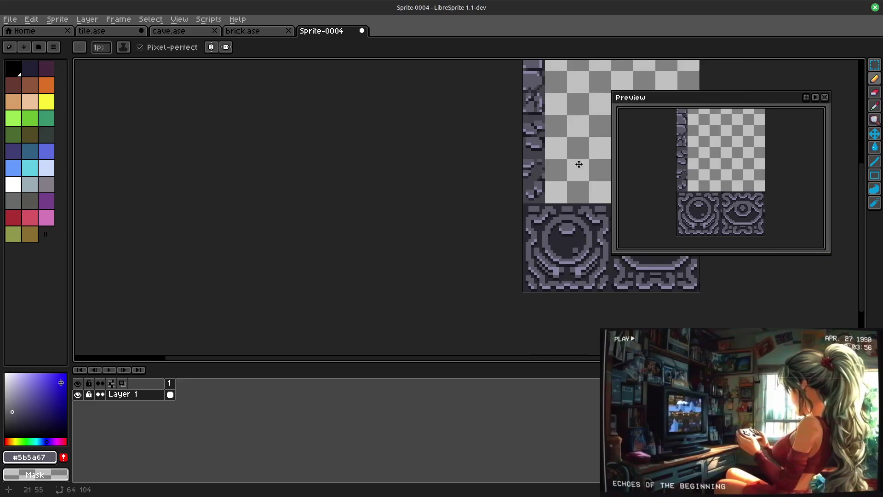
{"action": "scroll", "coordinate": [582, 158], "scroll_direction": "down", "scroll_amount": 2}
{"action": "mouse_move", "coordinate": [456, 221]}
{"action": "left_mouse_down"}
{"action": "mouse_move", "coordinate": [462, 126]}
{"action": "mouse_move", "coordinate": [425, 212]}
{"action": "left_mouse_up"}
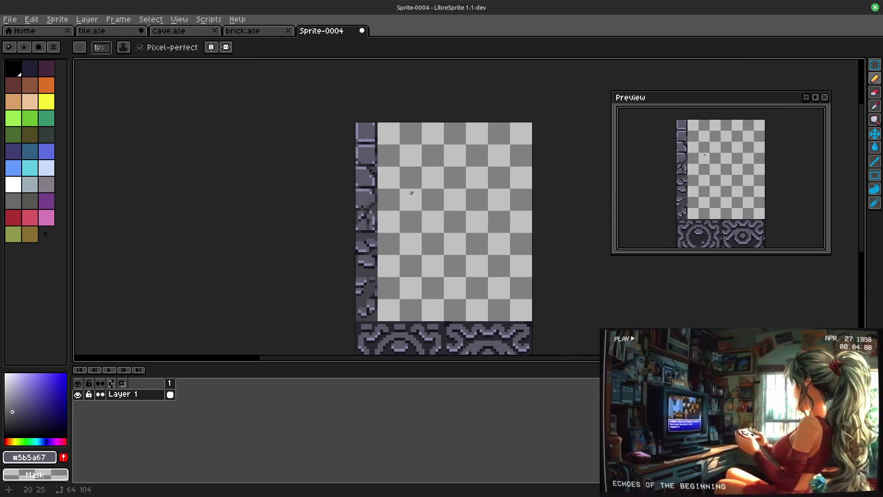
{"action": "scroll", "coordinate": [548, 216], "scroll_direction": "up", "scroll_amount": 1}
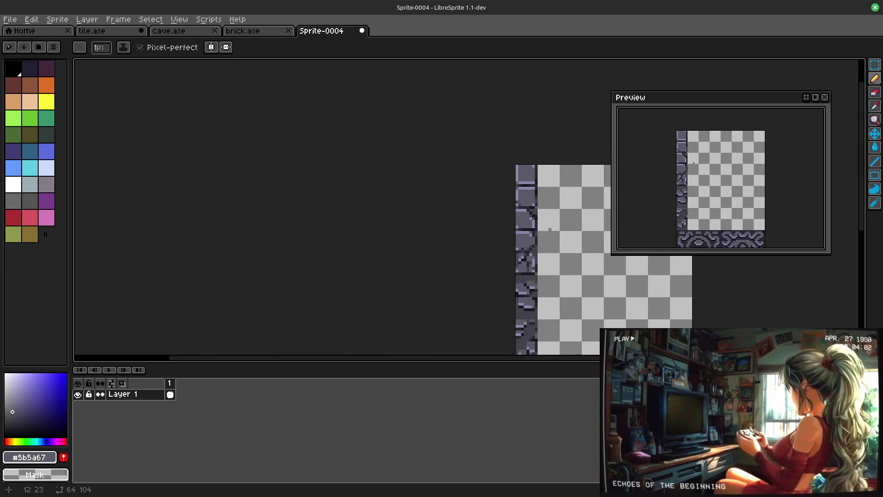
{"action": "scroll", "coordinate": [554, 215], "scroll_direction": "up", "scroll_amount": 1}
{"action": "left_click_drag", "start_coordinate": [592, 217], "coordinate": [560, 200]}
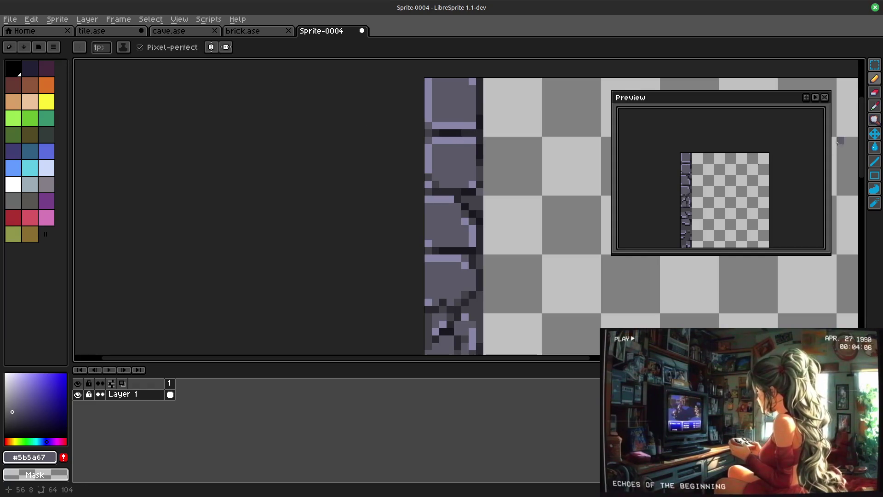
{"action": "left_click", "coordinate": [874, 65]}
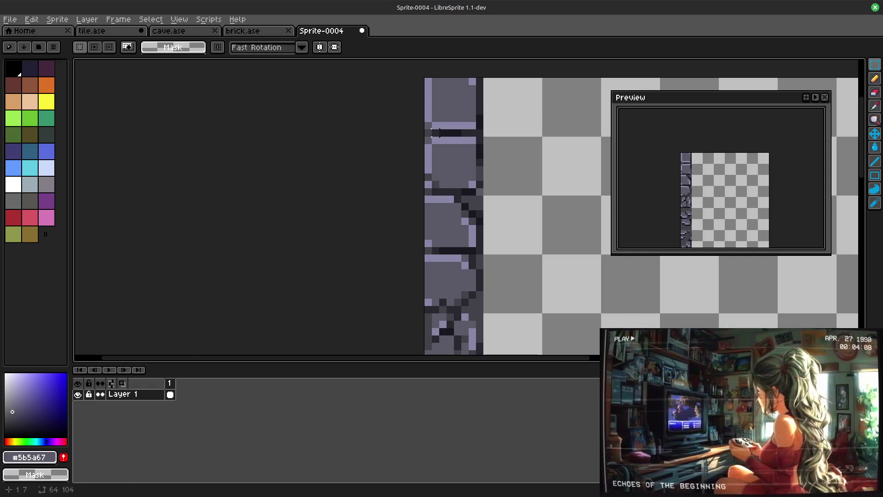
Step: Marquee-select the second stone tile, then bring up and cancel Replace Color
{"action": "left_click_drag", "start_coordinate": [428, 138], "coordinate": [474, 187]}
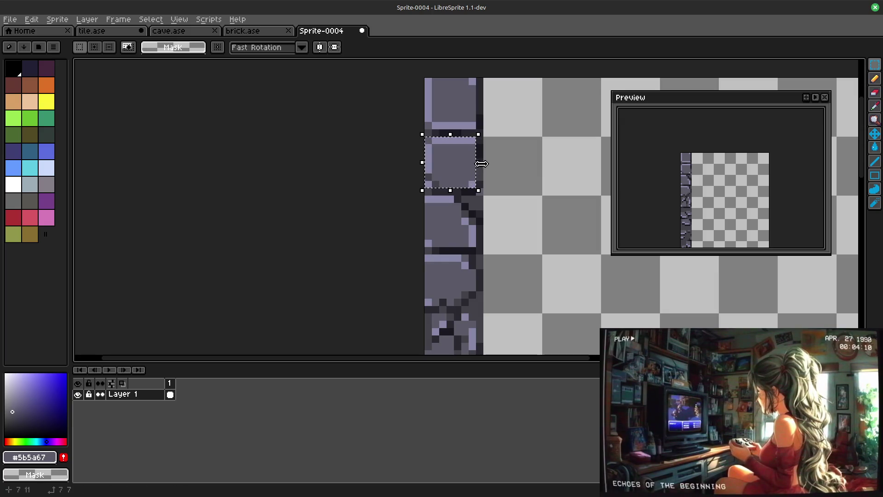
{"action": "key", "text": "Return"}
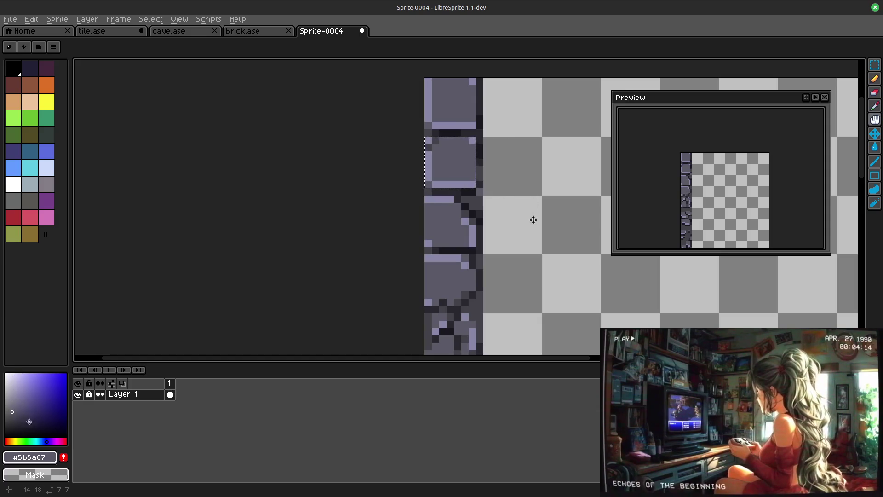
{"action": "left_click_drag", "start_coordinate": [539, 271], "coordinate": [508, 230]}
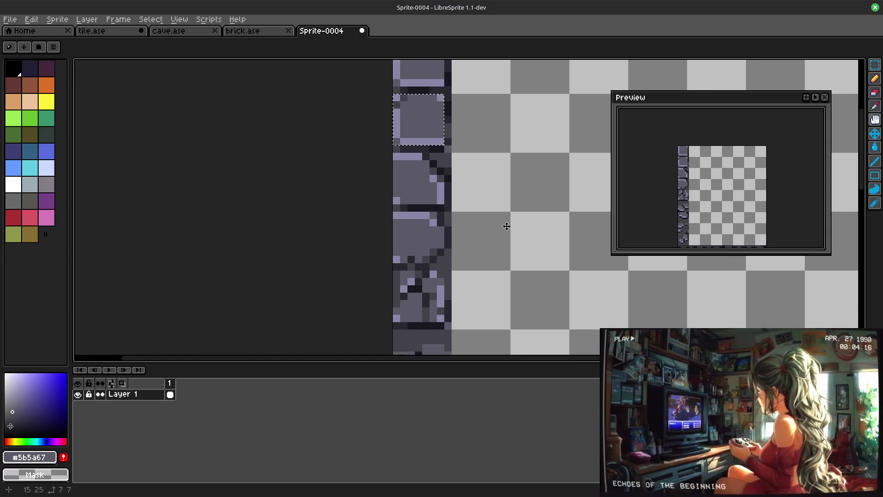
{"action": "left_click_drag", "start_coordinate": [561, 150], "coordinate": [542, 184]}
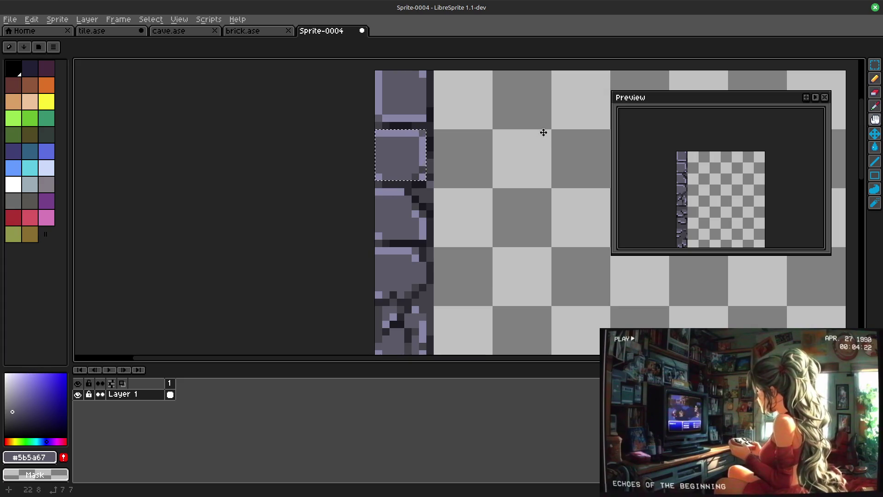
{"action": "key", "text": "shift+r"}
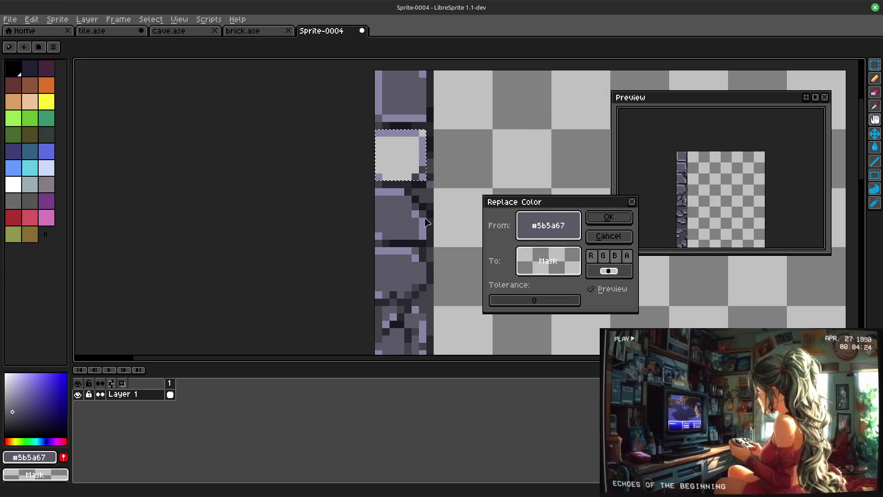
{"action": "left_click", "coordinate": [608, 236]}
Step: Rotate the selected tile 180° via Edit > Rotate and apply it
{"action": "left_click", "coordinate": [32, 19]}
{"action": "mouse_move", "coordinate": [45, 145]}
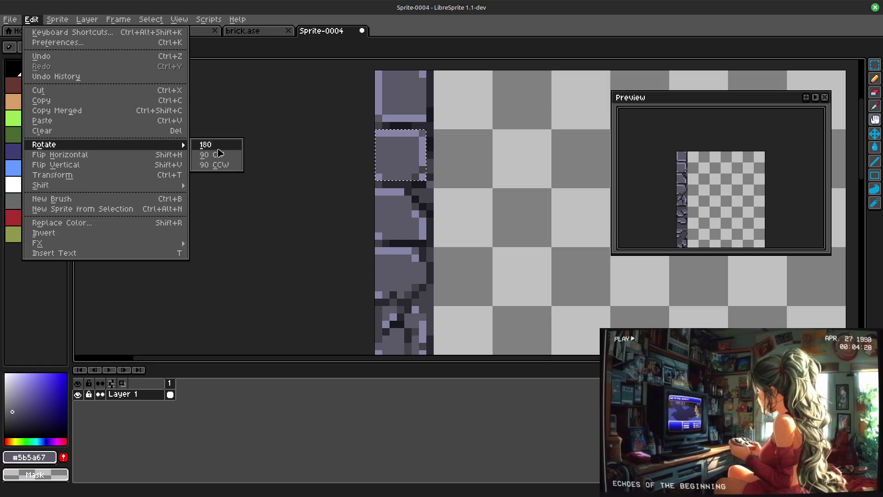
{"action": "left_click", "coordinate": [217, 146]}
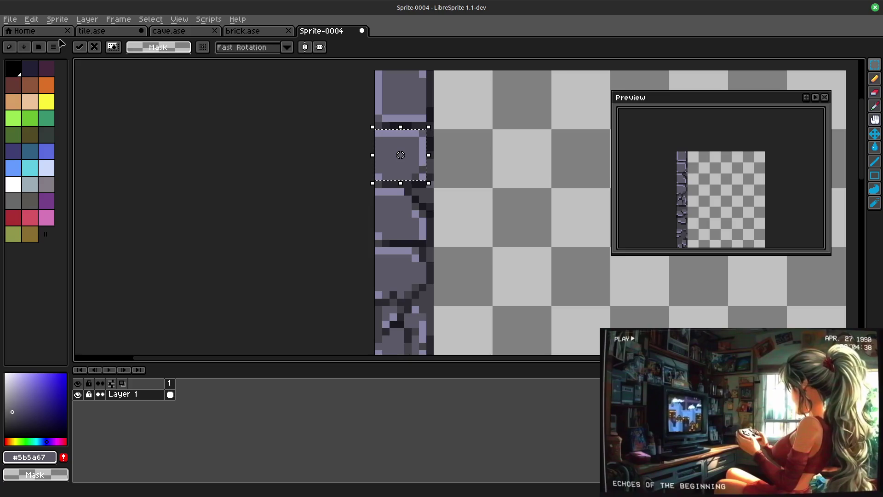
{"action": "left_click", "coordinate": [494, 211]}
{"action": "scroll", "coordinate": [497, 213], "scroll_direction": "down", "scroll_amount": 2}
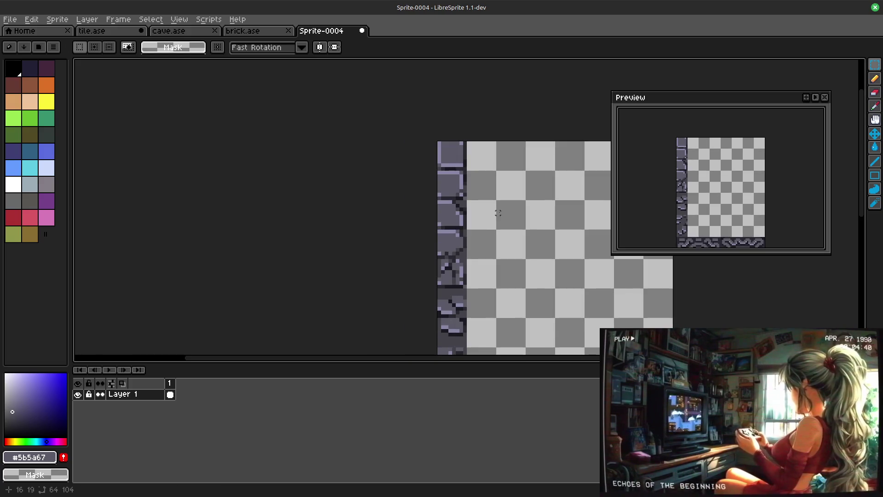
{"action": "scroll", "coordinate": [497, 213], "scroll_direction": "up", "scroll_amount": 2}
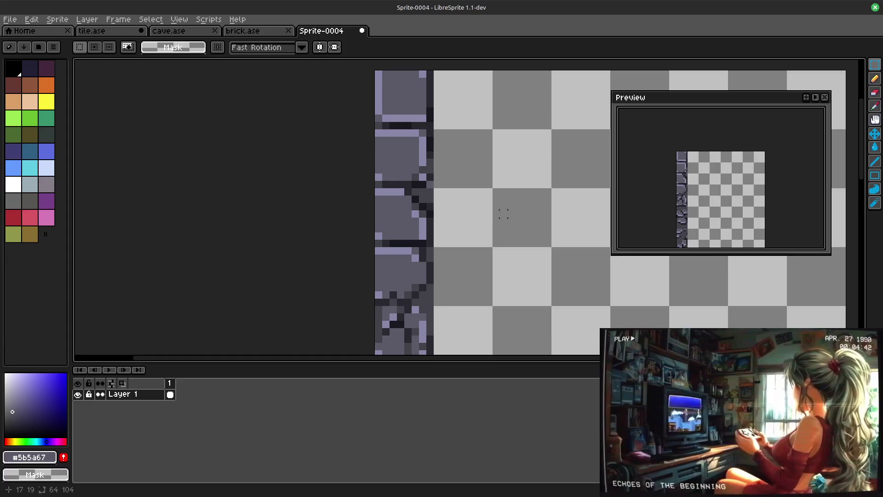
{"action": "left_click", "coordinate": [379, 132]}
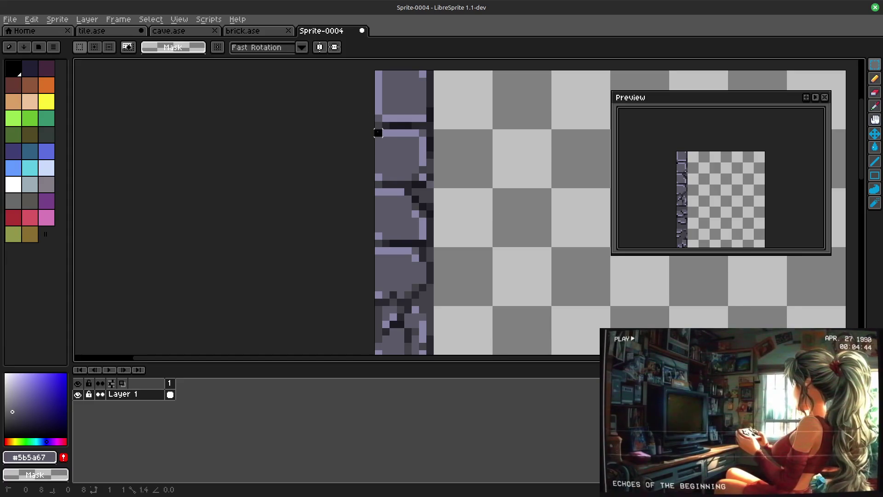
{"action": "left_click_drag", "start_coordinate": [379, 133], "coordinate": [424, 179]}
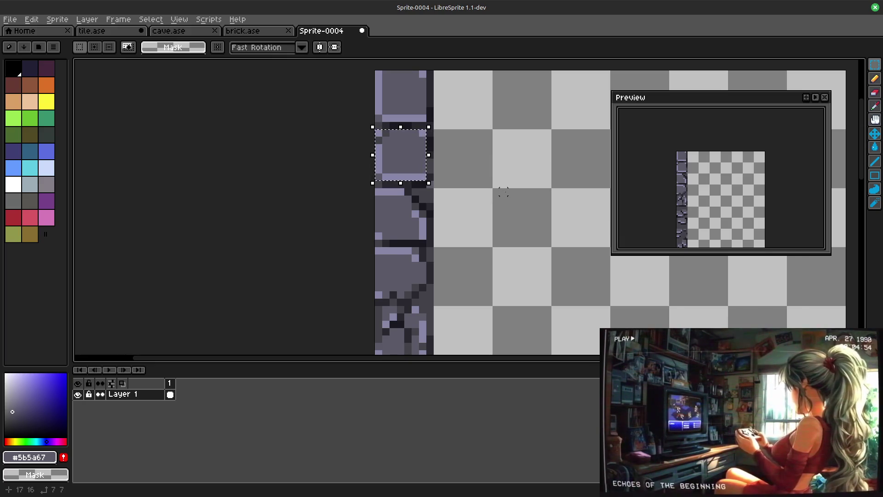
{"action": "key", "text": "ctrl+z"}
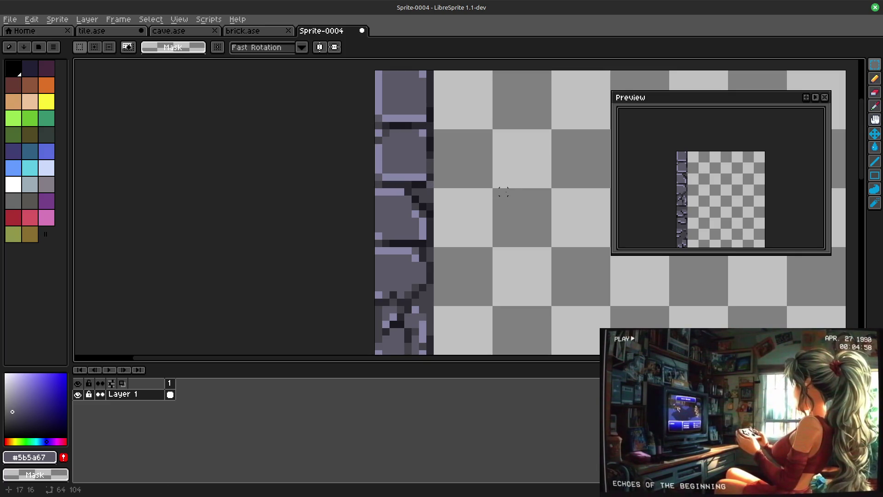
{"action": "scroll", "coordinate": [503, 182], "scroll_direction": "down", "scroll_amount": 1}
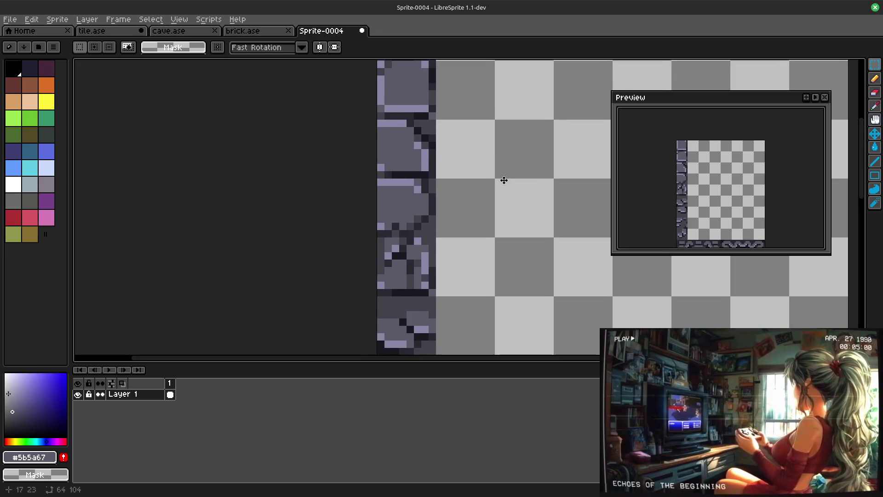
{"action": "scroll", "coordinate": [529, 186], "scroll_direction": "down", "scroll_amount": 1}
{"action": "scroll", "coordinate": [531, 207], "scroll_direction": "up", "scroll_amount": 1}
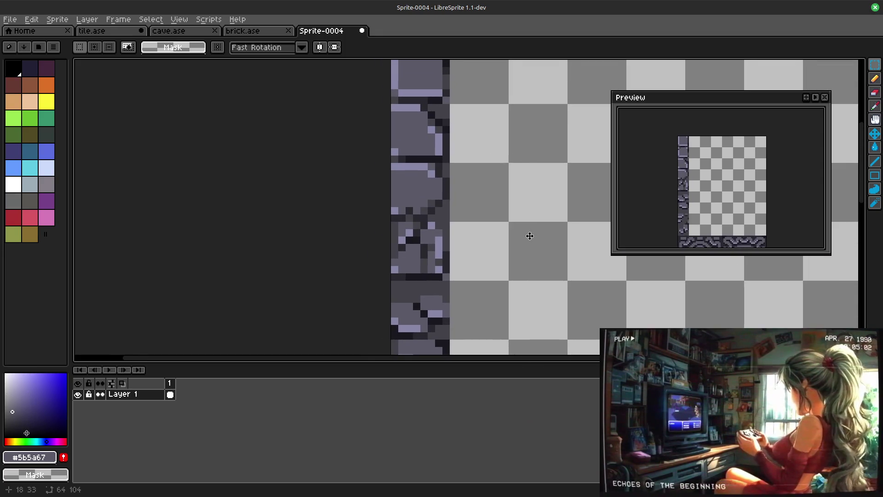
{"action": "scroll", "coordinate": [521, 262], "scroll_direction": "up", "scroll_amount": 1}
{"action": "scroll", "coordinate": [514, 290], "scroll_direction": "up", "scroll_amount": 1}
{"action": "scroll", "coordinate": [500, 294], "scroll_direction": "up", "scroll_amount": 1}
{"action": "scroll", "coordinate": [499, 294], "scroll_direction": "down", "scroll_amount": 1}
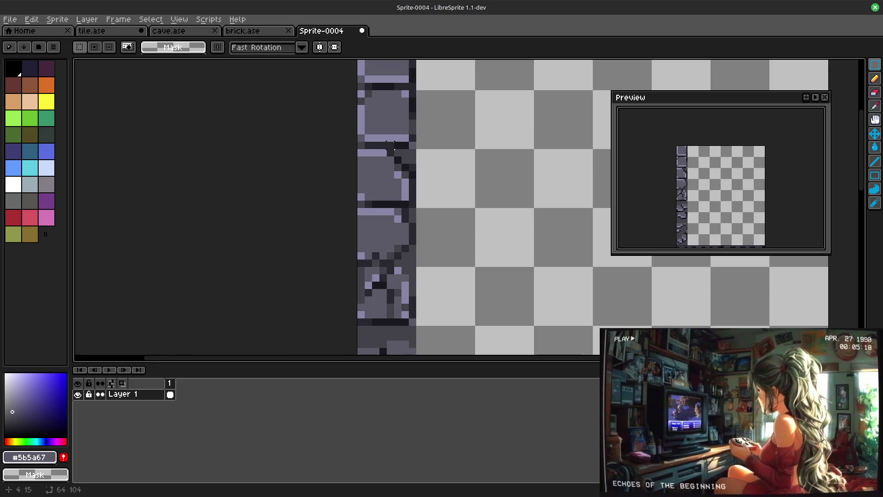
Step: Marquee-select the 8×8 tile at rows 16–23 and rotate it 90° clockwise, committing the pixels
{"action": "left_click_drag", "start_coordinate": [360, 151], "coordinate": [412, 202]}
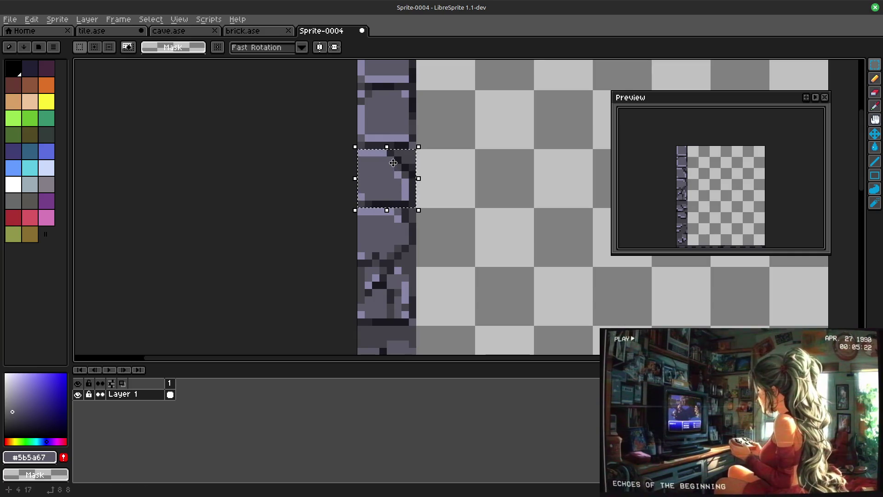
{"action": "left_click", "coordinate": [30, 18]}
{"action": "mouse_move", "coordinate": [43, 144]}
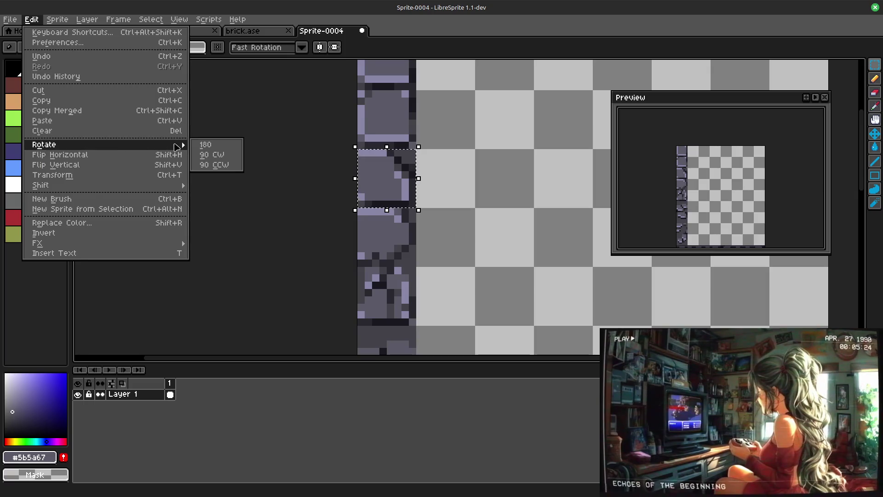
{"action": "left_click", "coordinate": [215, 156]}
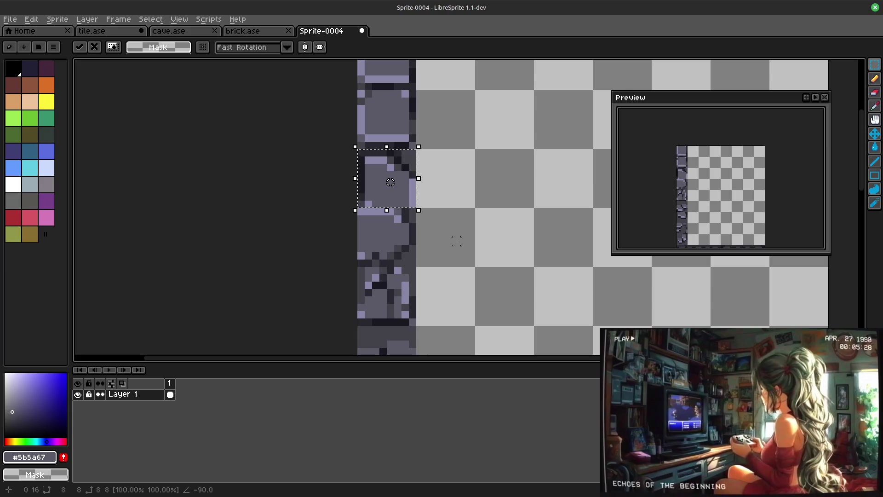
{"action": "key", "text": "Return"}
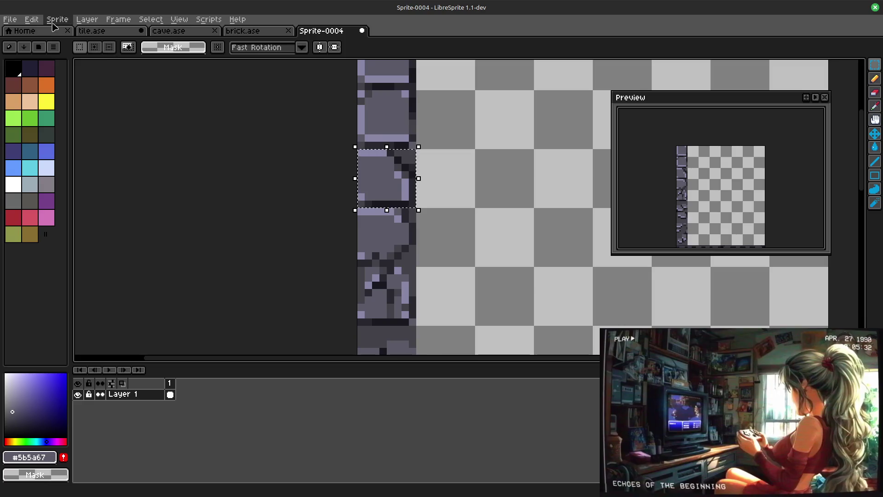
Step: Rotate the same tile further quarter turns via the menu and Shift+R, clearing the selection each time
{"action": "left_click", "coordinate": [32, 19]}
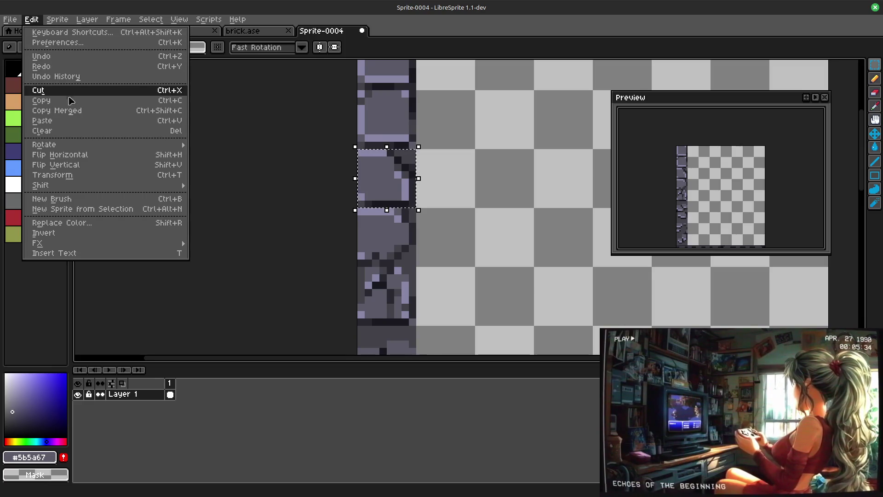
{"action": "mouse_move", "coordinate": [45, 144]}
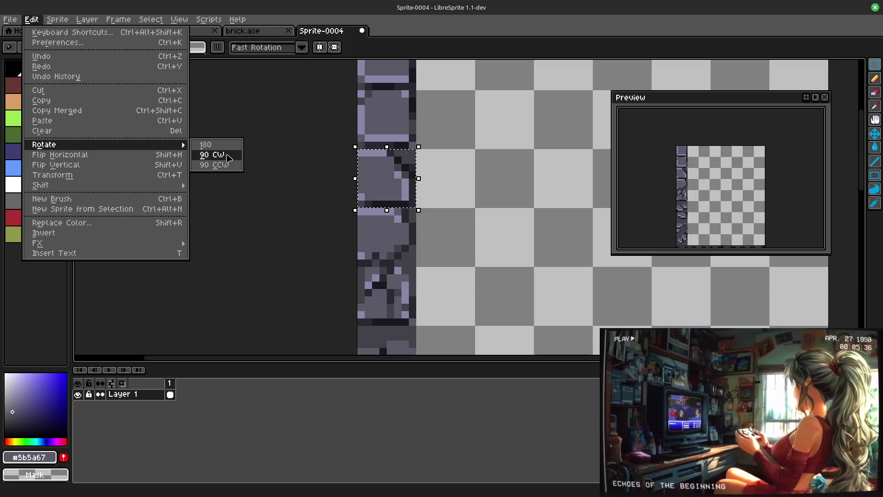
{"action": "left_click", "coordinate": [228, 154]}
{"action": "left_click", "coordinate": [486, 227]}
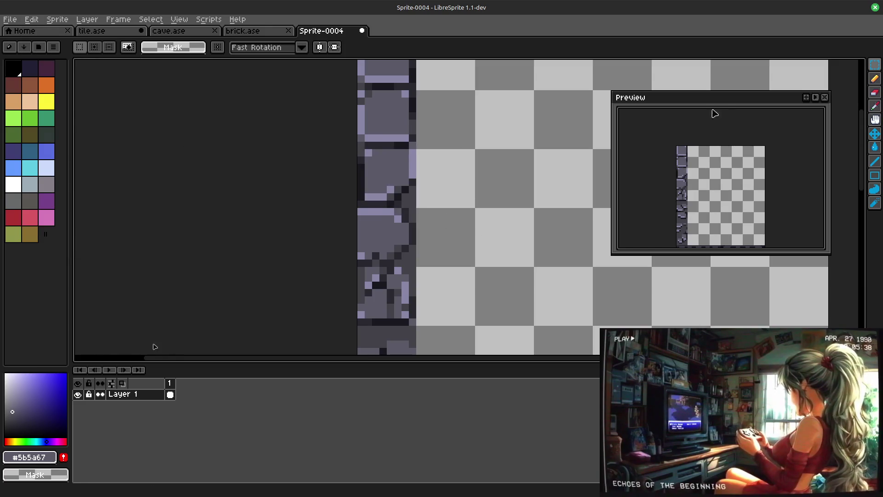
{"action": "left_click_drag", "start_coordinate": [357, 150], "coordinate": [414, 201]}
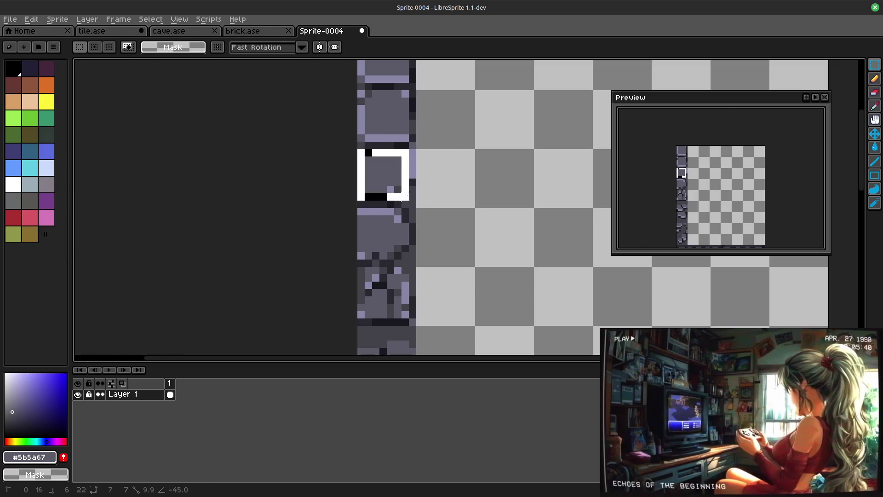
{"action": "key", "text": "shift+r"}
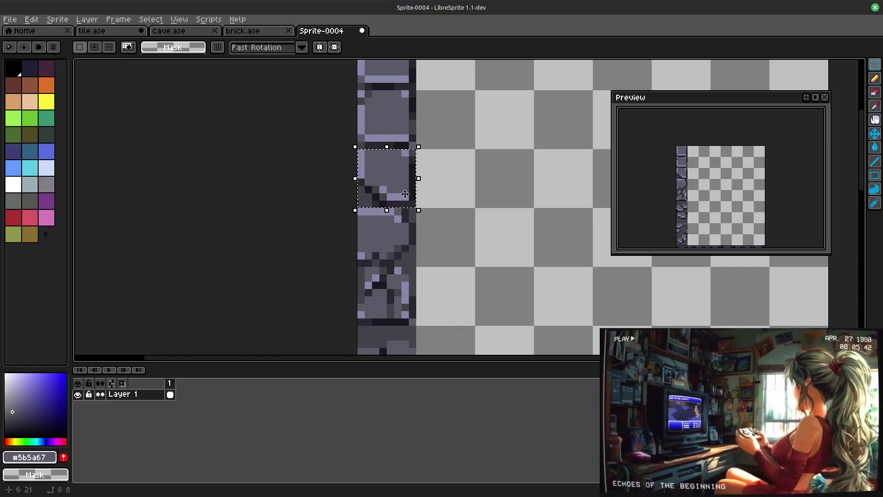
{"action": "left_click", "coordinate": [487, 228]}
{"action": "scroll", "coordinate": [486, 226], "scroll_direction": "down", "scroll_amount": 3}
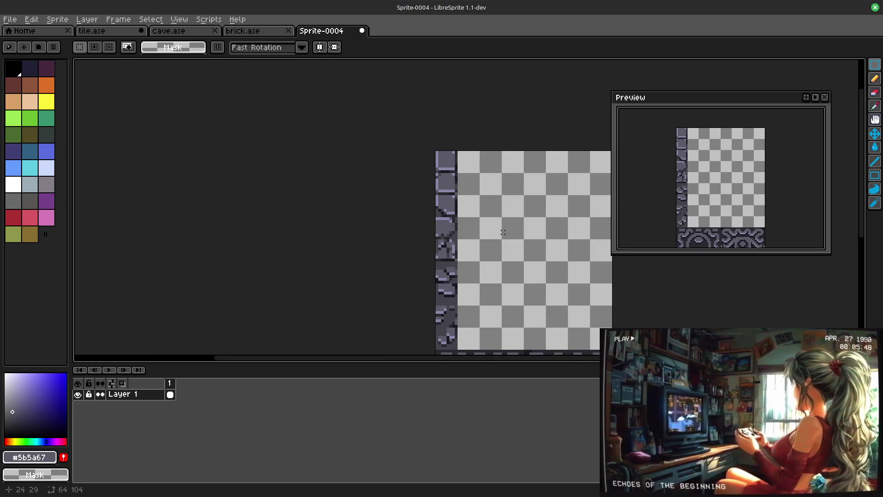
{"action": "scroll", "coordinate": [503, 232], "scroll_direction": "up", "scroll_amount": 1}
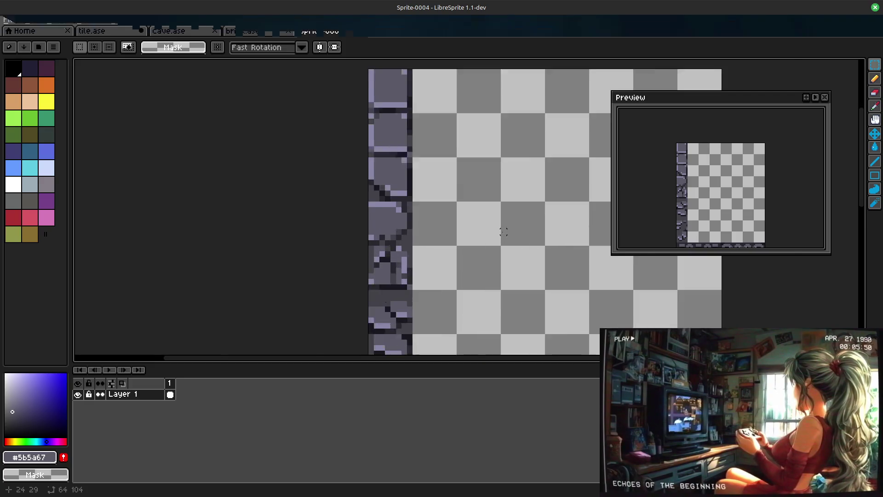
{"action": "scroll", "coordinate": [449, 241], "scroll_direction": "up", "scroll_amount": 1}
Step: Mark and clear a small area on the tile while viewing the column close up
{"action": "left_click_drag", "start_coordinate": [450, 242], "coordinate": [528, 205]}
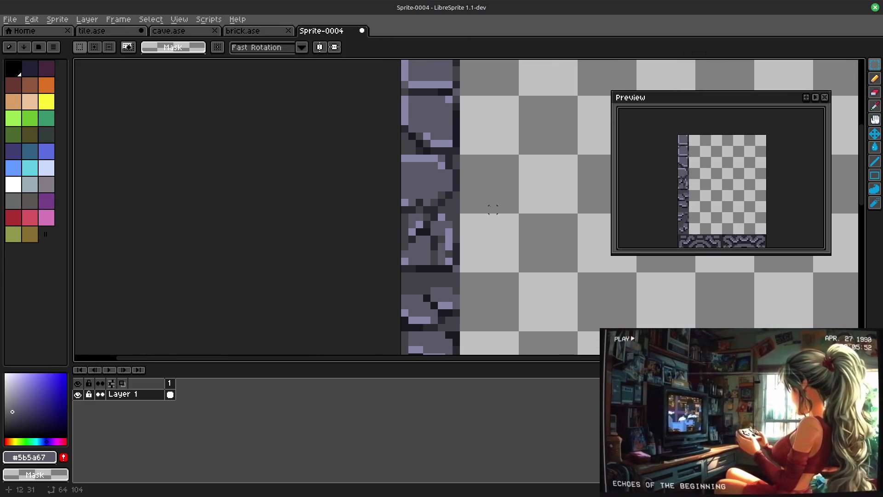
{"action": "left_click_drag", "start_coordinate": [406, 166], "coordinate": [428, 178]}
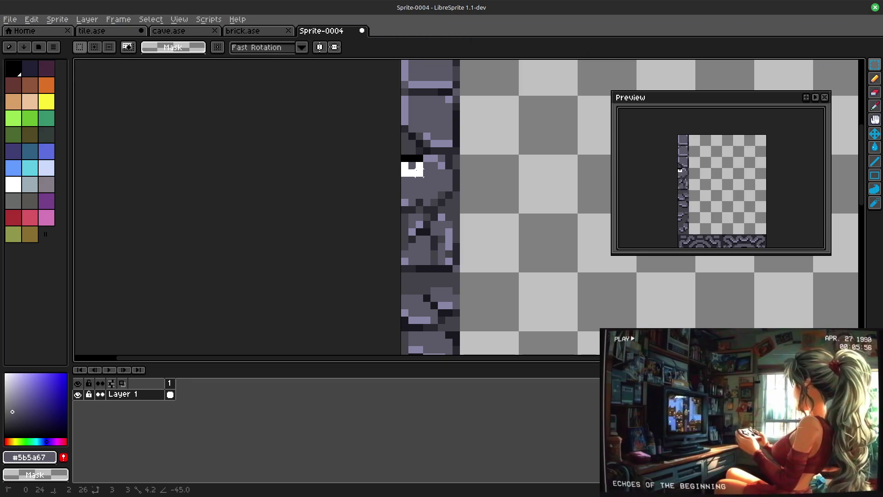
{"action": "left_click_drag", "start_coordinate": [428, 178], "coordinate": [449, 165]}
{"action": "left_click", "coordinate": [523, 202]}
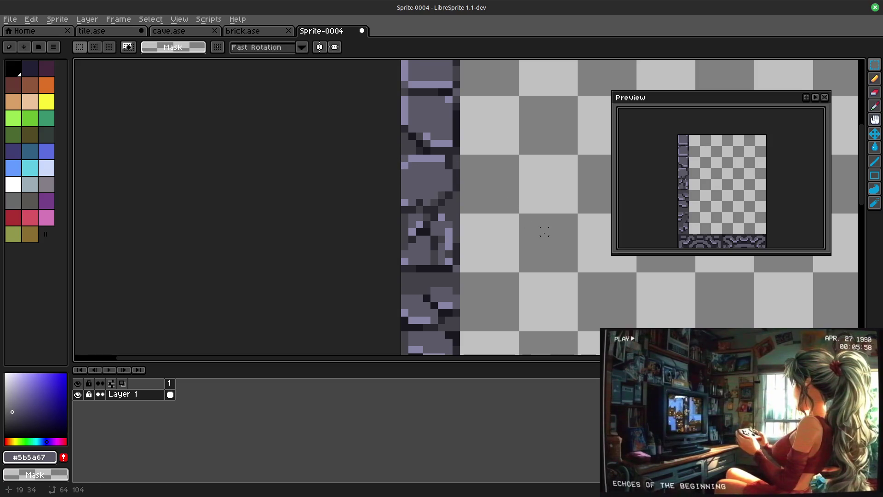
{"action": "left_click_drag", "start_coordinate": [543, 228], "coordinate": [493, 212]}
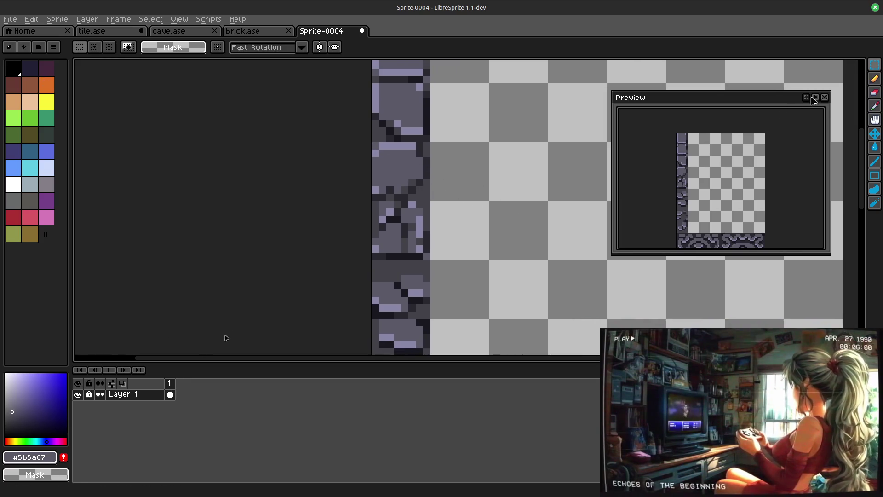
{"action": "key", "text": "b"}
Step: Sample greys #424248, #5b5a67 and #292830 from the stone tile pixels for touch-ups
{"action": "left_click", "coordinate": [375, 143], "text": "alt"}
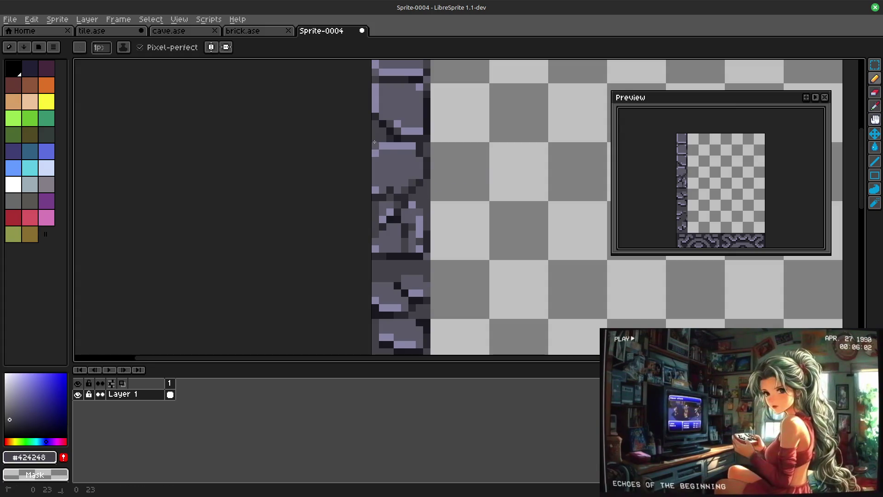
{"action": "scroll", "coordinate": [558, 145], "scroll_direction": "down", "scroll_amount": 1}
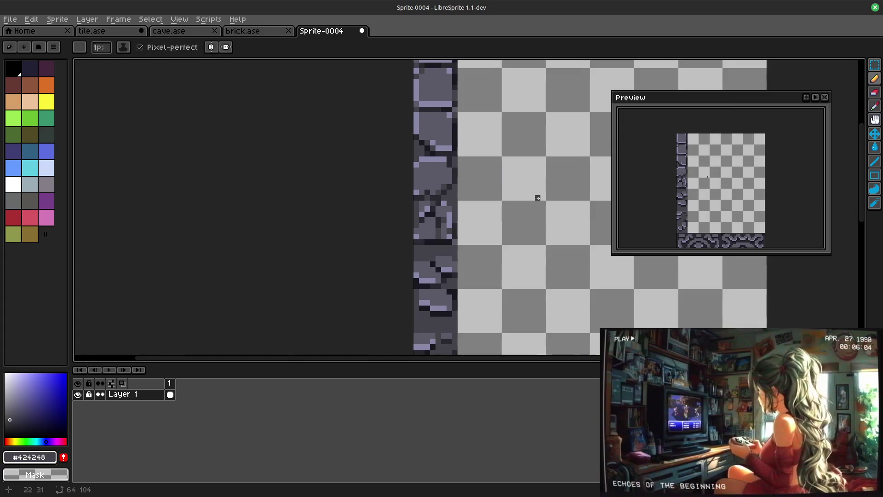
{"action": "mouse_move", "coordinate": [515, 241]}
{"action": "left_mouse_down"}
{"action": "mouse_move", "coordinate": [497, 187]}
{"action": "mouse_move", "coordinate": [508, 203]}
{"action": "left_mouse_up"}
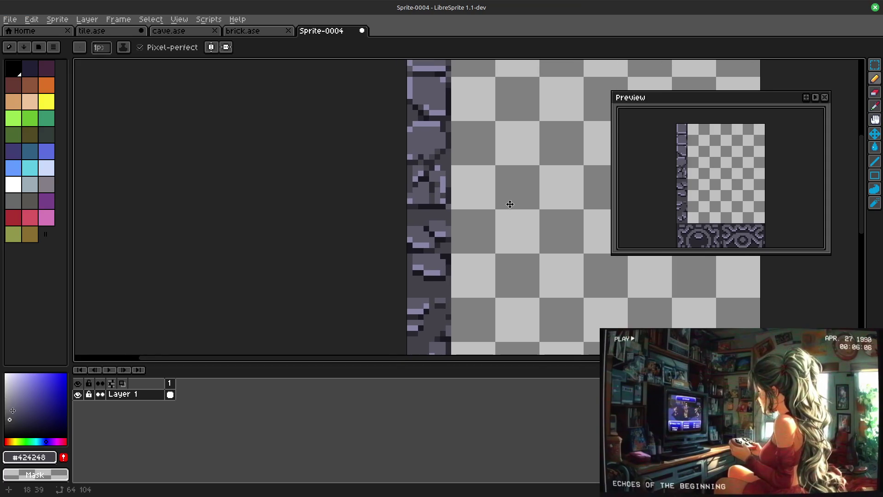
{"action": "scroll", "coordinate": [464, 205], "scroll_direction": "up", "scroll_amount": 1}
{"action": "left_click", "coordinate": [437, 180], "text": "alt"}
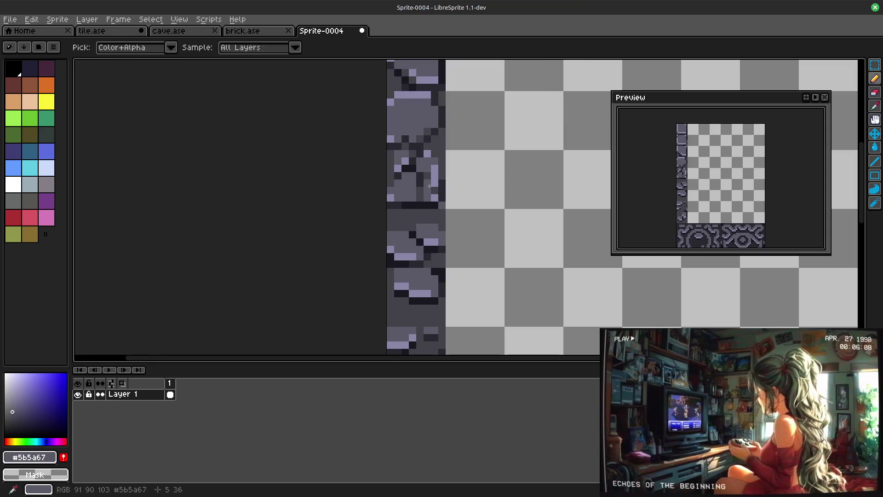
{"action": "left_click", "coordinate": [436, 176], "text": "alt"}
{"action": "left_click", "coordinate": [429, 184], "text": "alt"}
{"action": "left_click", "coordinate": [435, 187], "text": "alt"}
{"action": "left_click", "coordinate": [437, 179], "text": "alt"}
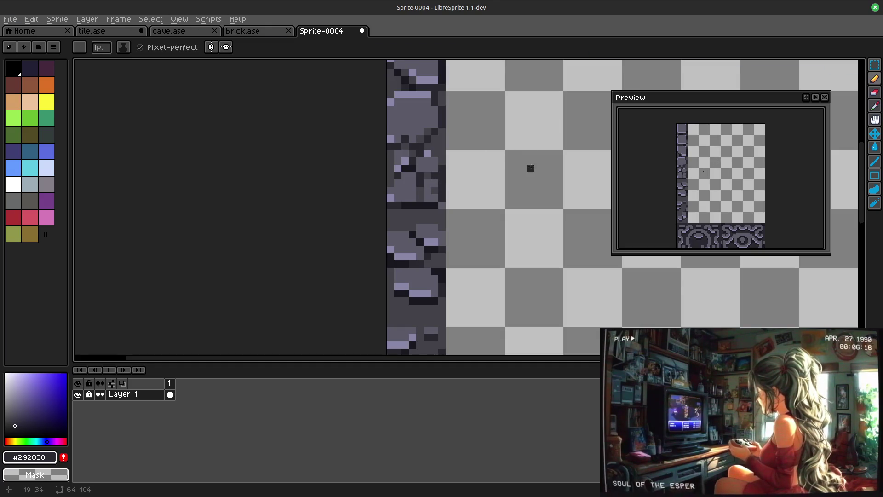
{"action": "scroll", "coordinate": [530, 166], "scroll_direction": "down", "scroll_amount": 1}
Step: Sample light lavender #8887a8 and mid grey #5b5a67 from the column, ending on #8887a8
{"action": "left_click_drag", "start_coordinate": [511, 229], "coordinate": [475, 193]}
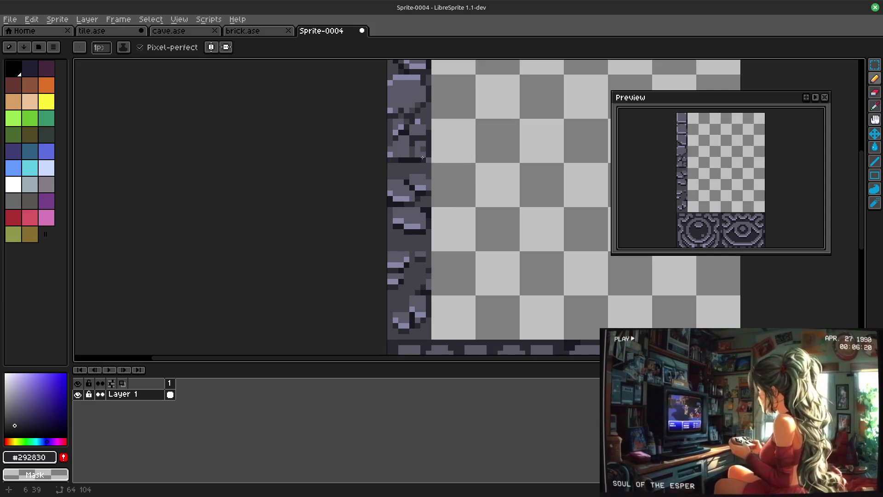
{"action": "left_click", "coordinate": [418, 124], "text": "alt"}
{"action": "left_click_drag", "start_coordinate": [487, 140], "coordinate": [476, 166]}
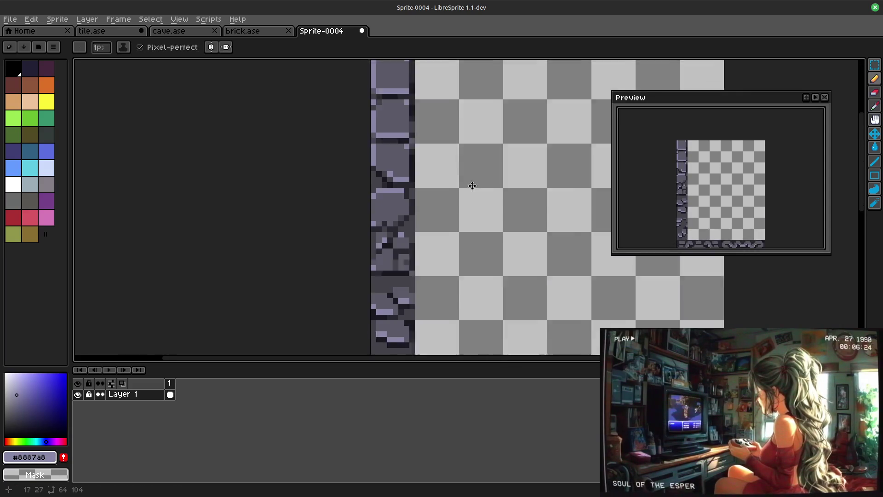
{"action": "left_click", "coordinate": [401, 163], "text": "alt"}
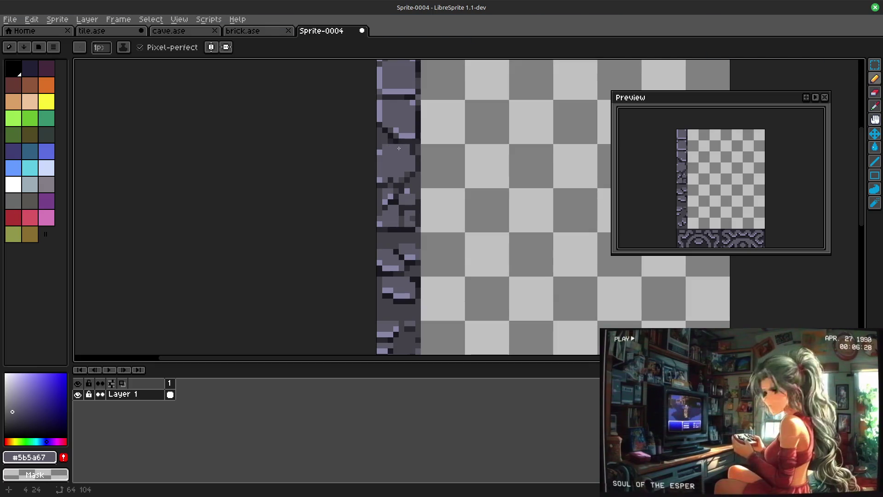
{"action": "left_click", "coordinate": [380, 154], "text": "alt"}
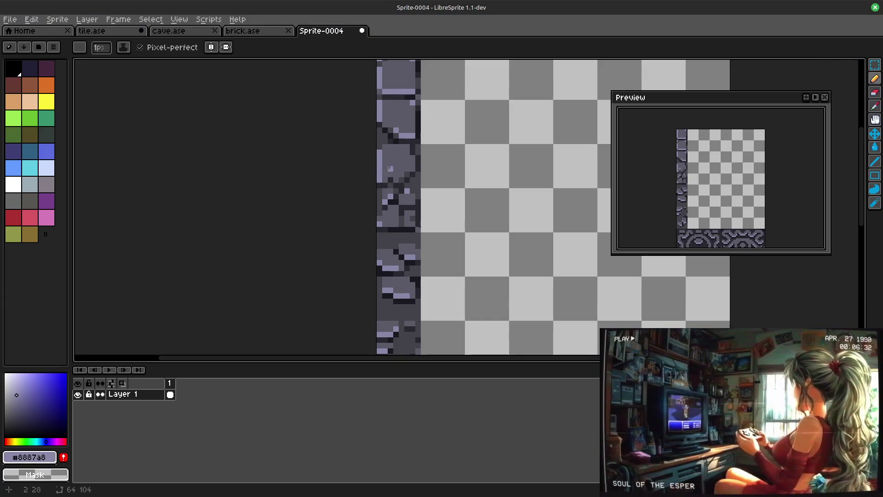
{"action": "key", "text": "v"}
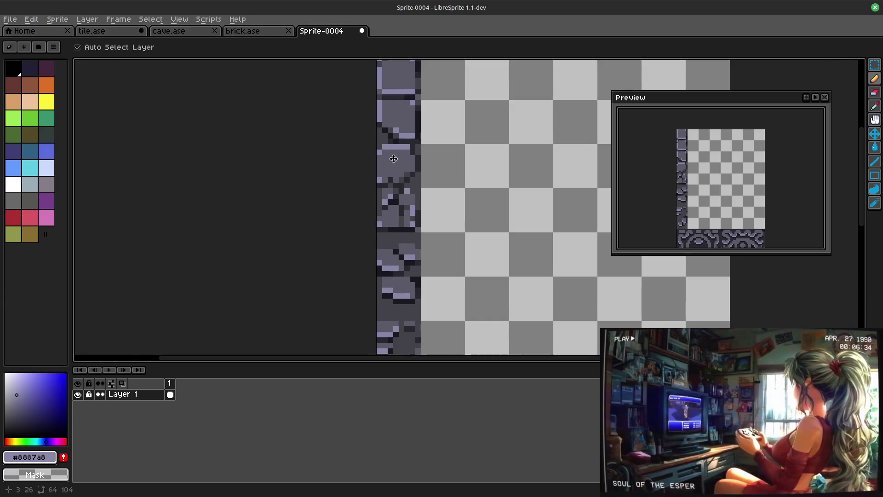
{"action": "key", "text": "ctrl+z"}
{"action": "key", "text": "ctrl+z"}
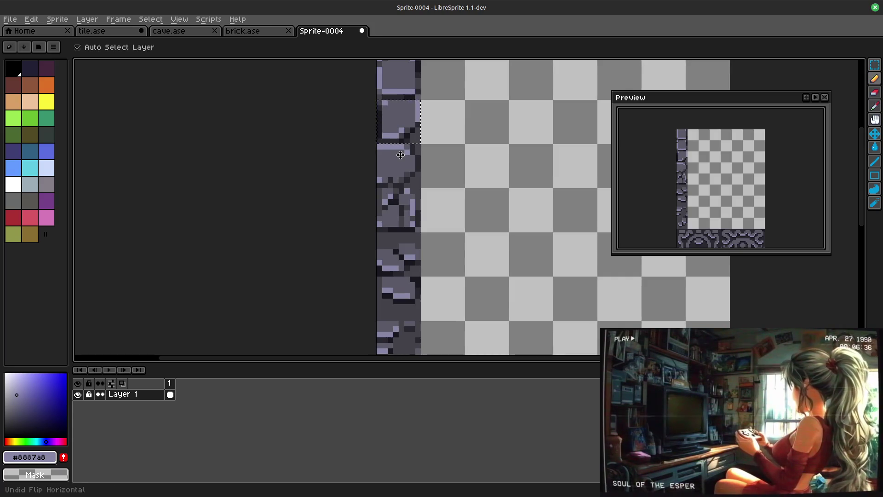
{"action": "key", "text": "b"}
{"action": "left_click_drag", "start_coordinate": [477, 144], "coordinate": [470, 229]}
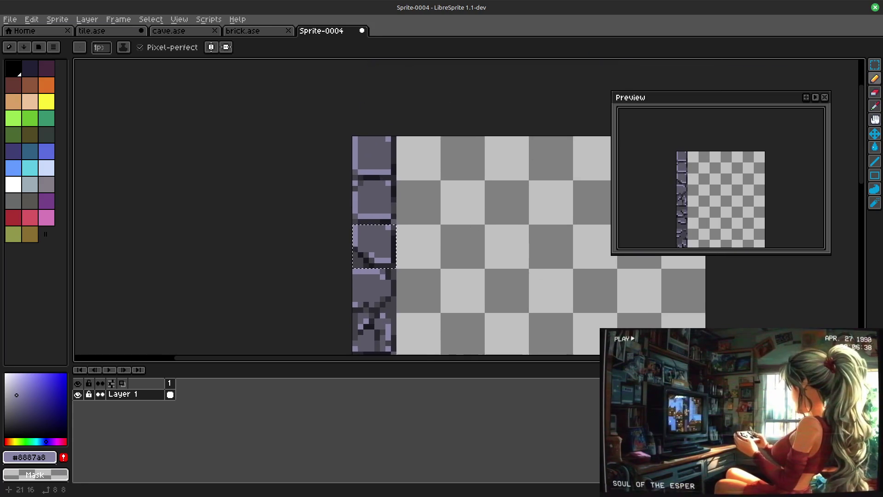
{"action": "scroll", "coordinate": [515, 164], "scroll_direction": "down", "scroll_amount": 3}
{"action": "scroll", "coordinate": [513, 170], "scroll_direction": "left", "scroll_amount": 1}
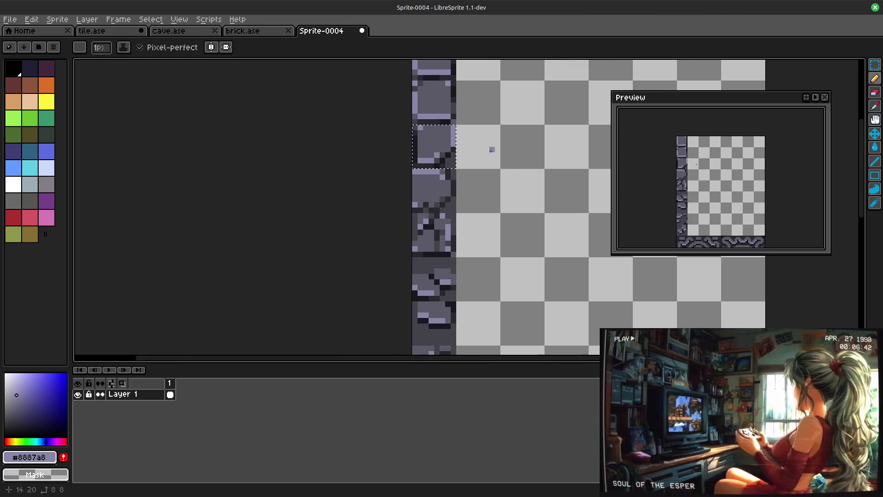
{"action": "key", "text": "ctrl"}
{"action": "key", "text": "ctrl"}
{"action": "key", "text": "ctrl"}
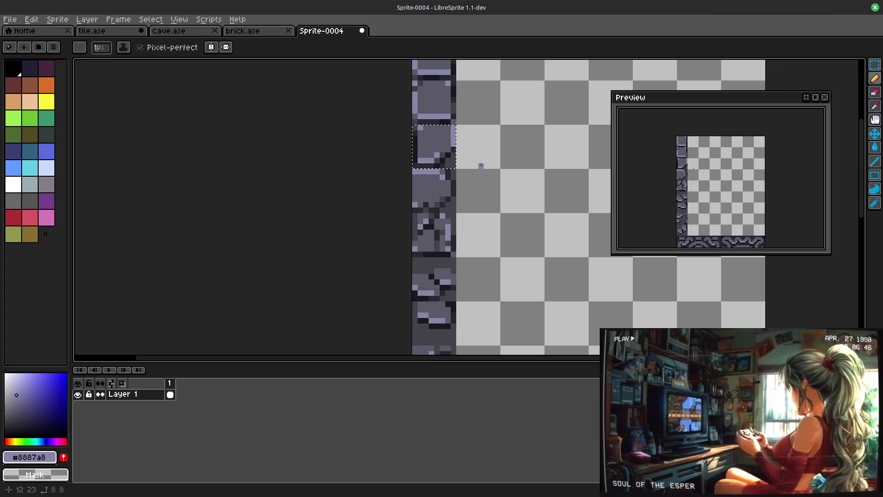
{"action": "key", "text": "ctrl"}
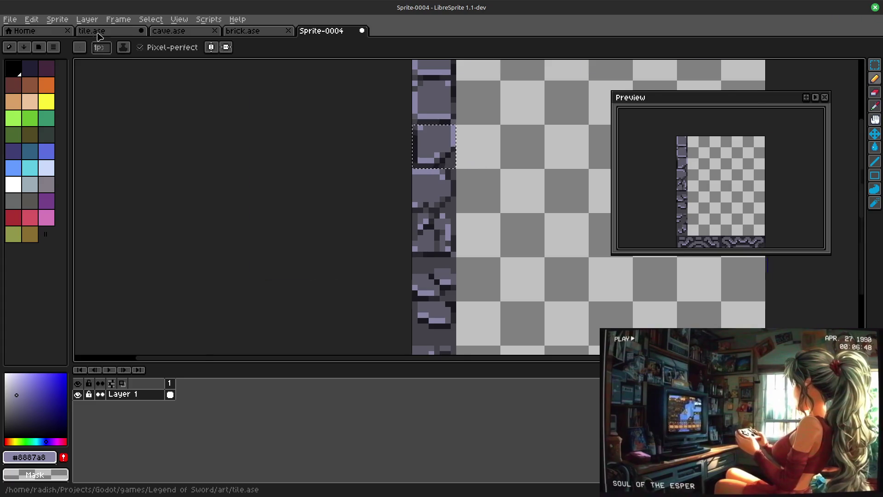
{"action": "left_click", "coordinate": [97, 33]}
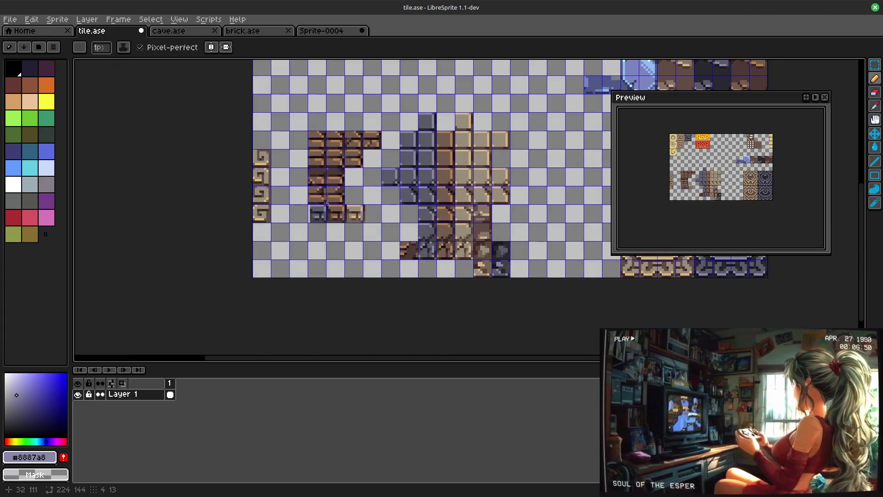
{"action": "left_click", "coordinate": [323, 31]}
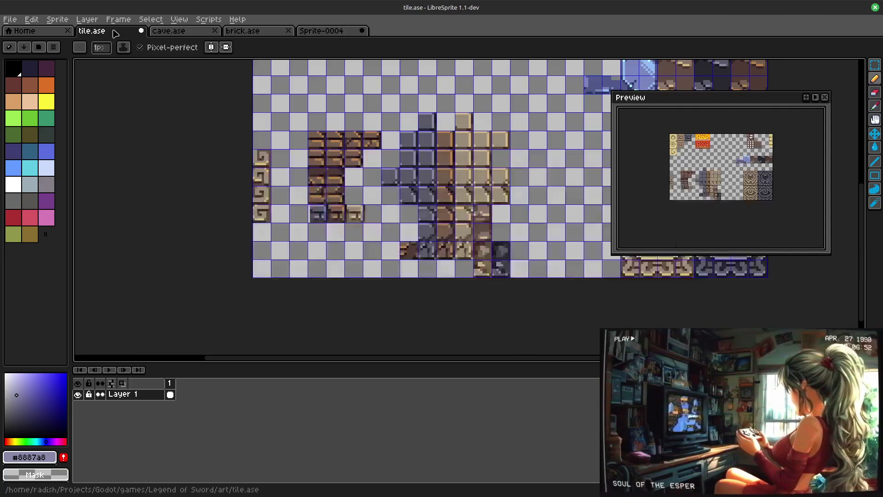
{"action": "left_click", "coordinate": [92, 31]}
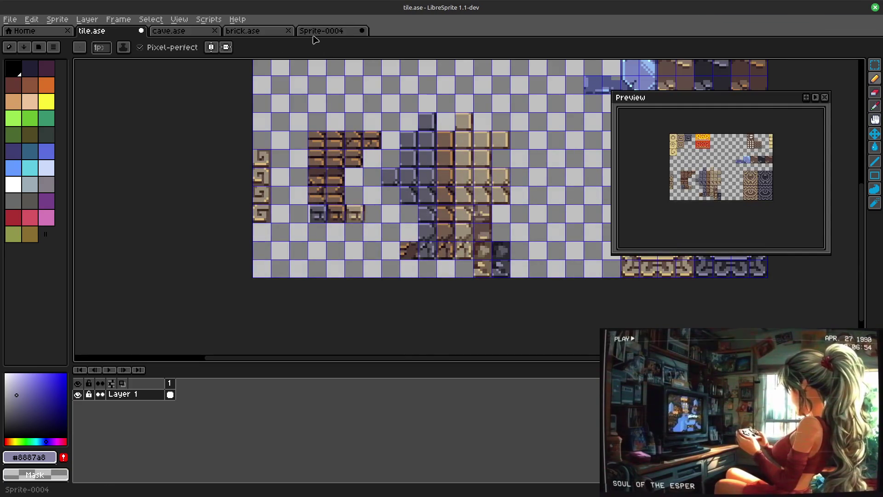
{"action": "left_click", "coordinate": [318, 32]}
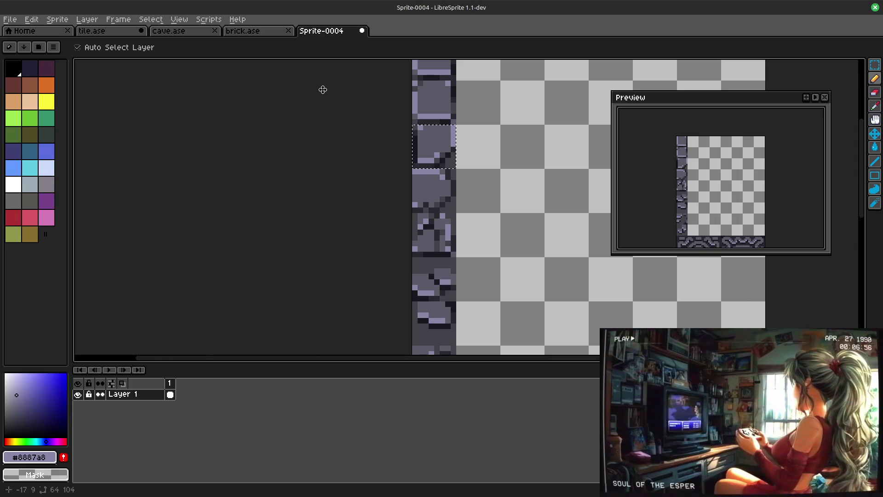
Step: Swap the second tile for another variant with shortcuts, then deselect and restore the selection
{"action": "key", "text": "ctrl+v"}
{"action": "key", "text": "b"}
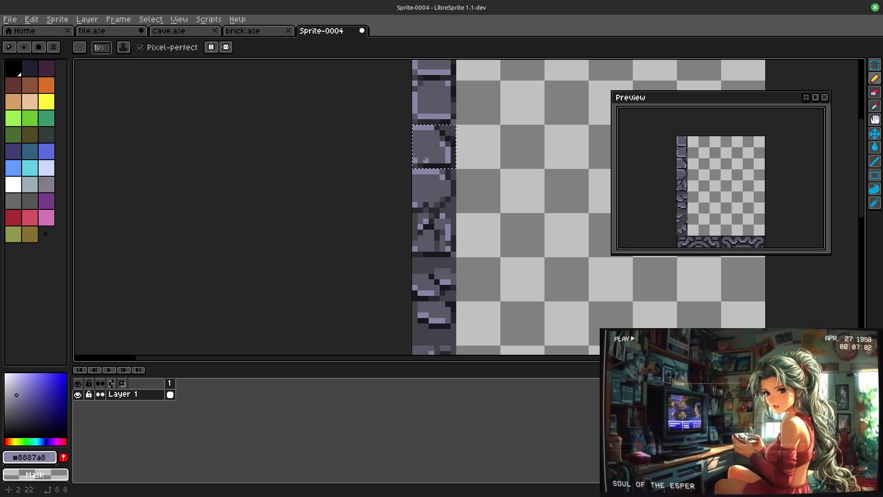
{"action": "key", "text": "ctrl+d"}
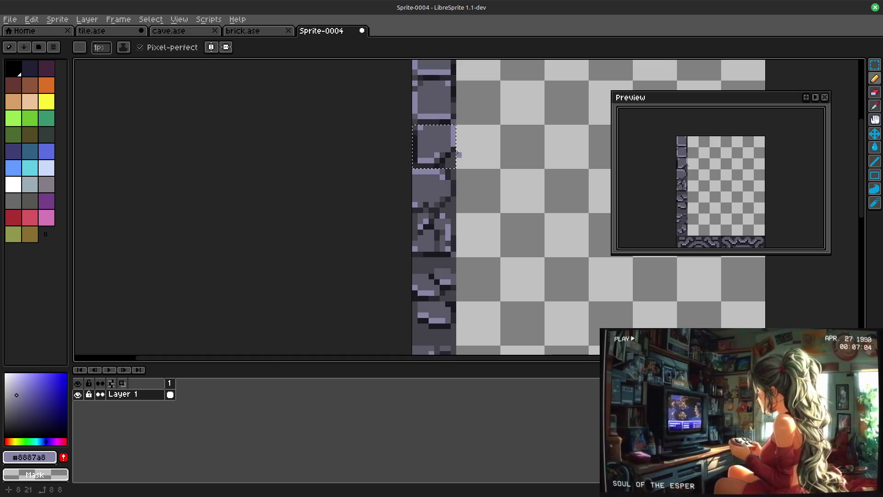
{"action": "key", "text": "ctrl+shift+d"}
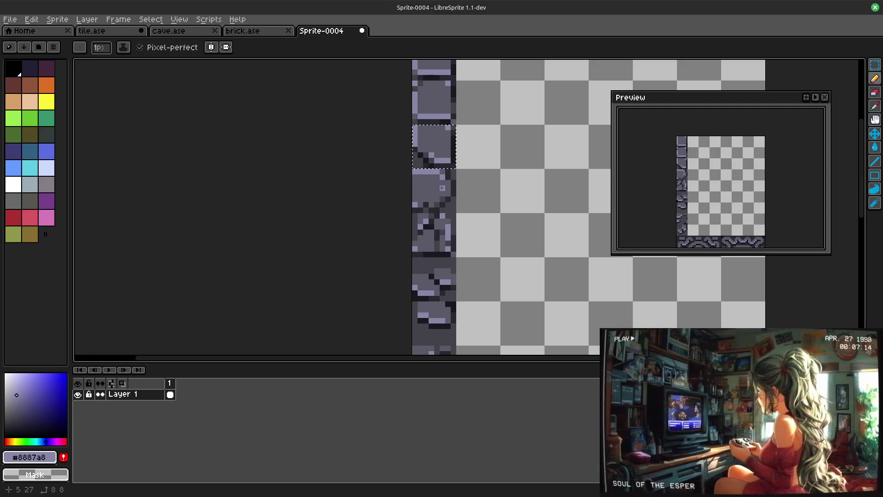
{"action": "left_click", "coordinate": [873, 66]}
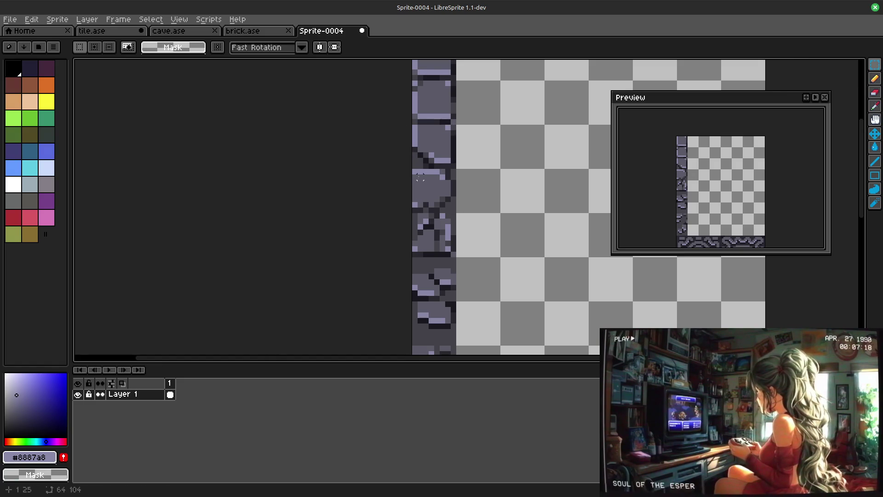
Step: Marquee-select the third stone tile, rotate it a quarter turn via Edit > Rotate and drop it
{"action": "left_click_drag", "start_coordinate": [414, 170], "coordinate": [457, 214]}
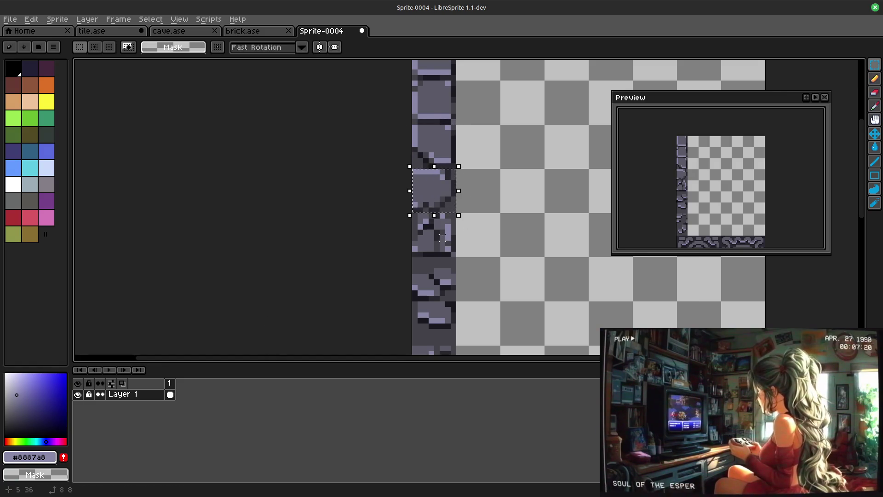
{"action": "left_click", "coordinate": [31, 18]}
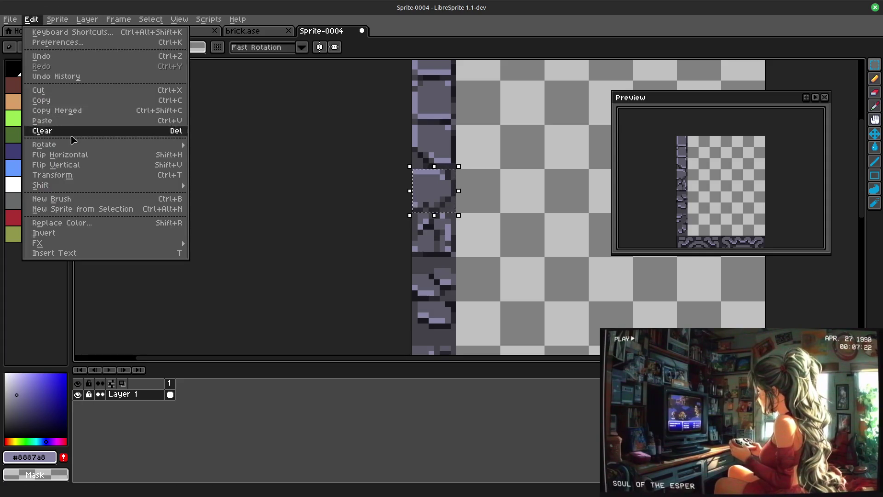
{"action": "left_click", "coordinate": [221, 155]}
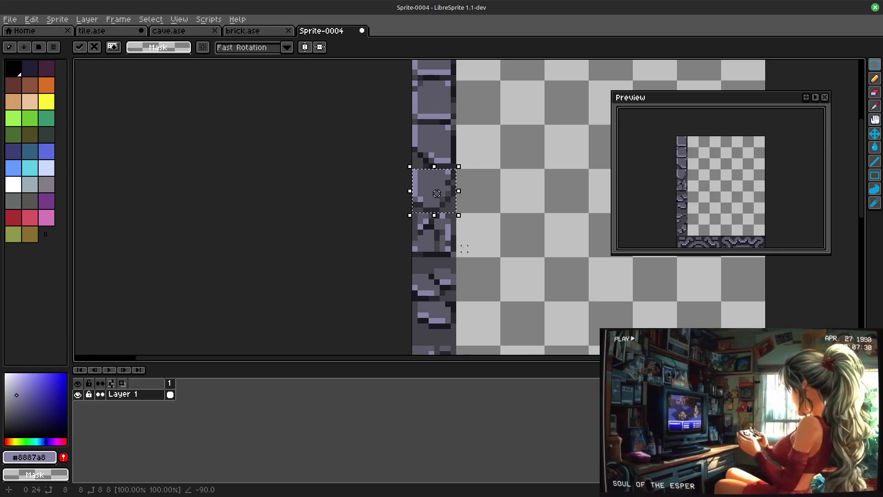
{"action": "scroll", "coordinate": [492, 243], "scroll_direction": "up", "scroll_amount": 1}
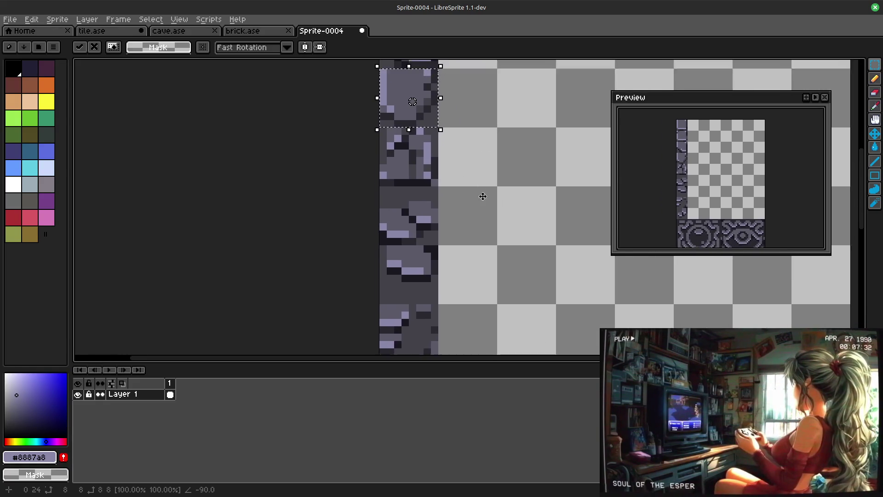
{"action": "left_click_drag", "start_coordinate": [492, 243], "coordinate": [511, 226]}
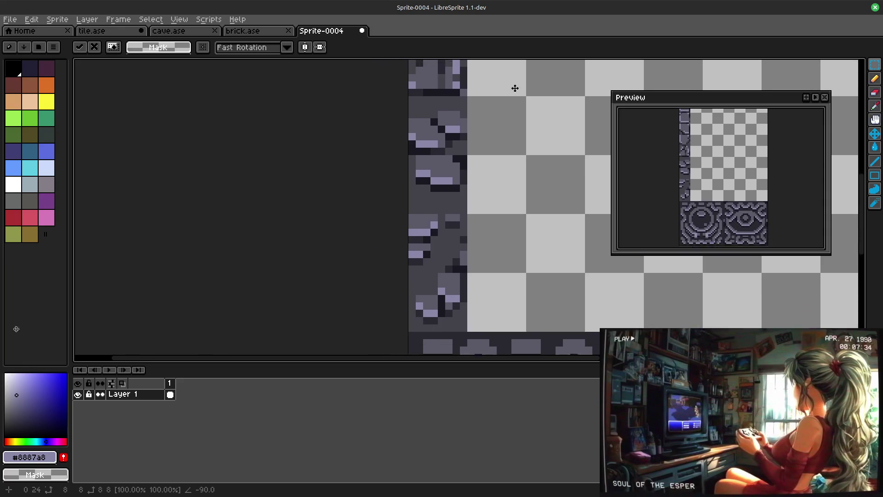
{"action": "left_click", "coordinate": [495, 211]}
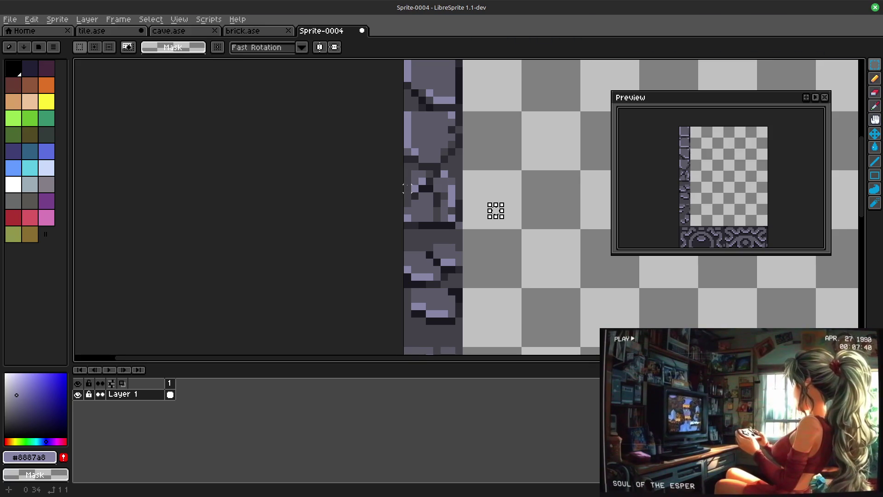
Step: Select a stone tile, drag-rotate its pixels and commit, then marquee-select the next tile
{"action": "left_click_drag", "start_coordinate": [407, 173], "coordinate": [463, 230]}
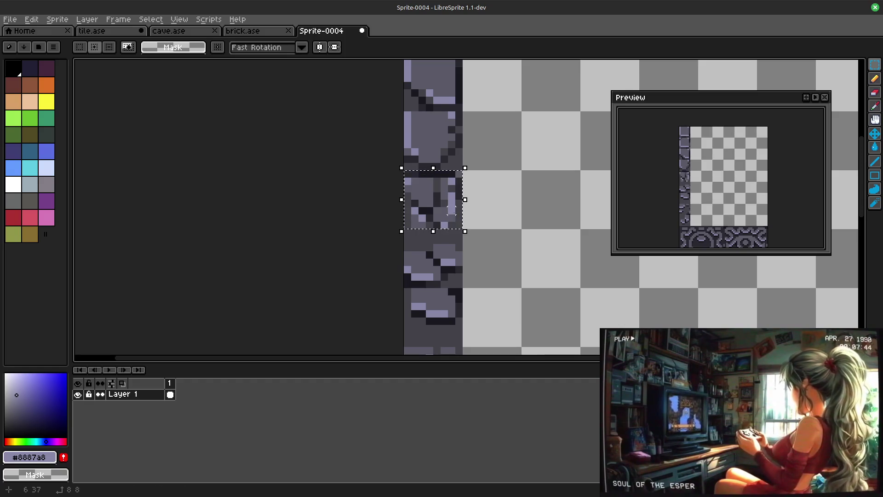
{"action": "left_click_drag", "start_coordinate": [466, 198], "coordinate": [516, 224]}
{"action": "left_click", "coordinate": [533, 247]}
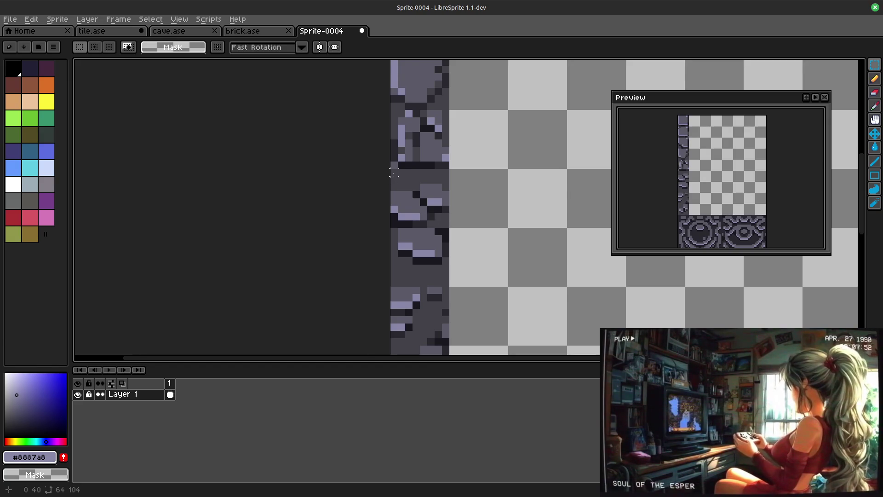
{"action": "left_click_drag", "start_coordinate": [393, 170], "coordinate": [449, 228]}
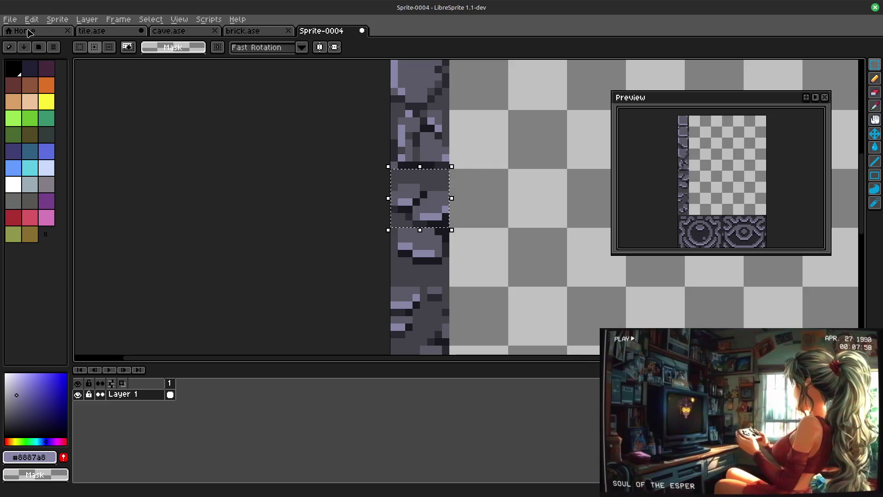
{"action": "left_click", "coordinate": [31, 18]}
{"action": "mouse_move", "coordinate": [43, 144]}
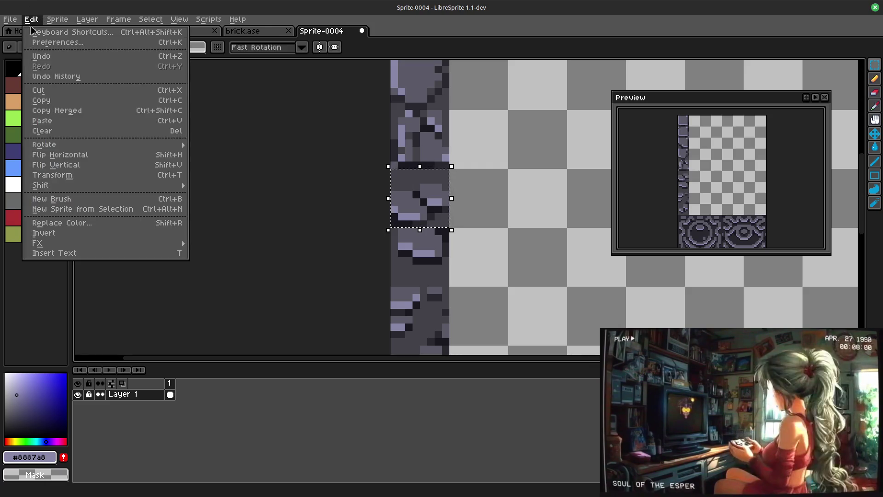
{"action": "left_click", "coordinate": [211, 153]}
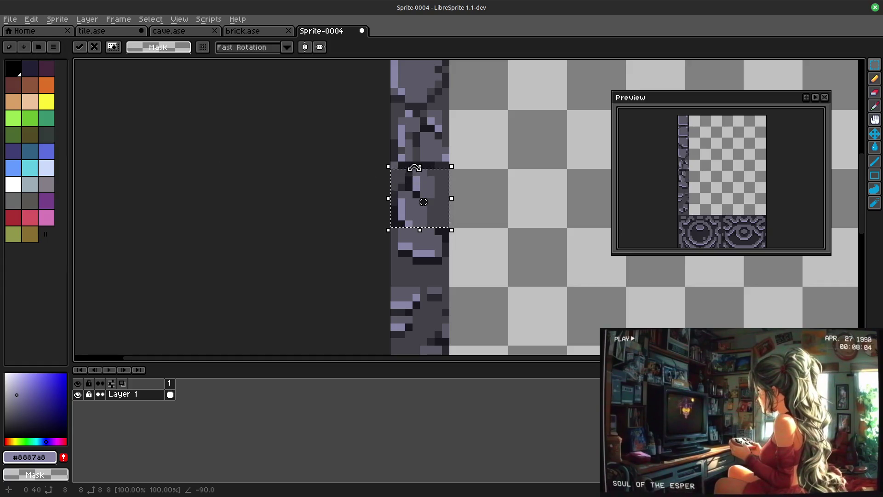
{"action": "key", "text": "shift+v"}
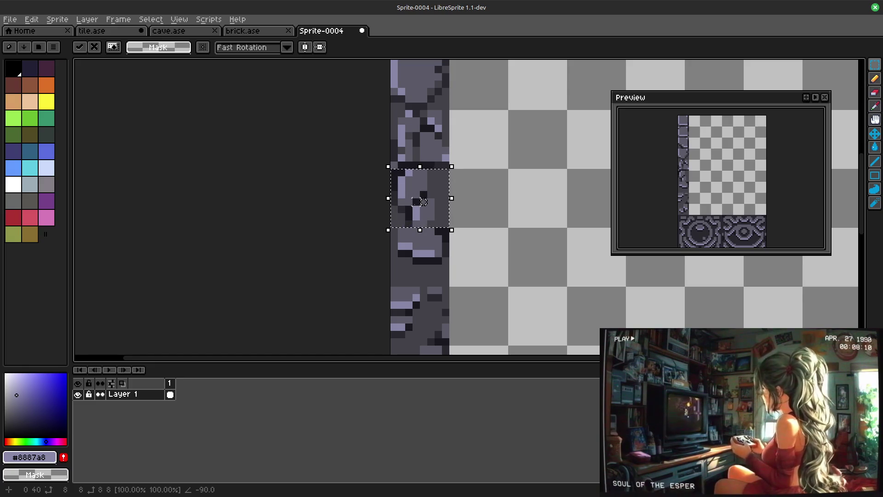
{"action": "key", "text": "Escape"}
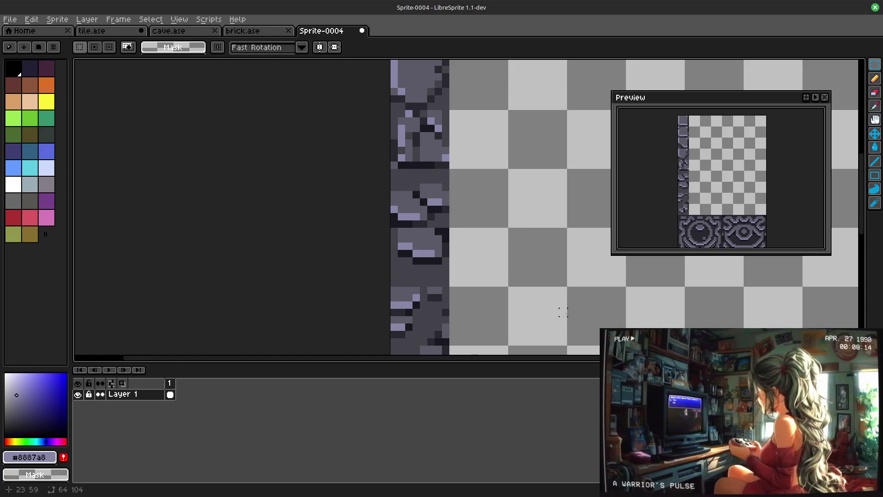
{"action": "scroll", "coordinate": [546, 198], "scroll_direction": "down", "scroll_amount": 2}
{"action": "scroll", "coordinate": [536, 189], "scroll_direction": "down", "scroll_amount": 2}
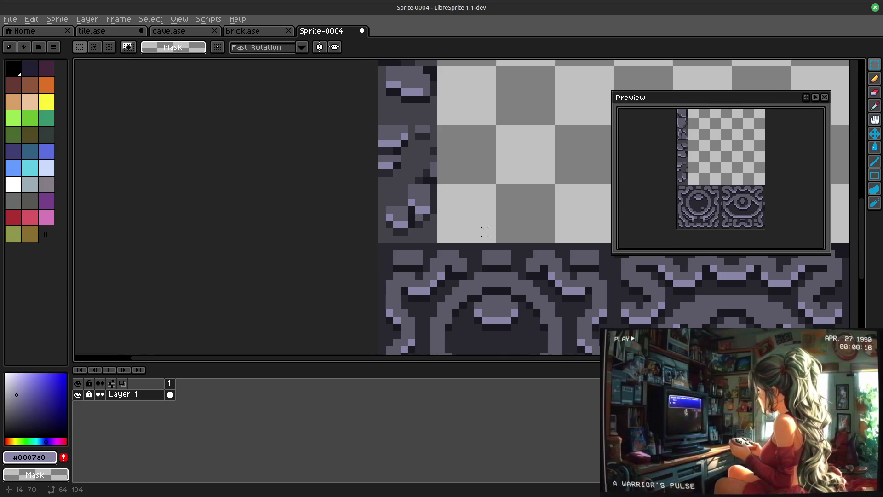
{"action": "scroll", "coordinate": [529, 135], "scroll_direction": "down", "scroll_amount": 1}
{"action": "scroll", "coordinate": [489, 198], "scroll_direction": "down", "scroll_amount": 1}
{"action": "scroll", "coordinate": [522, 198], "scroll_direction": "down", "scroll_amount": 1}
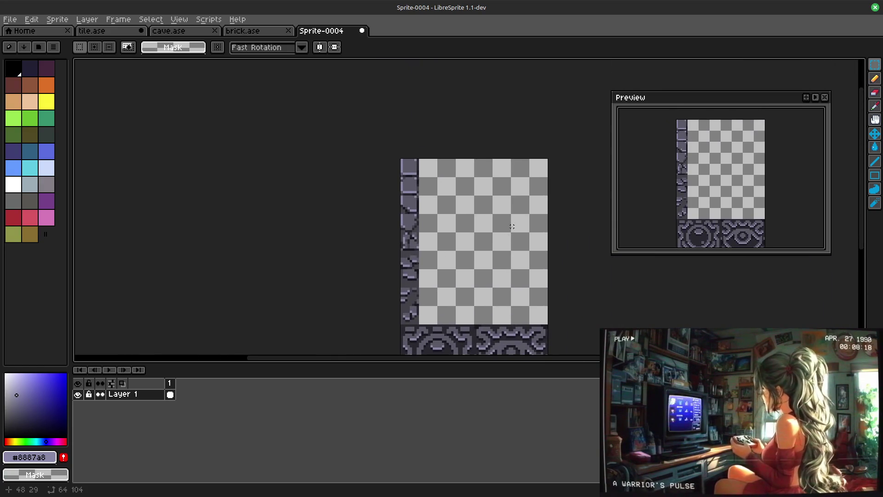
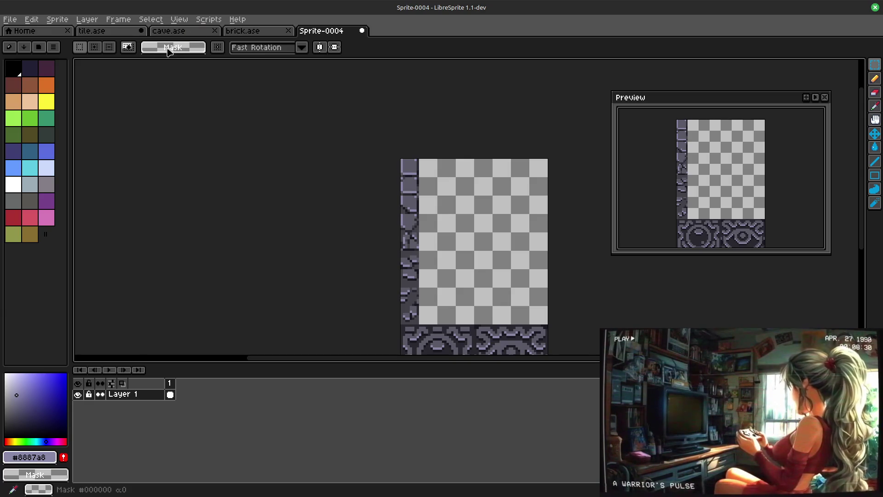
Step: Show the brick.ase tileset, move the Preview panel lower, then return to the cave tileset
{"action": "left_click", "coordinate": [265, 31]}
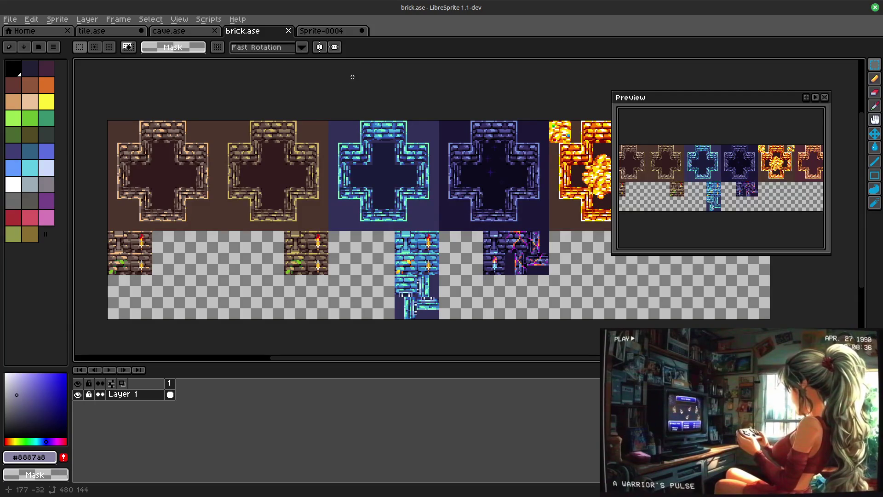
{"action": "mouse_move", "coordinate": [673, 105]}
{"action": "left_mouse_down"}
{"action": "mouse_move", "coordinate": [687, 294]}
{"action": "mouse_move", "coordinate": [644, 181]}
{"action": "left_mouse_up"}
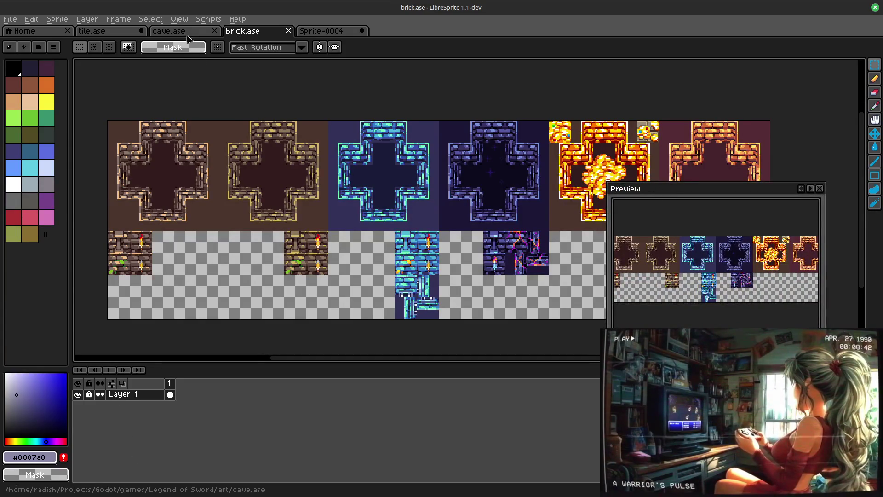
{"action": "left_click", "coordinate": [168, 30]}
{"action": "scroll", "coordinate": [331, 195], "scroll_direction": "up", "scroll_amount": 3}
Step: Pan across the cave tile sheet to centre the blue and orange cross tiles
{"action": "mouse_move", "coordinate": [331, 195]}
{"action": "left_mouse_down"}
{"action": "mouse_move", "coordinate": [579, 156]}
{"action": "mouse_move", "coordinate": [253, 220]}
{"action": "mouse_move", "coordinate": [145, 207]}
{"action": "left_mouse_up"}
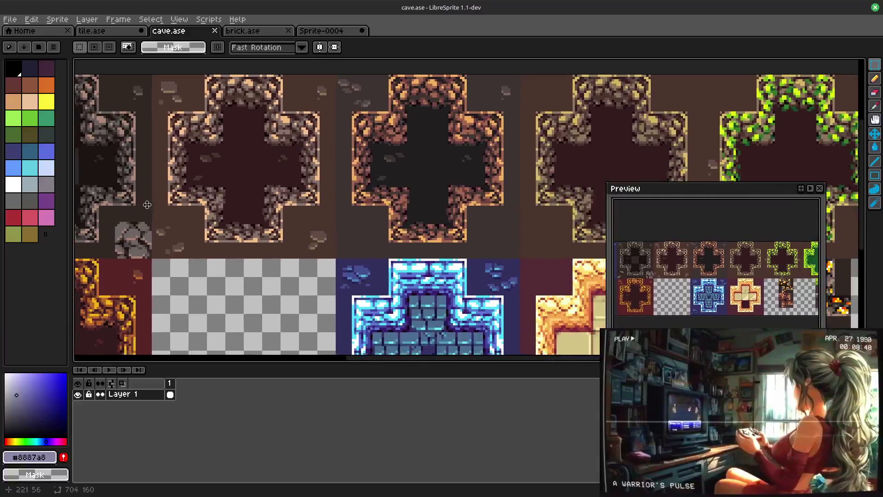
{"action": "mouse_move", "coordinate": [623, 339]}
{"action": "left_mouse_down"}
{"action": "mouse_move", "coordinate": [129, 263]}
{"action": "mouse_move", "coordinate": [432, 213]}
{"action": "left_mouse_up"}
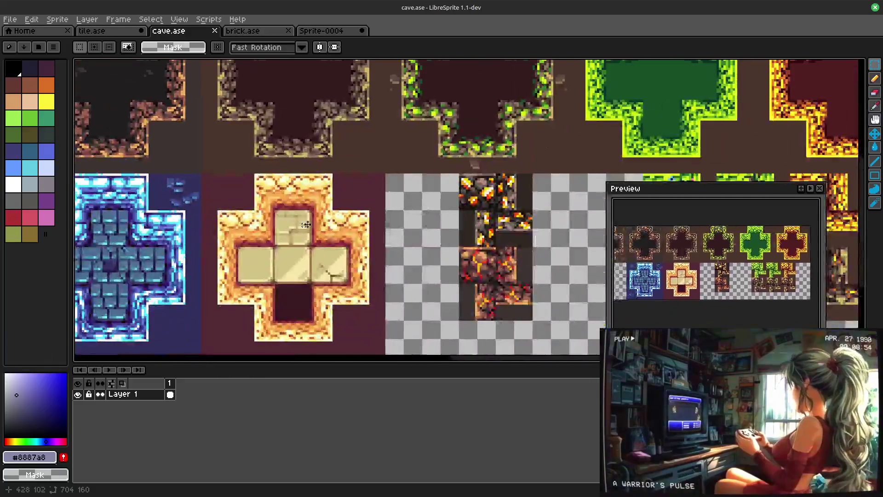
{"action": "mouse_move", "coordinate": [103, 345]}
{"action": "left_mouse_down"}
{"action": "mouse_move", "coordinate": [307, 313]}
{"action": "mouse_move", "coordinate": [351, 325]}
{"action": "left_mouse_up"}
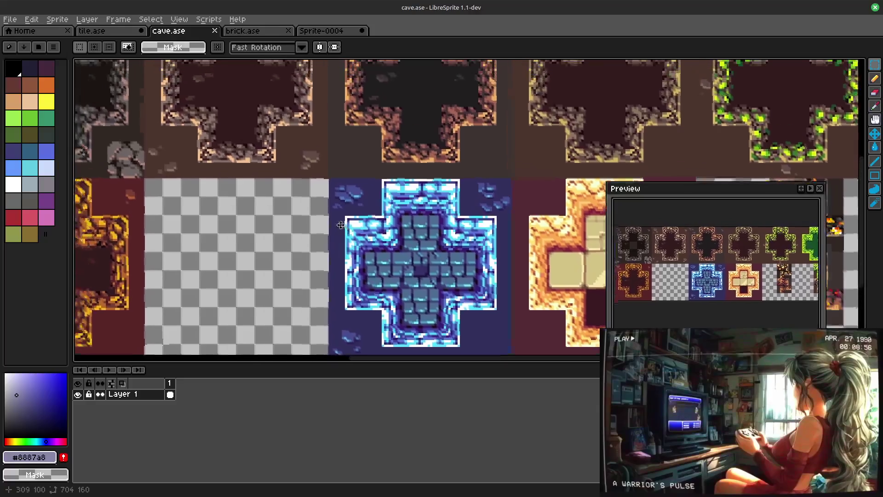
{"action": "left_click_drag", "start_coordinate": [341, 226], "coordinate": [409, 246]}
{"action": "scroll", "coordinate": [409, 246], "scroll_direction": "up", "scroll_amount": 1}
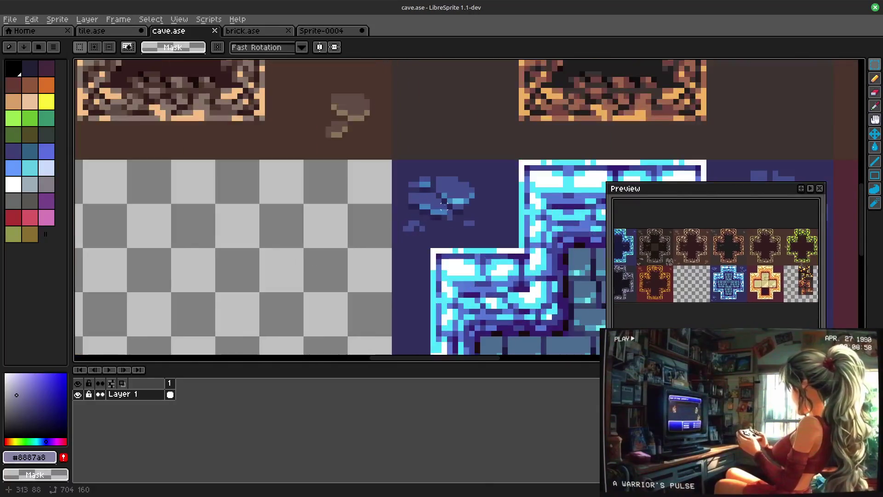
{"action": "scroll", "coordinate": [405, 200], "scroll_direction": "down", "scroll_amount": 1}
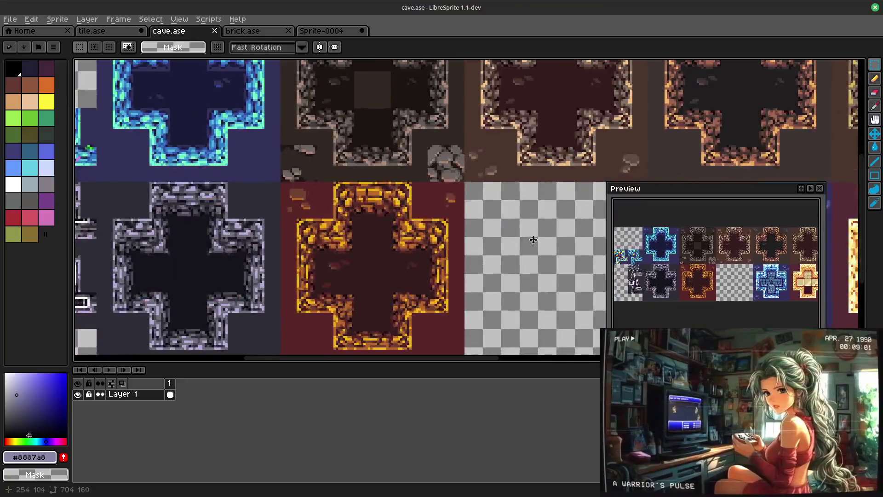
{"action": "mouse_move", "coordinate": [404, 200]}
{"action": "left_mouse_down"}
{"action": "mouse_move", "coordinate": [261, 216]}
{"action": "mouse_move", "coordinate": [258, 235]}
{"action": "mouse_move", "coordinate": [493, 278]}
{"action": "mouse_move", "coordinate": [537, 304]}
{"action": "left_mouse_up"}
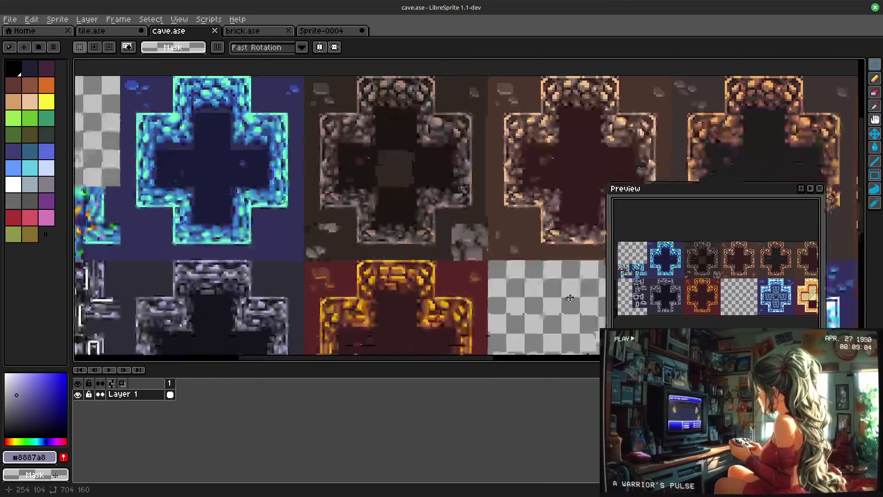
{"action": "scroll", "coordinate": [339, 160], "scroll_direction": "up", "scroll_amount": 1}
{"action": "scroll", "coordinate": [340, 160], "scroll_direction": "up", "scroll_amount": 1}
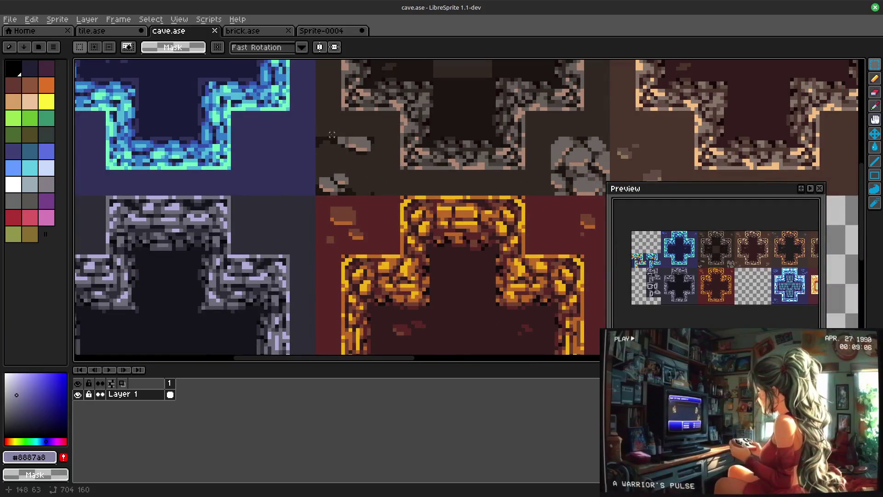
{"action": "left_click_drag", "start_coordinate": [376, 161], "coordinate": [373, 197]}
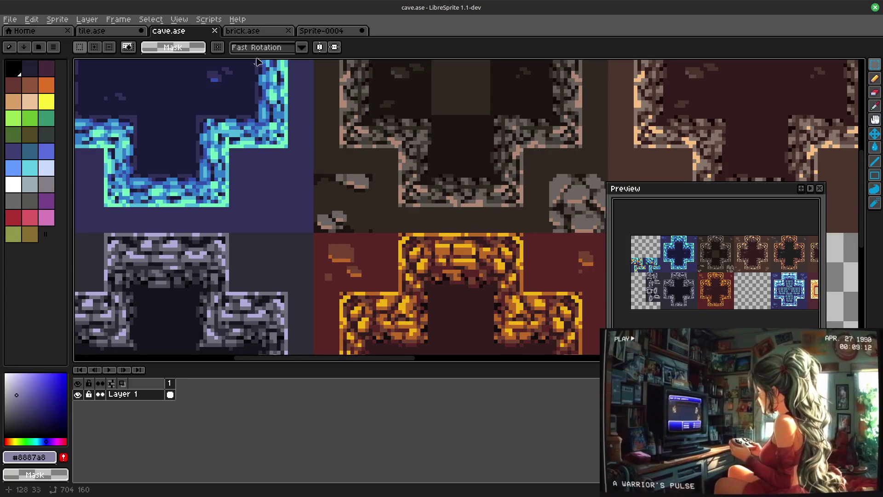
Step: Glance at Sprite-0004, come back to cave.ase and start a marquee around the grey pebble
{"action": "left_click", "coordinate": [327, 32]}
{"action": "mouse_move", "coordinate": [457, 252]}
{"action": "left_mouse_down"}
{"action": "mouse_move", "coordinate": [527, 213]}
{"action": "mouse_move", "coordinate": [494, 199]}
{"action": "left_mouse_up"}
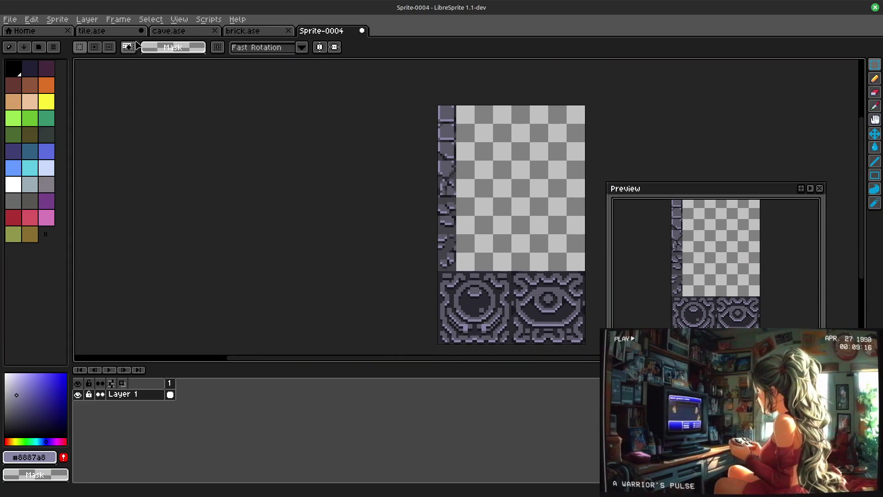
{"action": "left_click", "coordinate": [169, 30]}
{"action": "scroll", "coordinate": [331, 220], "scroll_direction": "down", "scroll_amount": 1}
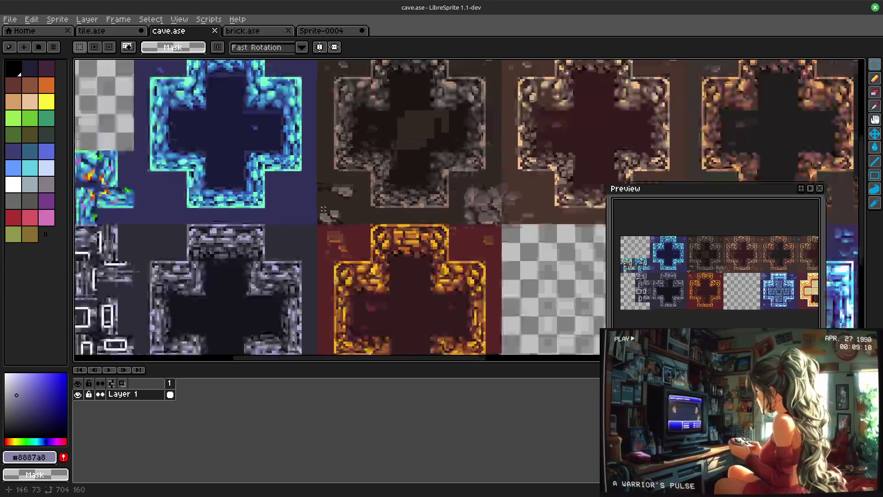
{"action": "scroll", "coordinate": [330, 219], "scroll_direction": "down", "scroll_amount": 1}
{"action": "scroll", "coordinate": [506, 210], "scroll_direction": "up", "scroll_amount": 3}
{"action": "scroll", "coordinate": [378, 209], "scroll_direction": "up", "scroll_amount": 1}
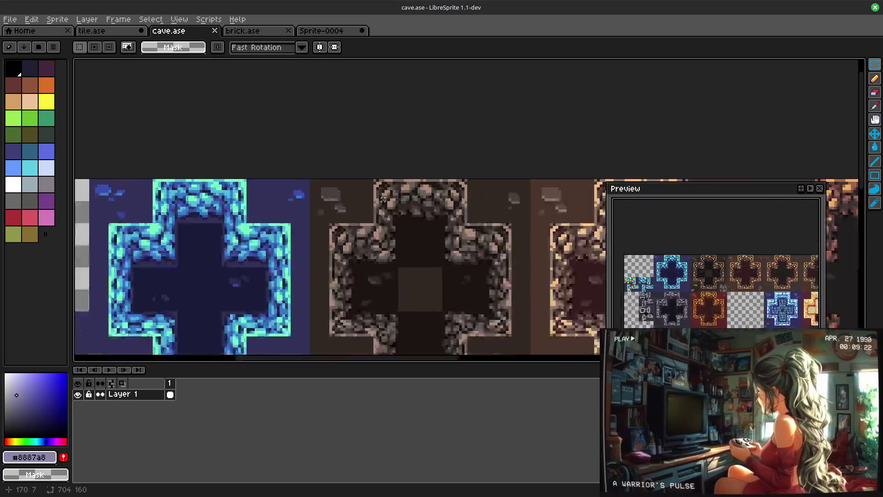
{"action": "scroll", "coordinate": [452, 236], "scroll_direction": "right", "scroll_amount": 2}
{"action": "scroll", "coordinate": [441, 228], "scroll_direction": "left", "scroll_amount": 5}
{"action": "scroll", "coordinate": [428, 207], "scroll_direction": "up", "scroll_amount": 1}
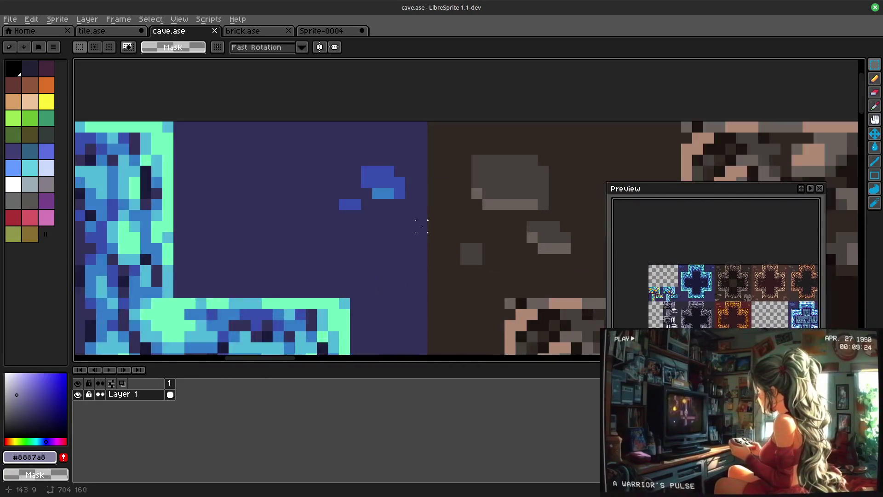
{"action": "scroll", "coordinate": [419, 201], "scroll_direction": "right", "scroll_amount": 1}
{"action": "left_click_drag", "start_coordinate": [371, 173], "coordinate": [416, 202]}
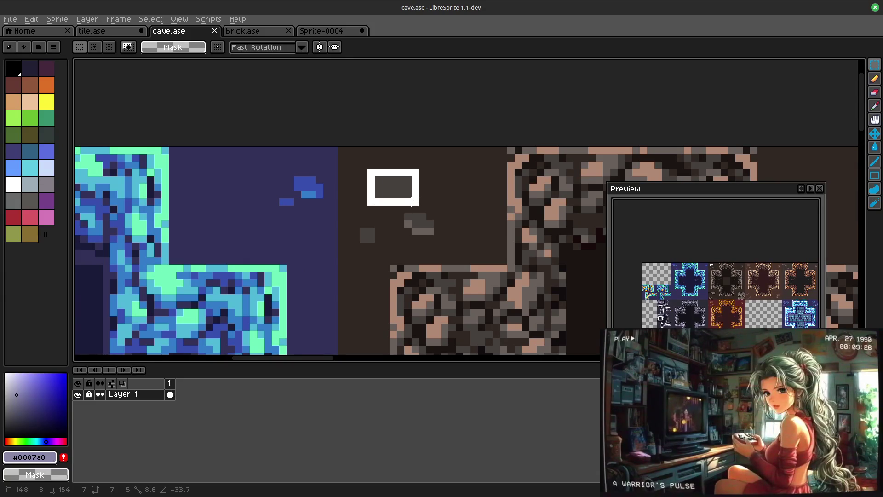
Step: Box the whole pebble, then try a larger selection around the grey blocks and clear it
{"action": "mouse_move", "coordinate": [414, 203]}
{"action": "left_mouse_down"}
{"action": "mouse_move", "coordinate": [410, 196]}
{"action": "mouse_move", "coordinate": [424, 201]}
{"action": "left_mouse_up"}
{"action": "left_click", "coordinate": [438, 210]}
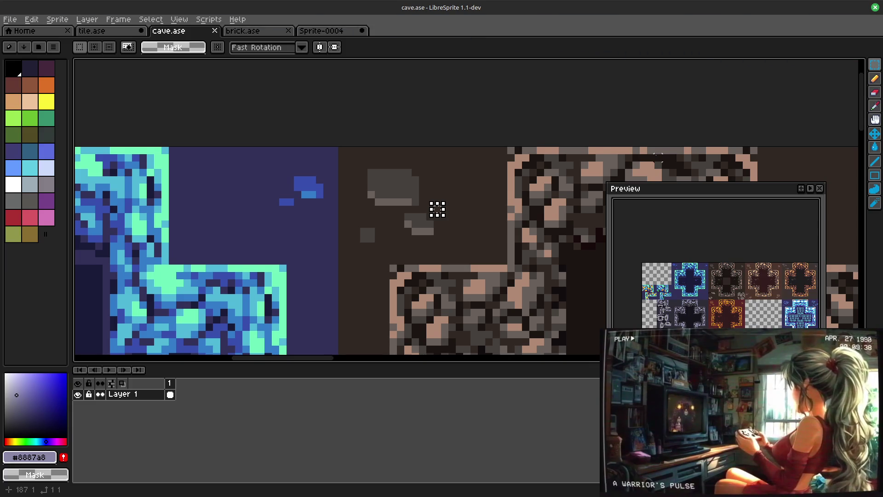
{"action": "left_click_drag", "start_coordinate": [379, 173], "coordinate": [430, 232]}
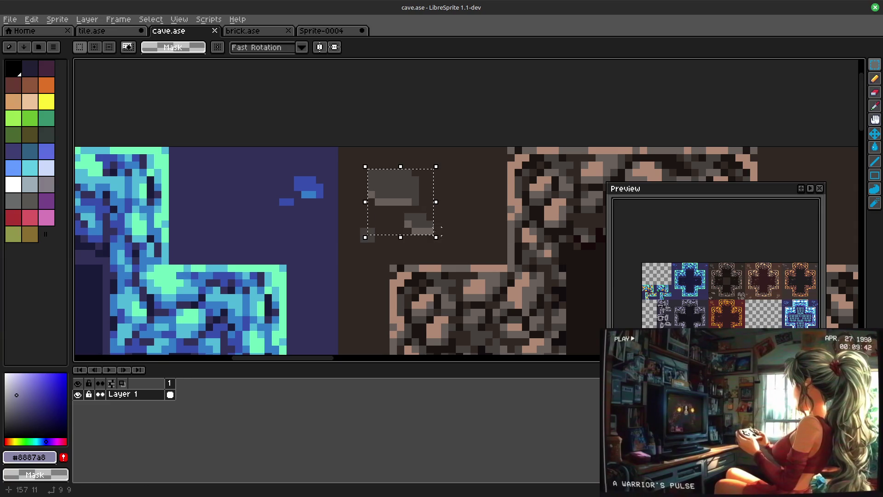
{"action": "left_click", "coordinate": [474, 253]}
{"action": "scroll", "coordinate": [474, 253], "scroll_direction": "down", "scroll_amount": 4}
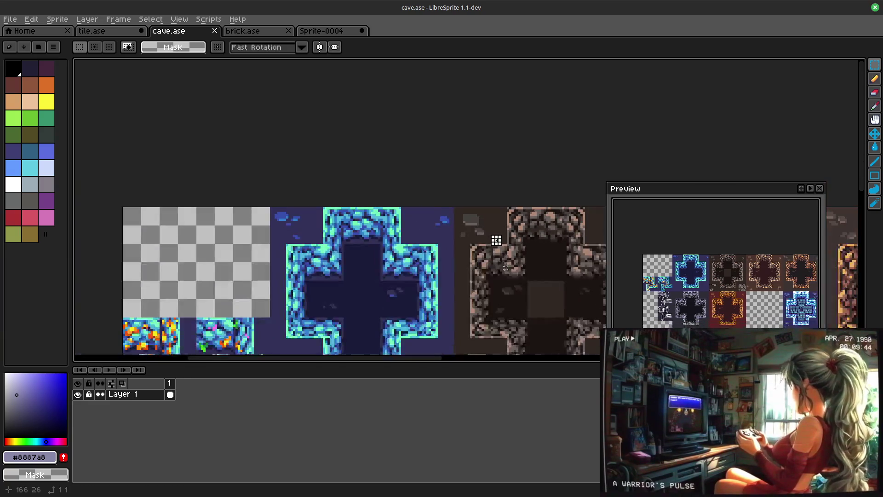
Step: Pan back over the sheet and select an 8×8 area around the small rock
{"action": "left_click_drag", "start_coordinate": [493, 237], "coordinate": [258, 118]}
{"action": "mouse_move", "coordinate": [462, 214]}
{"action": "left_mouse_down"}
{"action": "mouse_move", "coordinate": [313, 196]}
{"action": "mouse_move", "coordinate": [334, 185]}
{"action": "left_mouse_up"}
{"action": "scroll", "coordinate": [429, 181], "scroll_direction": "up", "scroll_amount": 3}
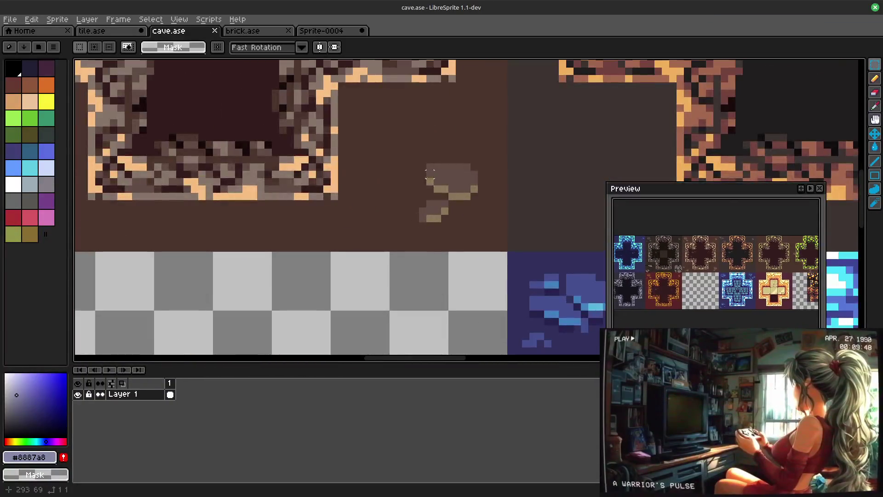
{"action": "left_click_drag", "start_coordinate": [422, 166], "coordinate": [475, 218]}
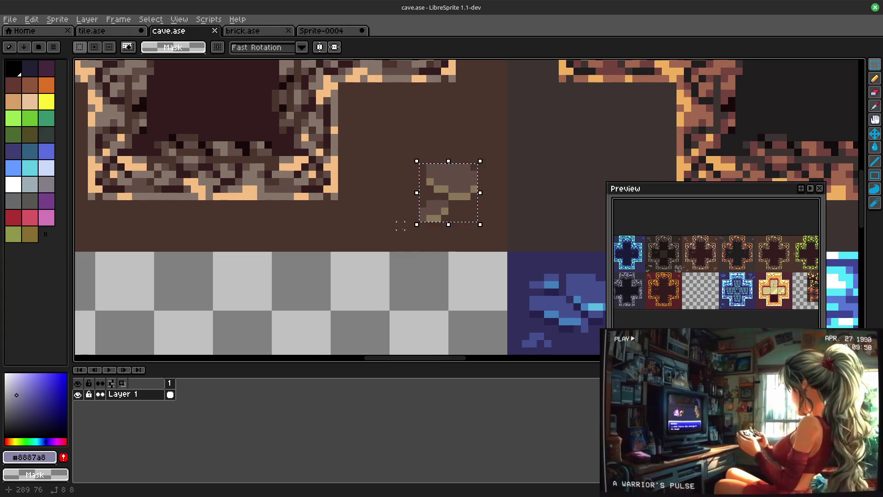
{"action": "scroll", "coordinate": [457, 252], "scroll_direction": "down", "scroll_amount": 2}
Step: Look over the cave tiles, then switch via brick.ase to the Sprite-0004 document
{"action": "mouse_move", "coordinate": [457, 252]}
{"action": "left_mouse_down"}
{"action": "mouse_move", "coordinate": [276, 183]}
{"action": "mouse_move", "coordinate": [186, 235]}
{"action": "left_mouse_up"}
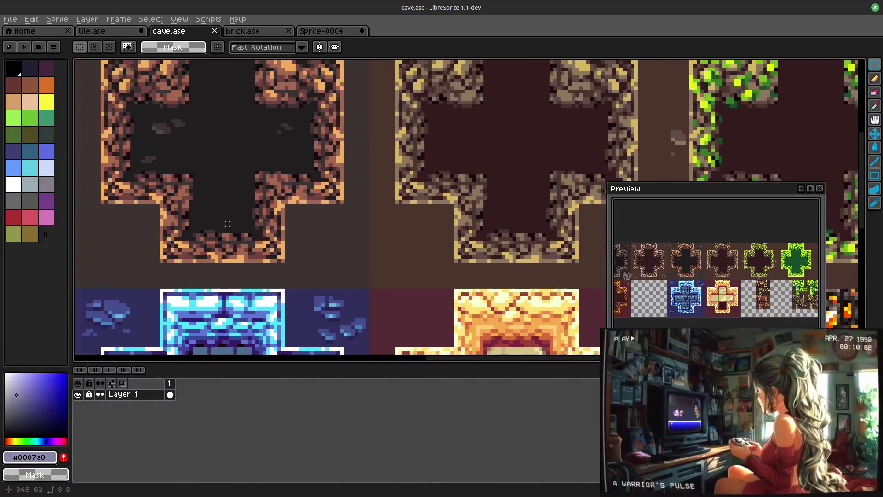
{"action": "scroll", "coordinate": [186, 235], "scroll_direction": "down", "scroll_amount": 1}
{"action": "scroll", "coordinate": [276, 207], "scroll_direction": "up", "scroll_amount": 1}
{"action": "left_click_drag", "start_coordinate": [277, 207], "coordinate": [23, 236]}
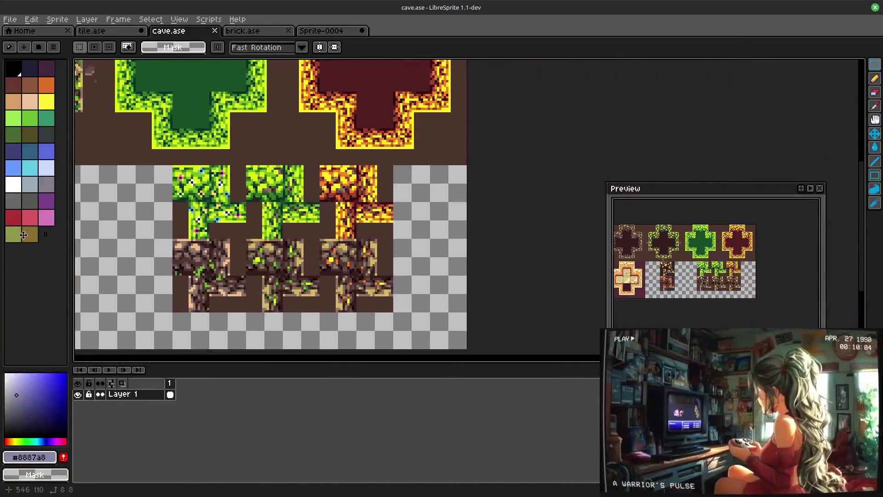
{"action": "scroll", "coordinate": [277, 207], "scroll_direction": "up", "scroll_amount": 1}
{"action": "left_click_drag", "start_coordinate": [207, 173], "coordinate": [448, 228]}
{"action": "scroll", "coordinate": [448, 228], "scroll_direction": "up", "scroll_amount": 1}
{"action": "scroll", "coordinate": [383, 252], "scroll_direction": "up", "scroll_amount": 1}
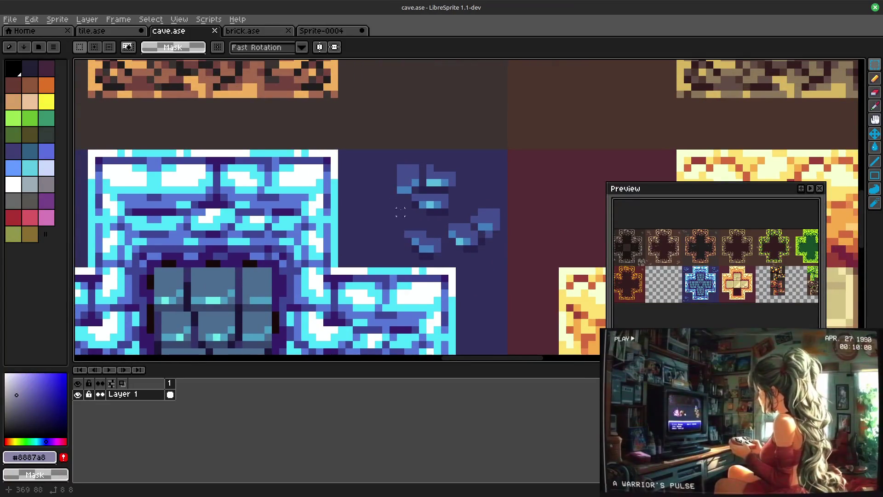
{"action": "left_click_drag", "start_coordinate": [415, 219], "coordinate": [641, 212]}
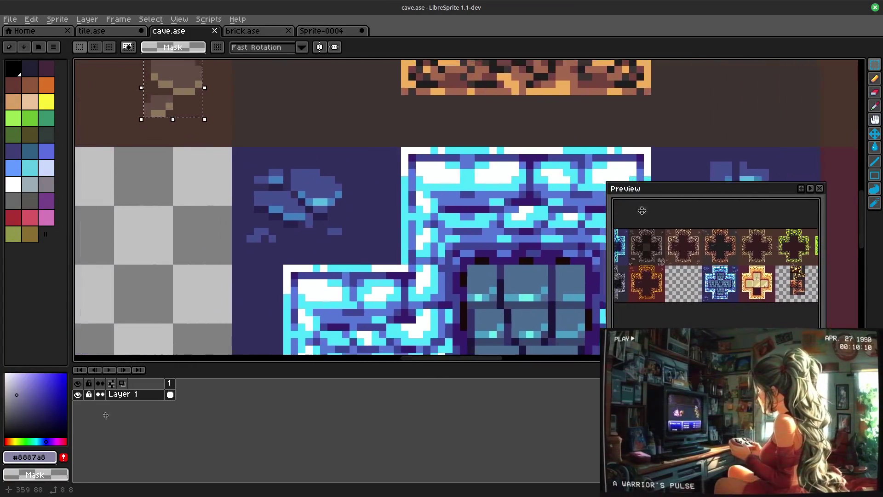
{"action": "mouse_move", "coordinate": [290, 173]}
{"action": "left_mouse_down"}
{"action": "mouse_move", "coordinate": [511, 228]}
{"action": "mouse_move", "coordinate": [386, 182]}
{"action": "mouse_move", "coordinate": [478, 233]}
{"action": "mouse_move", "coordinate": [510, 281]}
{"action": "left_mouse_up"}
{"action": "scroll", "coordinate": [513, 218], "scroll_direction": "down", "scroll_amount": 2}
{"action": "scroll", "coordinate": [397, 179], "scroll_direction": "right", "scroll_amount": 2}
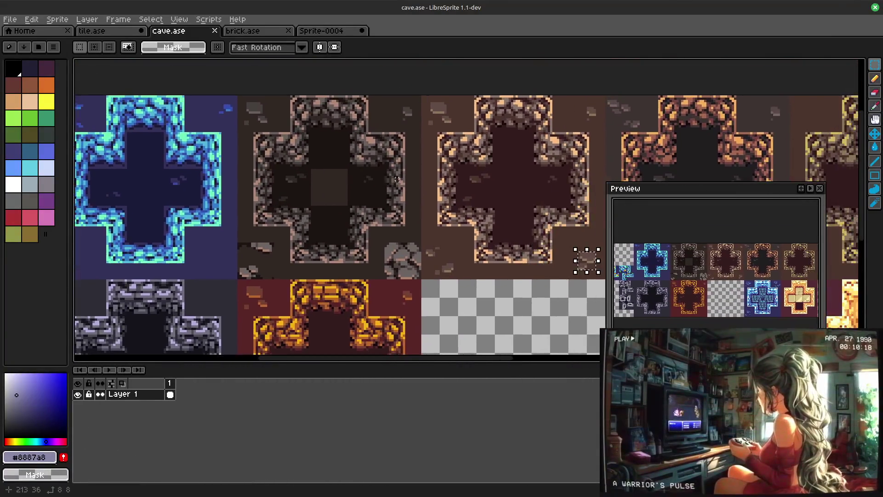
{"action": "scroll", "coordinate": [257, 254], "scroll_direction": "left", "scroll_amount": 2}
{"action": "scroll", "coordinate": [402, 204], "scroll_direction": "up", "scroll_amount": 1}
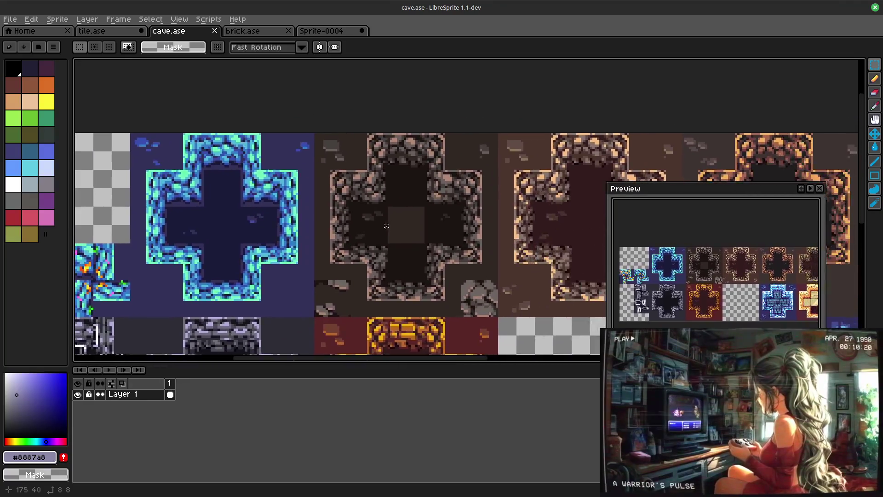
{"action": "scroll", "coordinate": [403, 204], "scroll_direction": "down", "scroll_amount": 2}
{"action": "scroll", "coordinate": [402, 204], "scroll_direction": "right", "scroll_amount": 5}
{"action": "scroll", "coordinate": [296, 173], "scroll_direction": "right", "scroll_amount": 1}
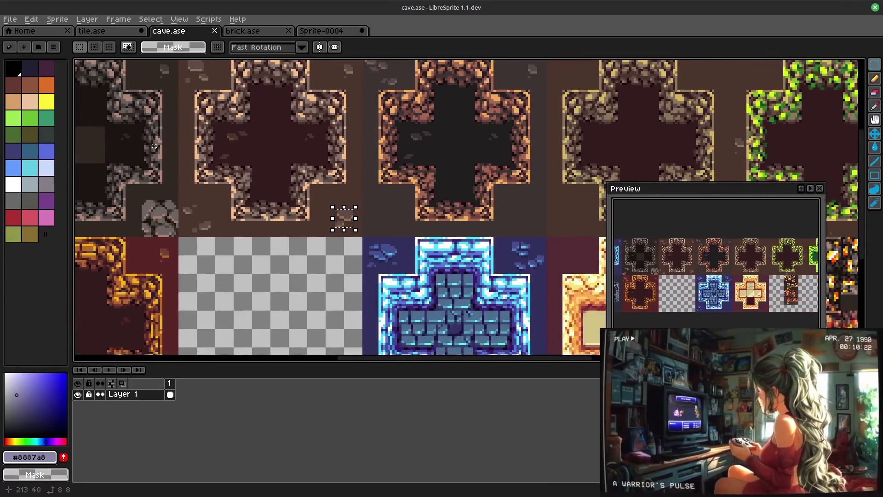
{"action": "scroll", "coordinate": [296, 174], "scroll_direction": "right", "scroll_amount": 1}
{"action": "scroll", "coordinate": [279, 158], "scroll_direction": "down", "scroll_amount": 1}
{"action": "scroll", "coordinate": [279, 158], "scroll_direction": "right", "scroll_amount": 1}
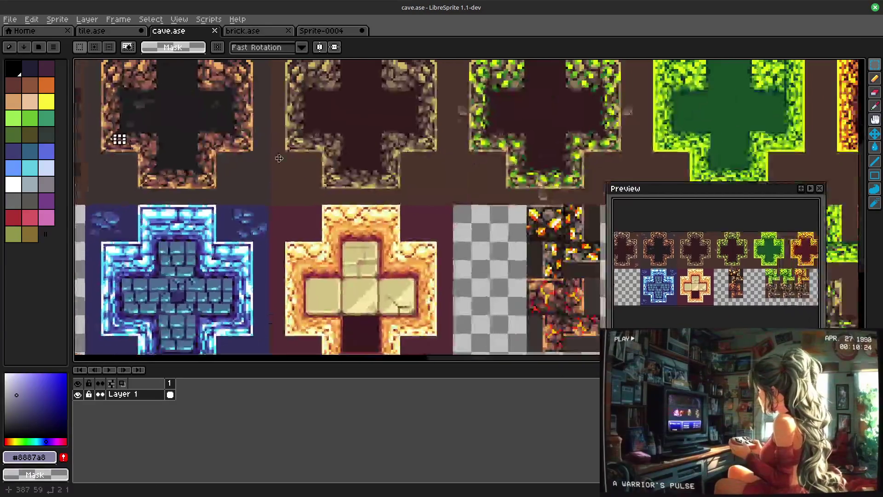
{"action": "scroll", "coordinate": [279, 158], "scroll_direction": "left", "scroll_amount": 3}
{"action": "scroll", "coordinate": [278, 158], "scroll_direction": "down", "scroll_amount": 1}
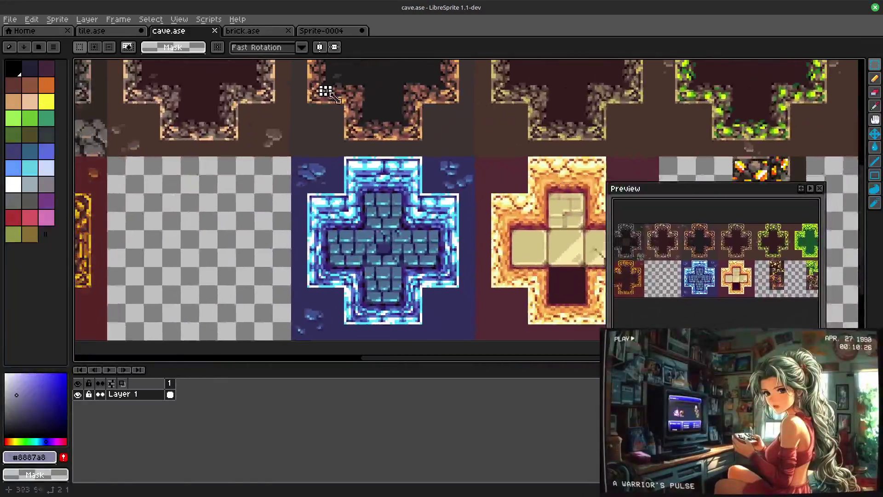
{"action": "left_click", "coordinate": [242, 31]}
{"action": "left_click", "coordinate": [321, 32]}
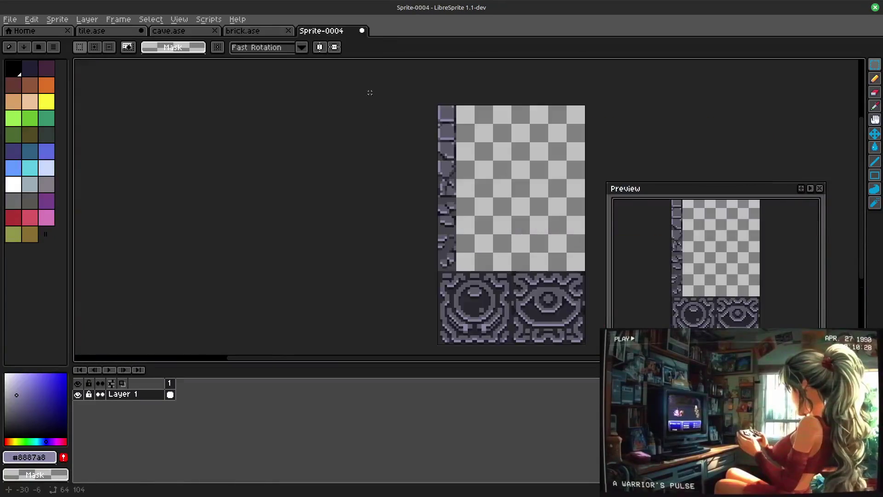
{"action": "scroll", "coordinate": [492, 269], "scroll_direction": "up", "scroll_amount": 1}
{"action": "scroll", "coordinate": [496, 222], "scroll_direction": "up", "scroll_amount": 1}
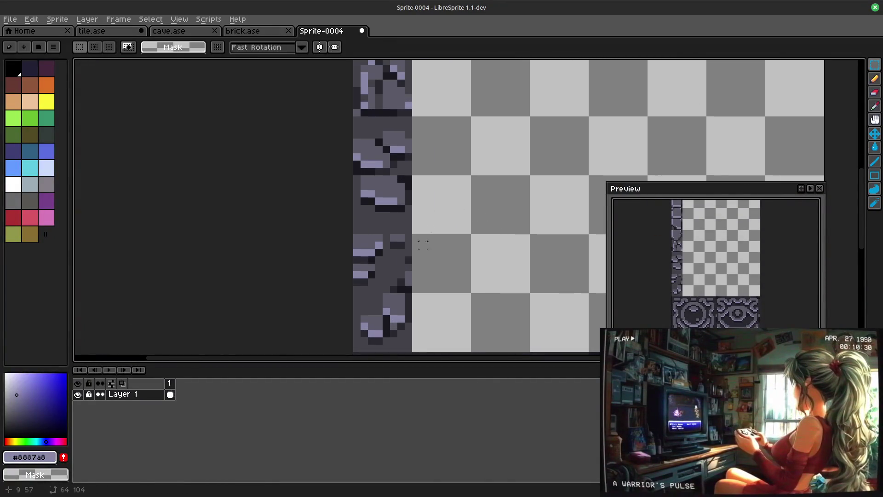
{"action": "scroll", "coordinate": [430, 229], "scroll_direction": "down", "scroll_amount": 1}
{"action": "scroll", "coordinate": [436, 219], "scroll_direction": "down", "scroll_amount": 1}
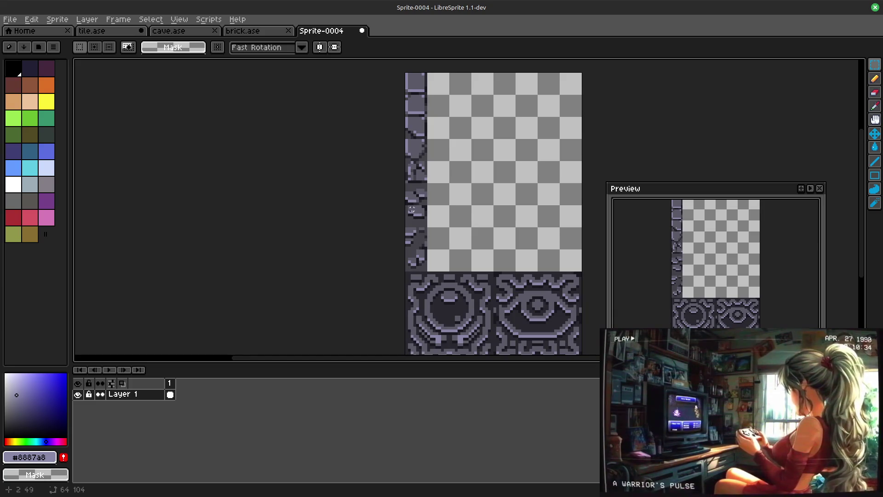
{"action": "scroll", "coordinate": [429, 247], "scroll_direction": "up", "scroll_amount": 2}
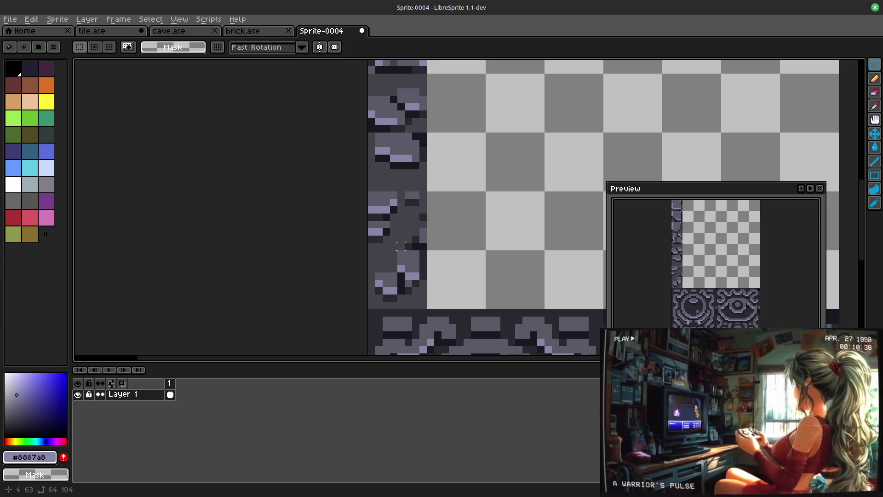
{"action": "scroll", "coordinate": [399, 246], "scroll_direction": "down", "scroll_amount": 2}
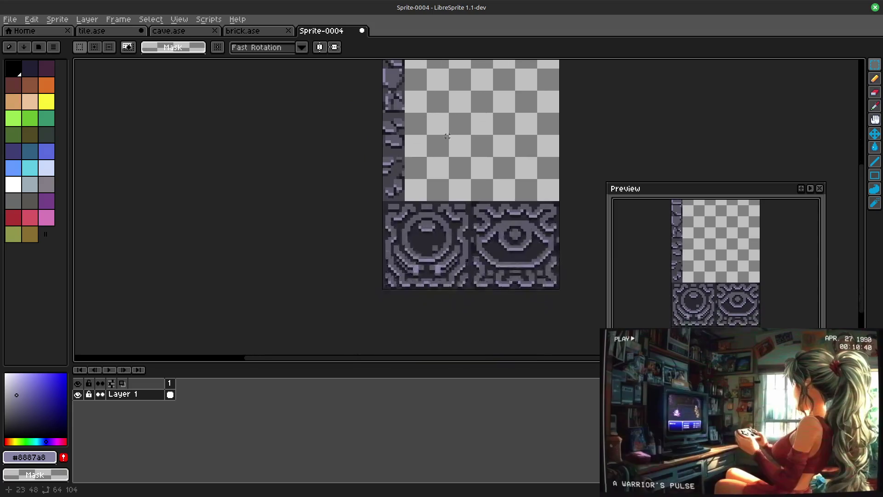
{"action": "scroll", "coordinate": [405, 205], "scroll_direction": "up", "scroll_amount": 2}
{"action": "left_click_drag", "start_coordinate": [449, 102], "coordinate": [429, 253]}
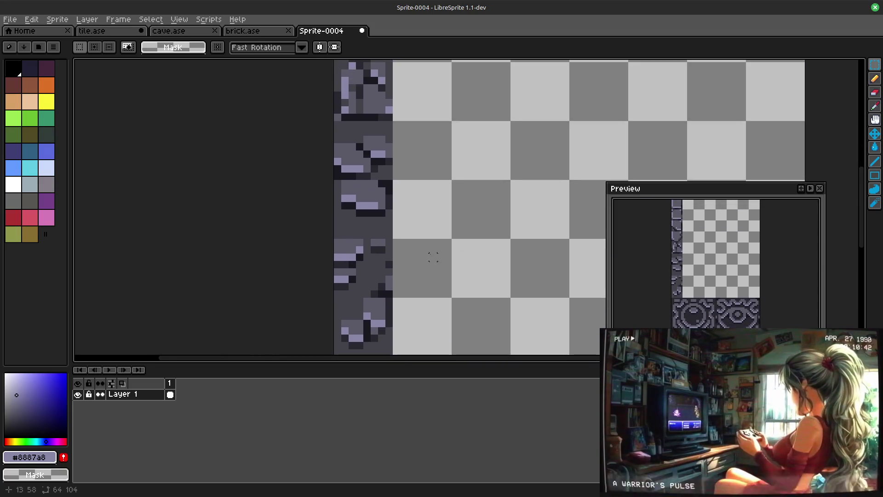
{"action": "scroll", "coordinate": [420, 247], "scroll_direction": "down", "scroll_amount": 1}
{"action": "scroll", "coordinate": [427, 236], "scroll_direction": "down", "scroll_amount": 1}
{"action": "scroll", "coordinate": [427, 237], "scroll_direction": "down", "scroll_amount": 1}
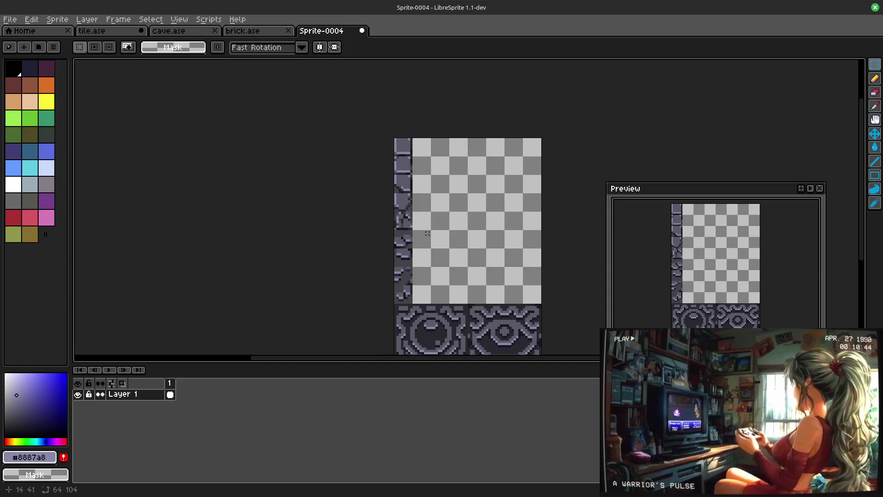
{"action": "scroll", "coordinate": [456, 242], "scroll_direction": "left", "scroll_amount": 3}
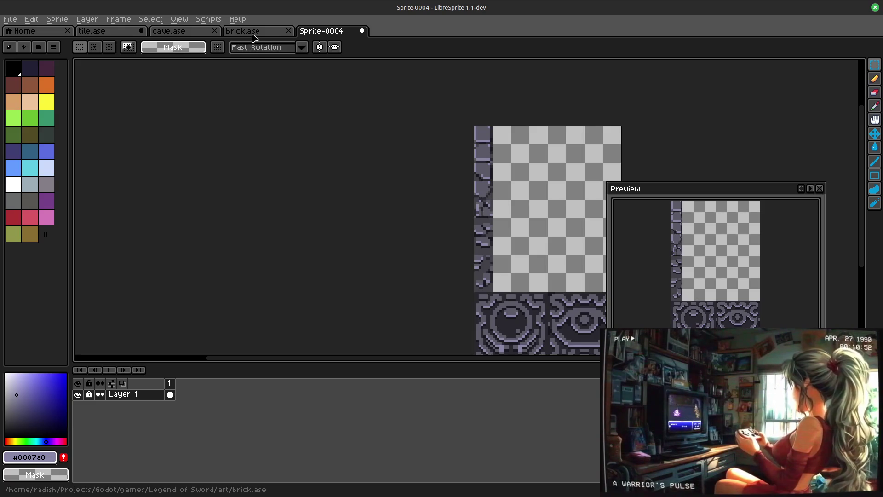
Step: Select and copy the 8×8 rock patch in cave.ase, then return to Sprite-0004
{"action": "left_click", "coordinate": [170, 31]}
{"action": "scroll", "coordinate": [326, 91], "scroll_direction": "down", "scroll_amount": 2}
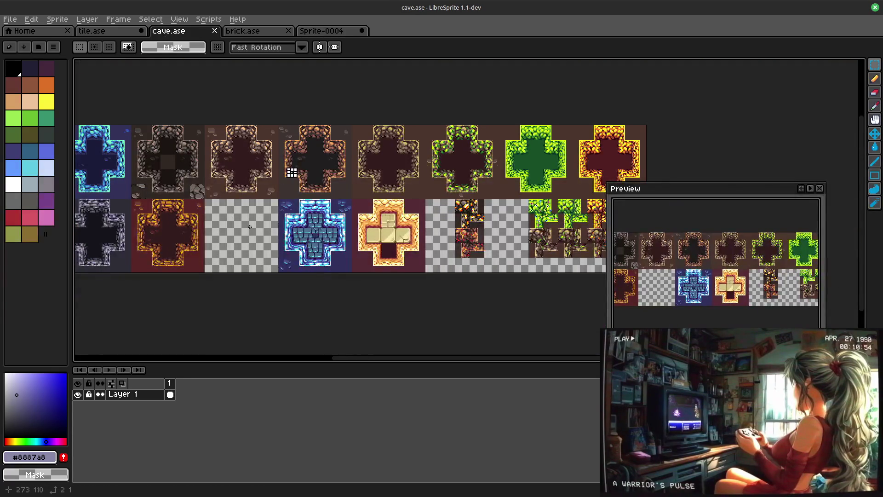
{"action": "scroll", "coordinate": [546, 97], "scroll_direction": "up", "scroll_amount": 2}
{"action": "scroll", "coordinate": [545, 97], "scroll_direction": "up", "scroll_amount": 1}
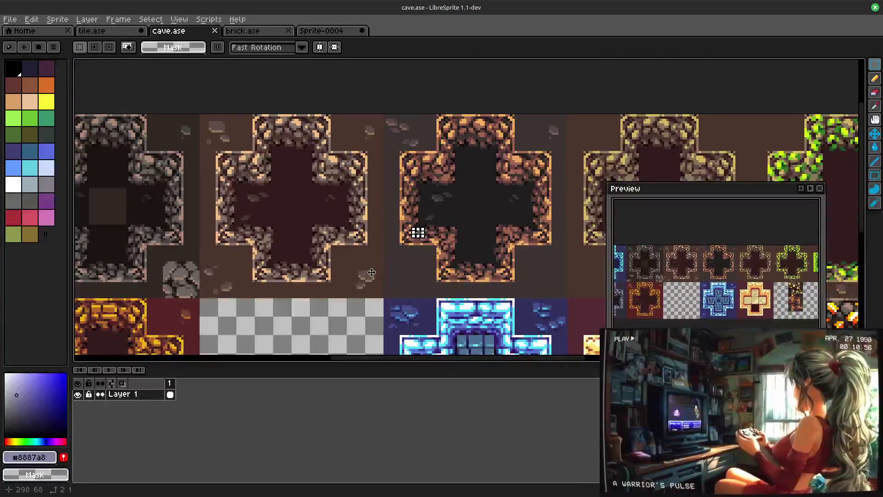
{"action": "scroll", "coordinate": [549, 100], "scroll_direction": "up", "scroll_amount": 1}
{"action": "scroll", "coordinate": [555, 104], "scroll_direction": "up", "scroll_amount": 1}
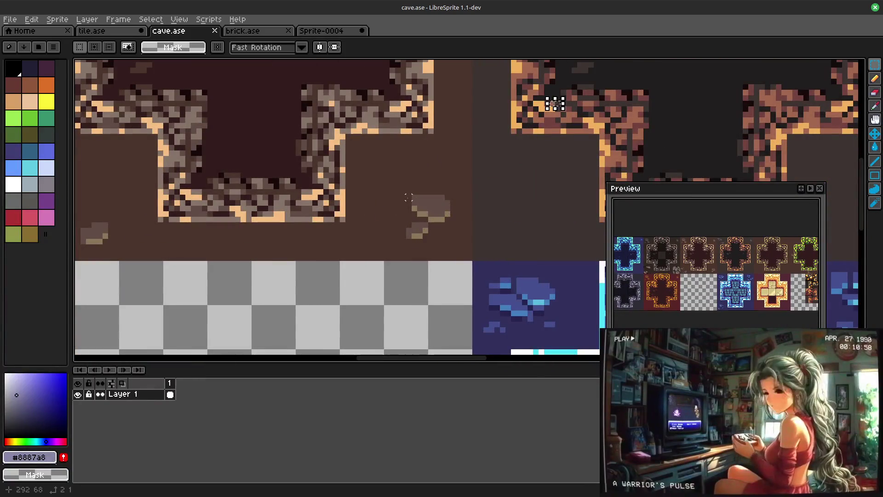
{"action": "left_click_drag", "start_coordinate": [408, 196], "coordinate": [449, 236]}
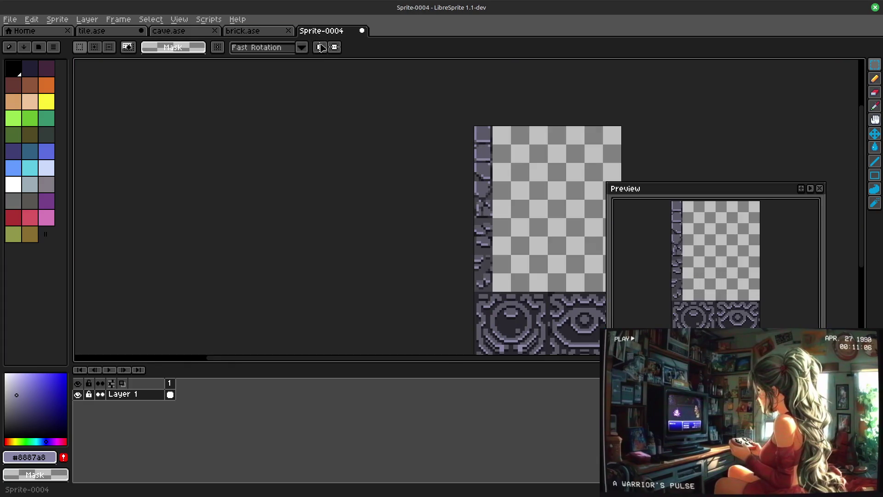
{"action": "left_click", "coordinate": [321, 30]}
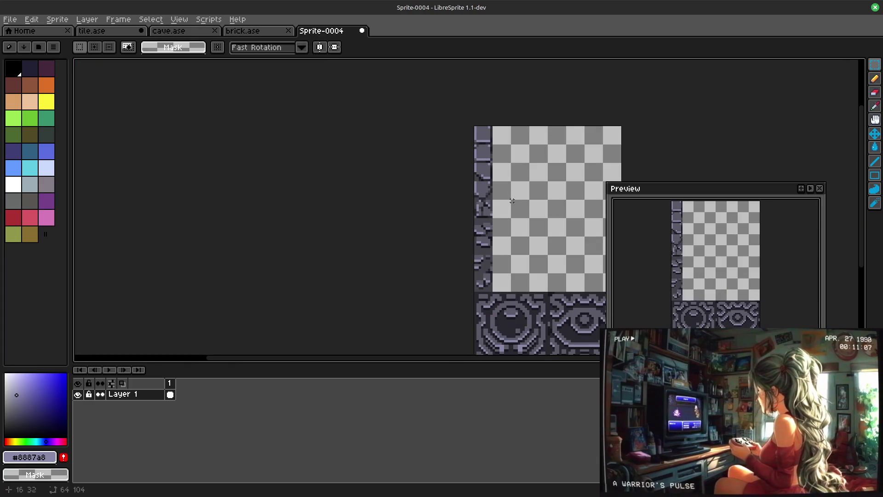
Step: Paste the rock patch and drop it beside the brick column
{"action": "key", "text": "ctrl+v"}
{"action": "mouse_move", "coordinate": [548, 231]}
{"action": "left_mouse_down"}
{"action": "mouse_move", "coordinate": [497, 208]}
{"action": "mouse_move", "coordinate": [495, 234]}
{"action": "left_mouse_up"}
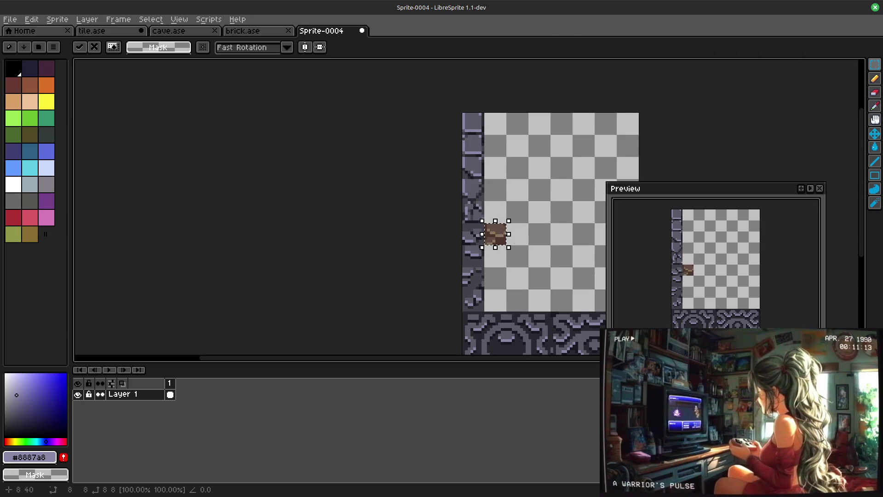
{"action": "left_click", "coordinate": [513, 282]}
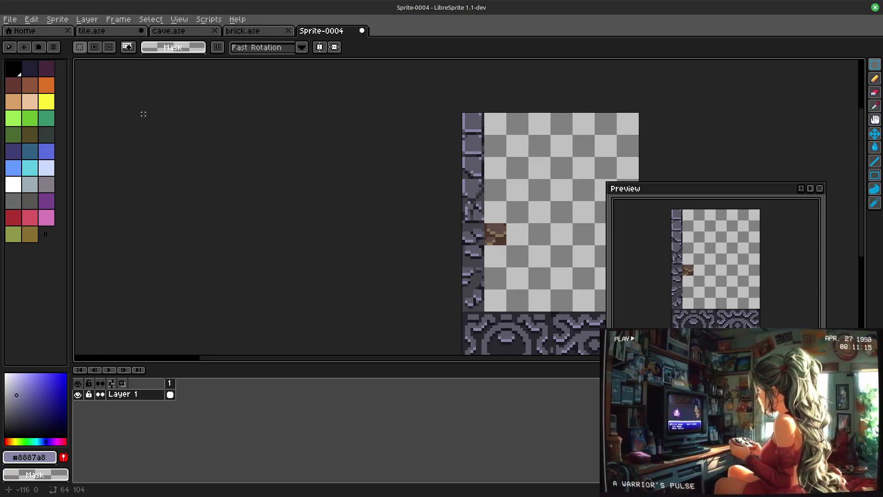
Step: Grow the canvas by 8 px at the top, making it 64×112
{"action": "key", "text": "ctrl+alt+c"}
{"action": "left_click", "coordinate": [235, 175]}
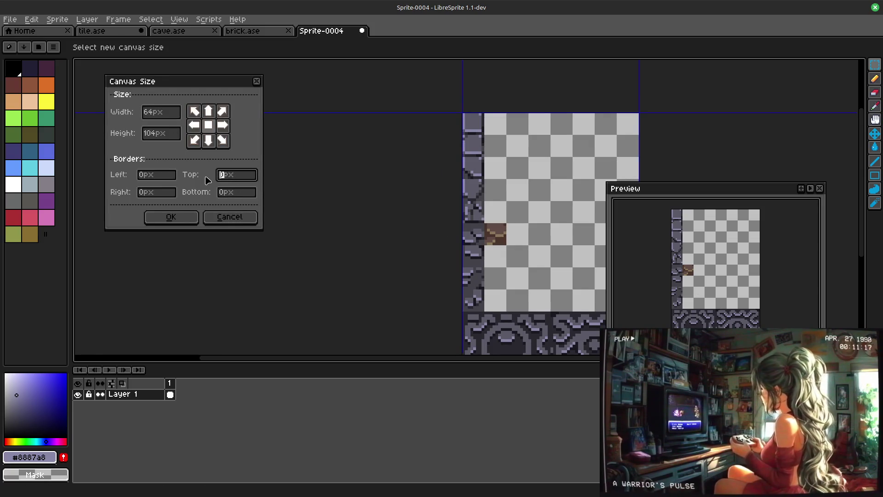
{"action": "key", "text": "Return"}
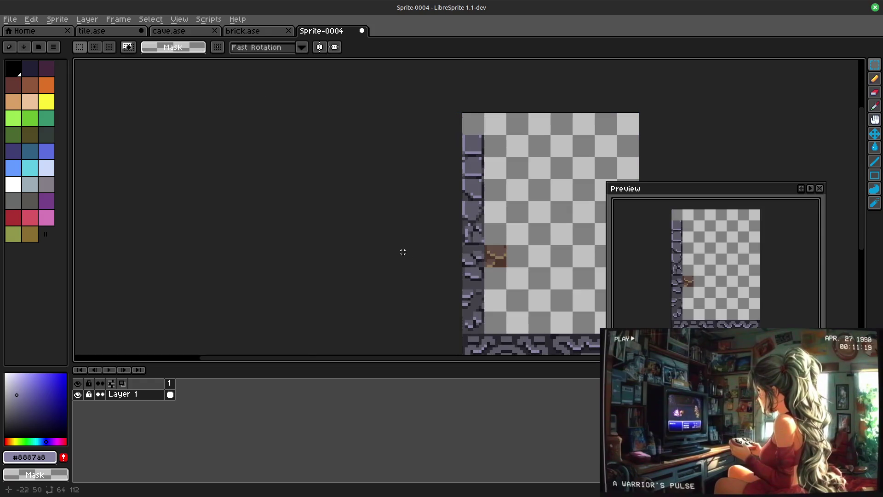
Step: Move the upper bricks up to the top edge and set the brown rock tile into the column gap
{"action": "left_click_drag", "start_coordinate": [481, 266], "coordinate": [476, 126]}
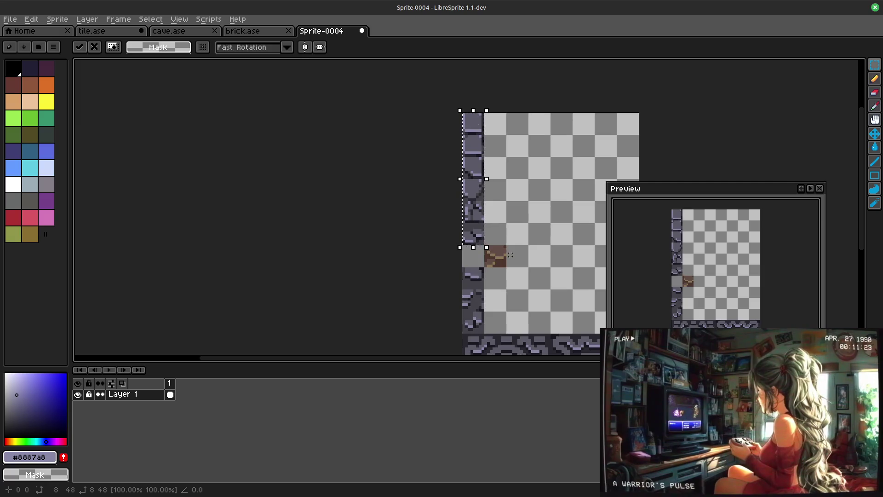
{"action": "scroll", "coordinate": [510, 254], "scroll_direction": "up", "scroll_amount": 2}
{"action": "left_click", "coordinate": [443, 232]}
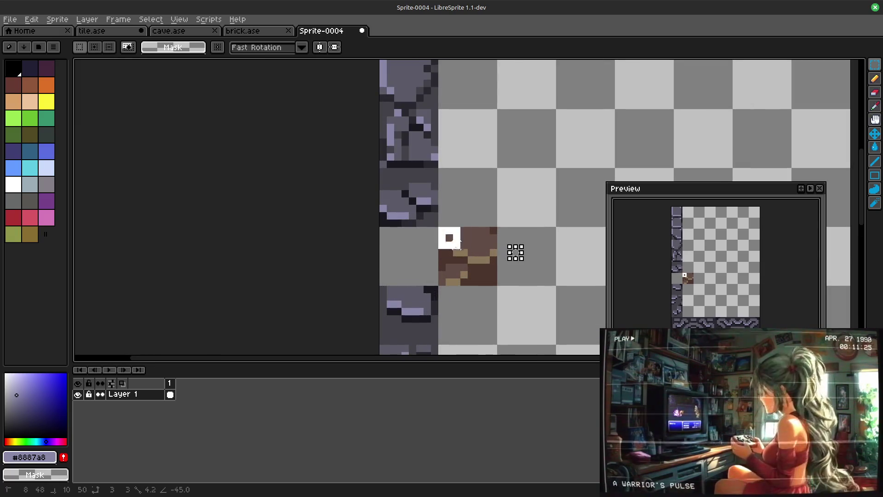
{"action": "left_click_drag", "start_coordinate": [483, 254], "coordinate": [423, 255]}
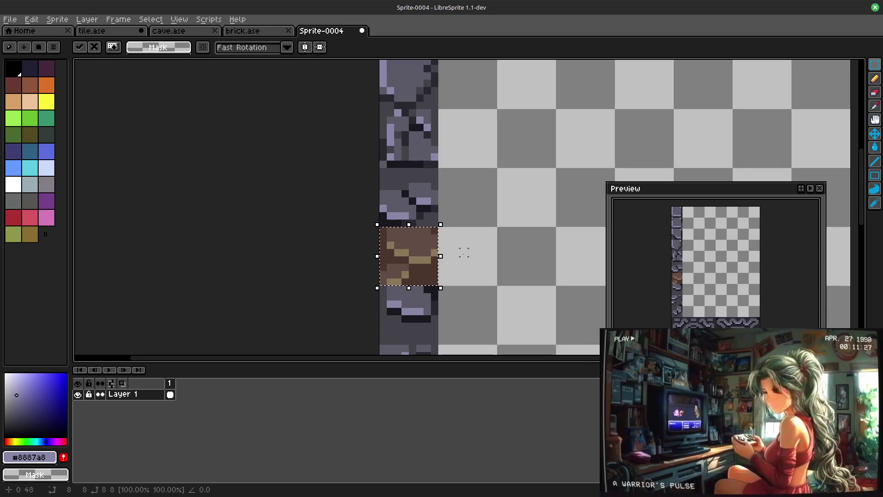
{"action": "left_click", "coordinate": [464, 255]}
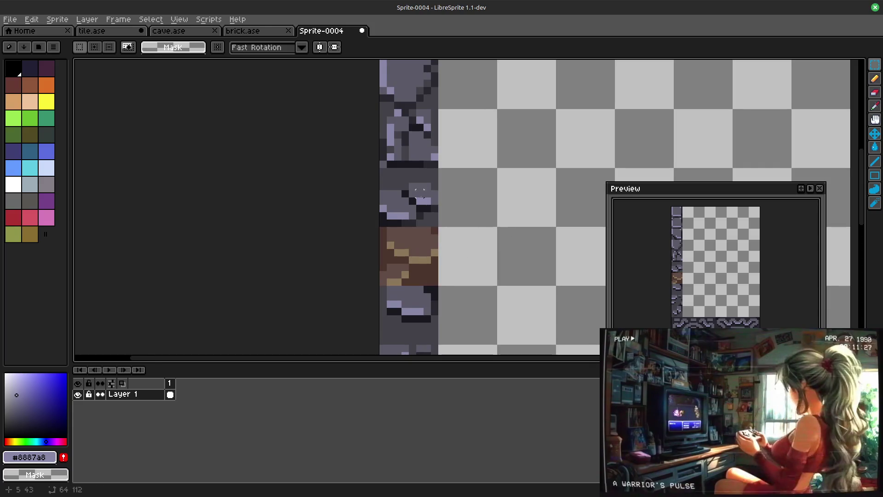
{"action": "left_click", "coordinate": [870, 78]}
Step: Sample greys #5b5a67 and #8887a8 from the sprite and repaint a rock pixel grey
{"action": "left_click", "coordinate": [436, 208], "text": "alt"}
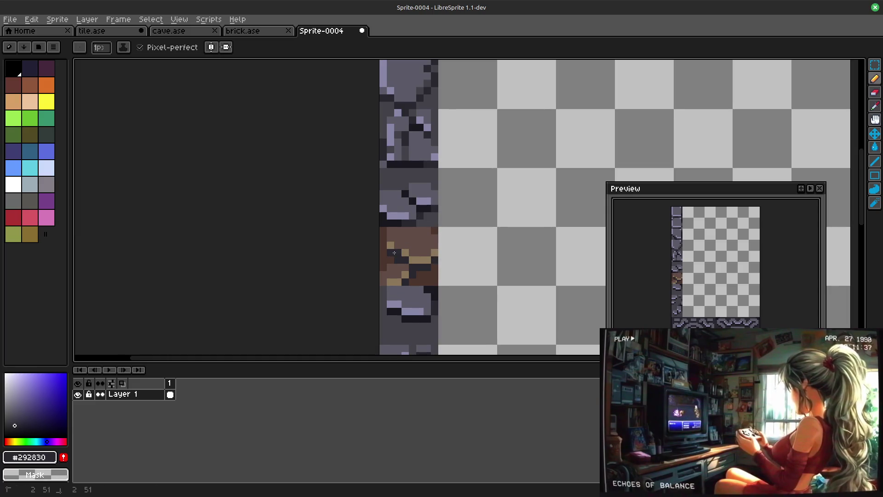
{"action": "key", "text": "v"}
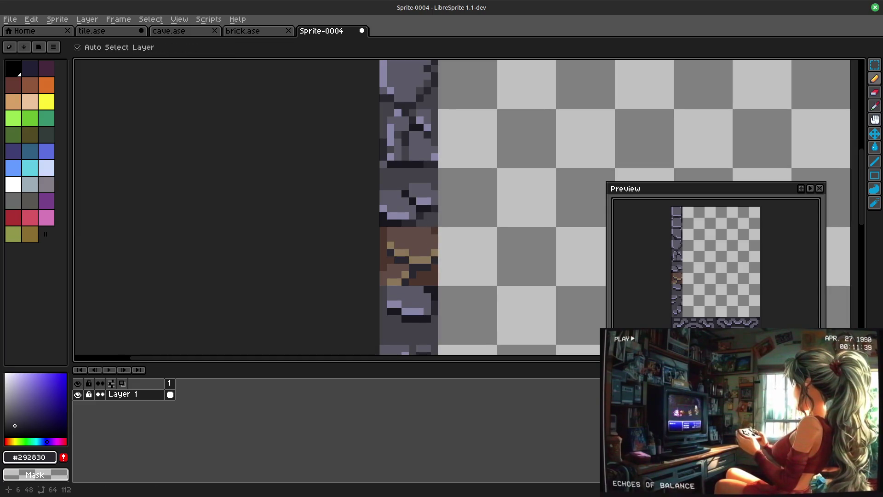
{"action": "key", "text": "b"}
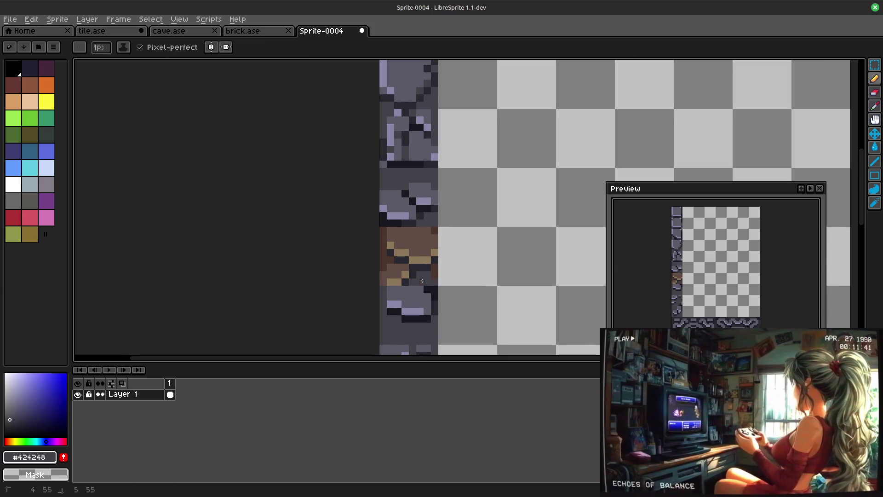
{"action": "left_click", "coordinate": [399, 228], "text": "alt"}
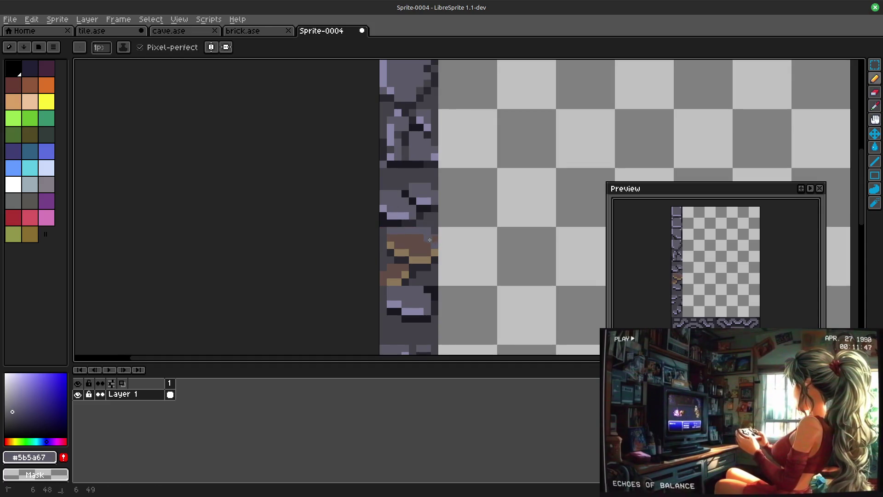
{"action": "left_click", "coordinate": [398, 246]}
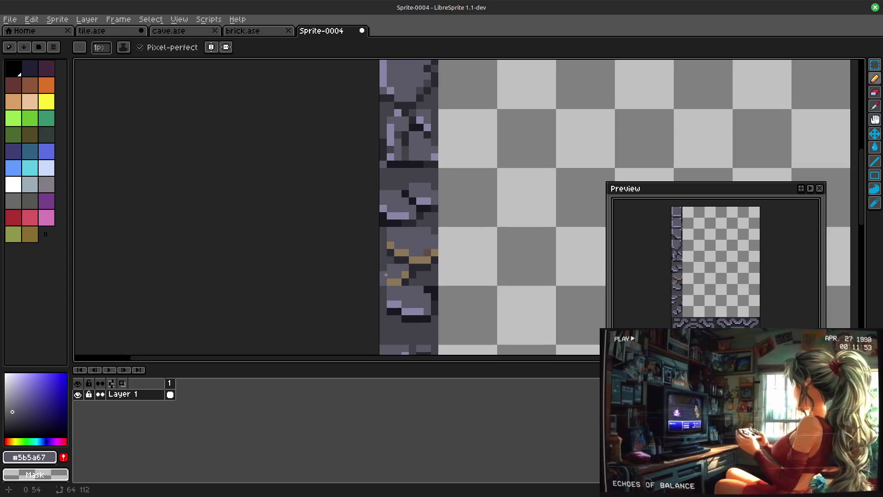
{"action": "left_click", "coordinate": [406, 223], "text": "alt"}
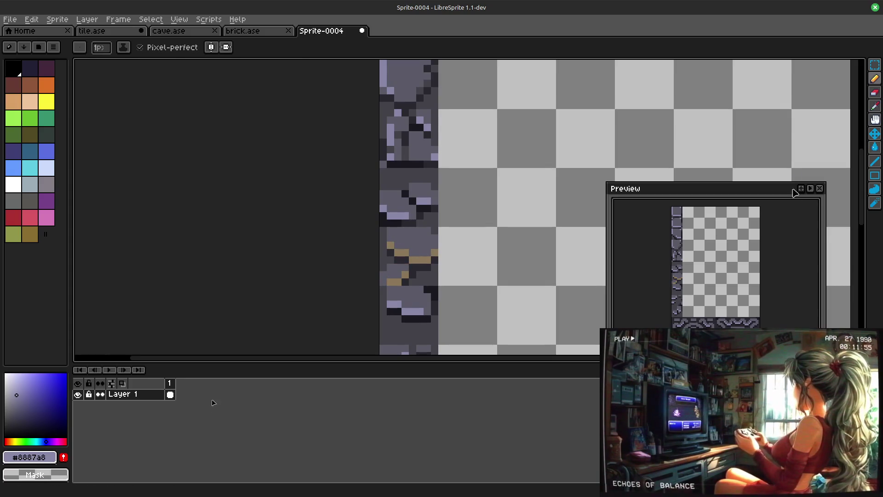
Step: Fill the rock's tan pixels lavender grey, then take the darkest outline colour for drawing
{"action": "key", "text": "g"}
{"action": "left_click", "coordinate": [431, 260]}
{"action": "left_click", "coordinate": [408, 254]}
{"action": "left_click", "coordinate": [391, 245]}
{"action": "left_click", "coordinate": [397, 281]}
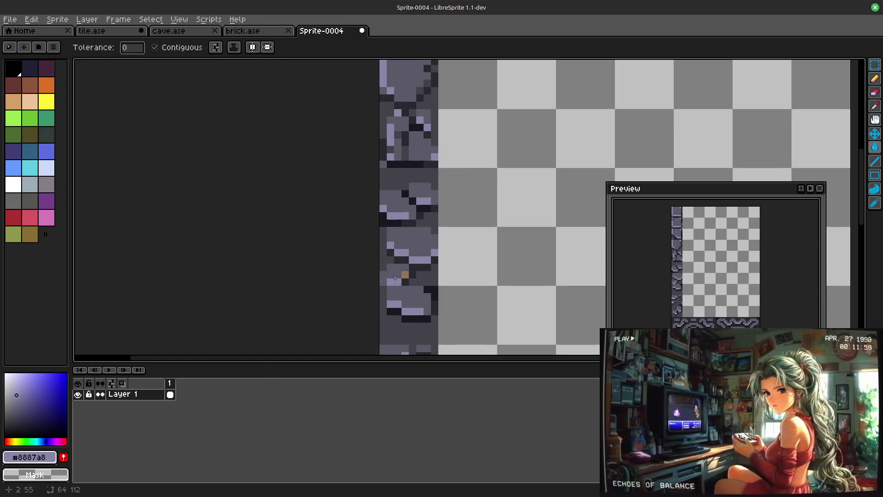
{"action": "left_click", "coordinate": [875, 78]}
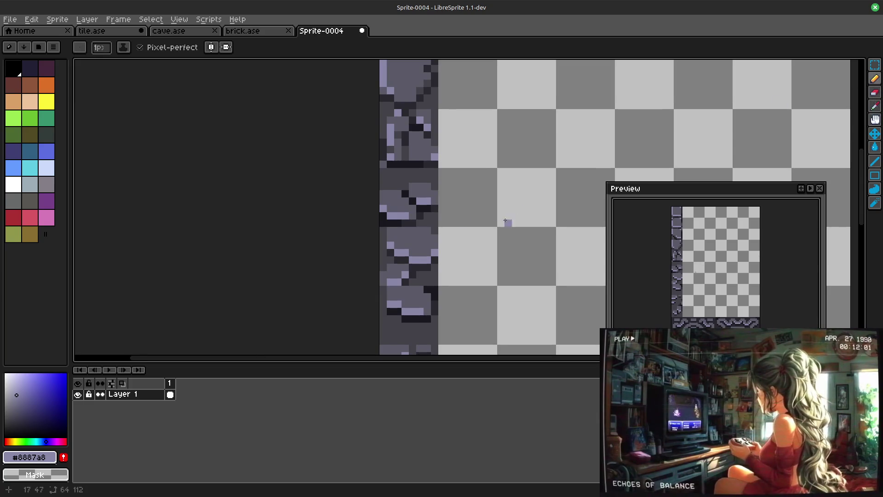
{"action": "left_click", "coordinate": [397, 245], "text": "alt"}
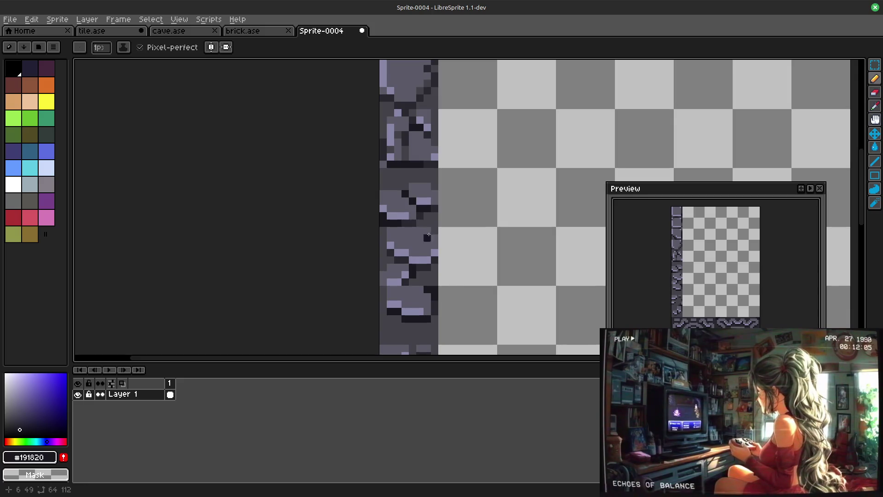
{"action": "scroll", "coordinate": [482, 232], "scroll_direction": "down", "scroll_amount": 3}
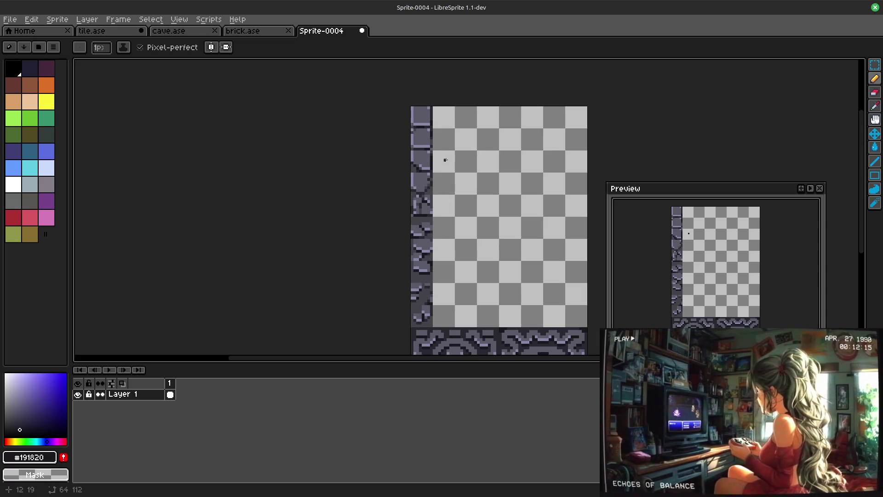
{"action": "scroll", "coordinate": [458, 254], "scroll_direction": "up", "scroll_amount": 5}
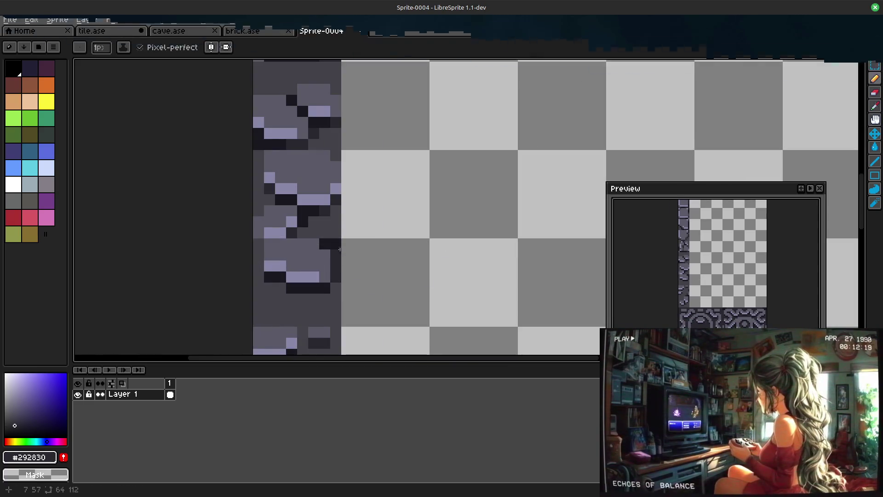
{"action": "scroll", "coordinate": [362, 212], "scroll_direction": "down", "scroll_amount": 3}
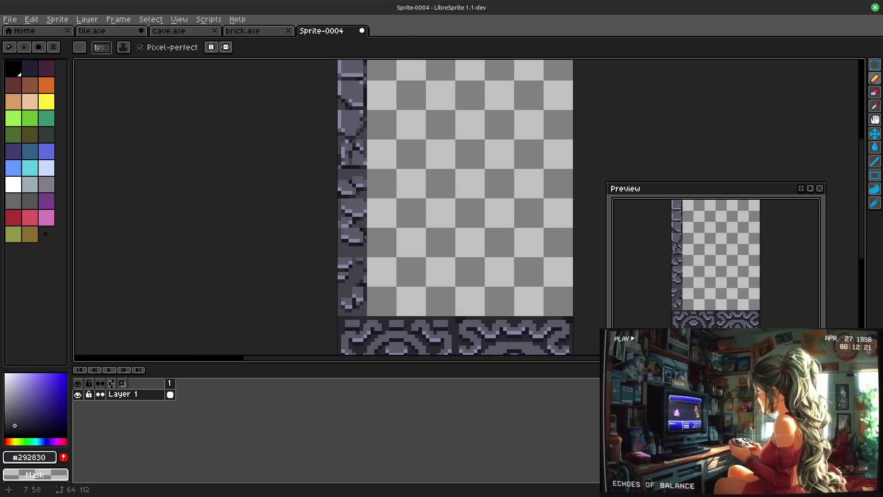
{"action": "scroll", "coordinate": [362, 222], "scroll_direction": "up", "scroll_amount": 3}
{"action": "scroll", "coordinate": [465, 226], "scroll_direction": "down", "scroll_amount": 3}
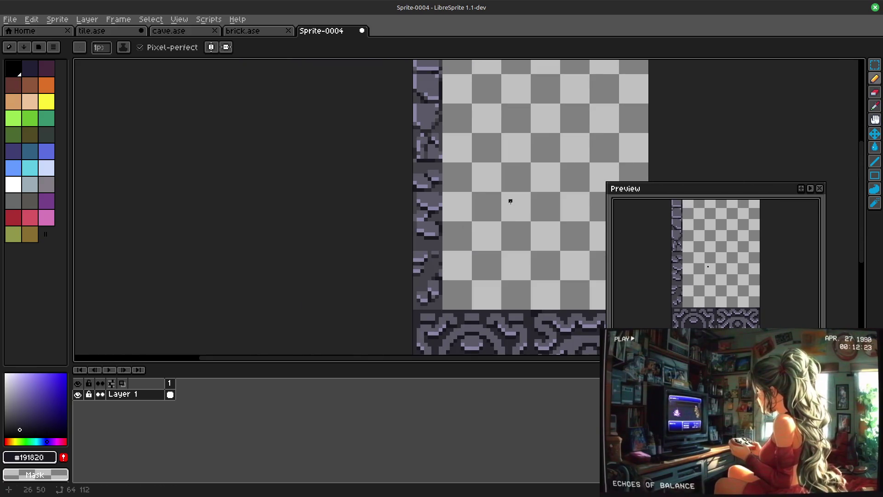
{"action": "scroll", "coordinate": [447, 259], "scroll_direction": "up", "scroll_amount": 4}
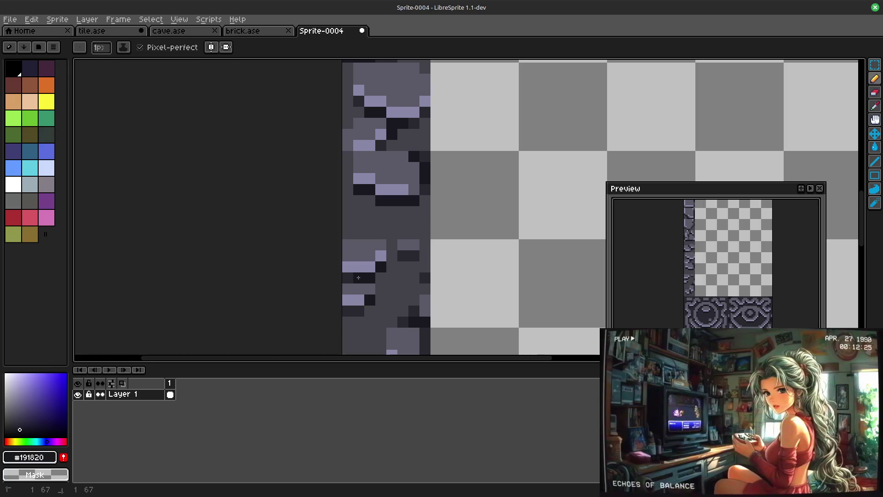
{"action": "scroll", "coordinate": [357, 274], "scroll_direction": "down", "scroll_amount": 3}
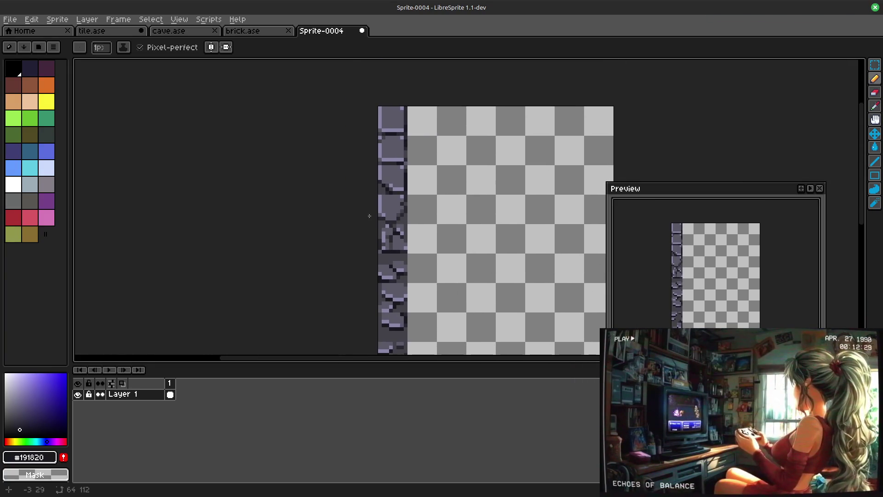
{"action": "scroll", "coordinate": [441, 244], "scroll_direction": "up", "scroll_amount": 3}
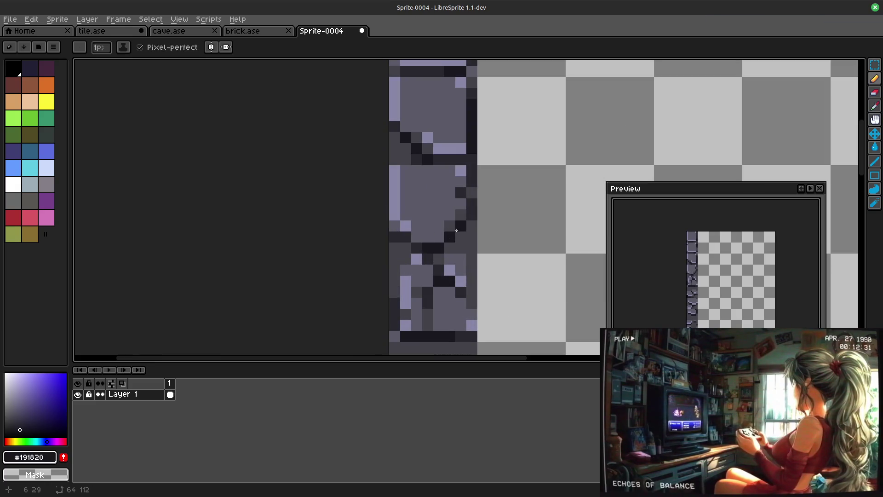
{"action": "scroll", "coordinate": [594, 192], "scroll_direction": "down", "scroll_amount": 2}
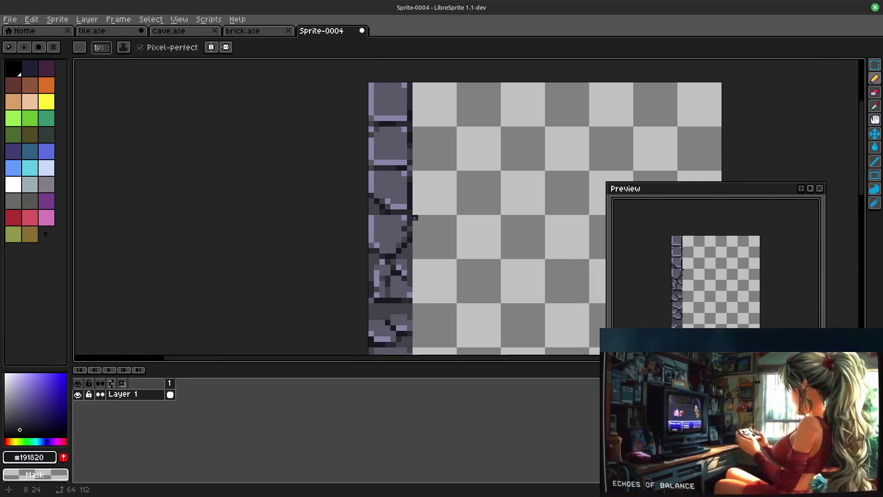
{"action": "scroll", "coordinate": [456, 207], "scroll_direction": "down", "scroll_amount": 1}
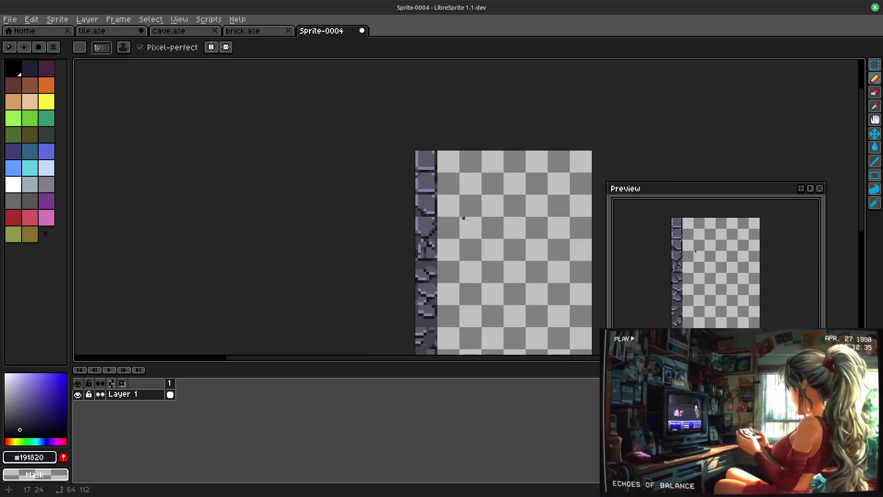
{"action": "scroll", "coordinate": [444, 217], "scroll_direction": "up", "scroll_amount": 2}
{"action": "scroll", "coordinate": [430, 198], "scroll_direction": "down", "scroll_amount": 3}
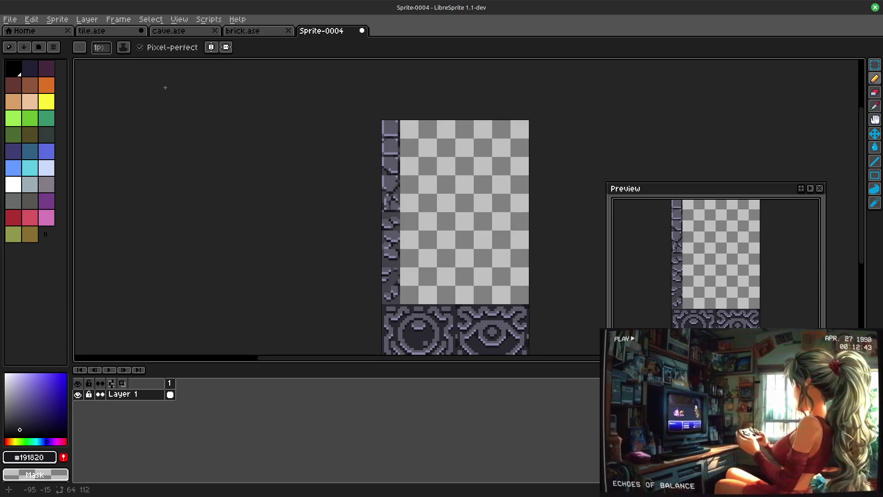
Step: Move to the bottom ornament tiles and darken a vertical strip beside the eye tile in #292830
{"action": "left_click_drag", "start_coordinate": [277, 261], "coordinate": [248, 103]}
{"action": "scroll", "coordinate": [362, 137], "scroll_direction": "up", "scroll_amount": 3}
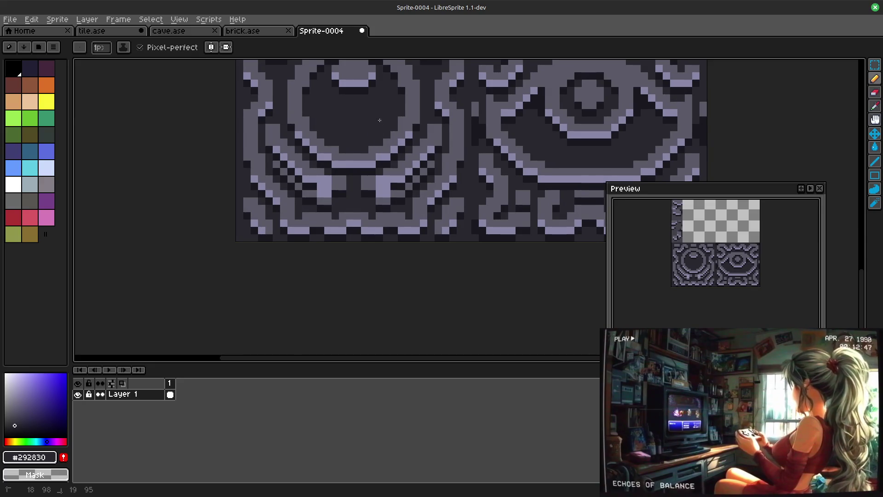
{"action": "scroll", "coordinate": [380, 123], "scroll_direction": "down", "scroll_amount": 1}
{"action": "scroll", "coordinate": [364, 113], "scroll_direction": "down", "scroll_amount": 2}
{"action": "left_click_drag", "start_coordinate": [274, 87], "coordinate": [255, 185]}
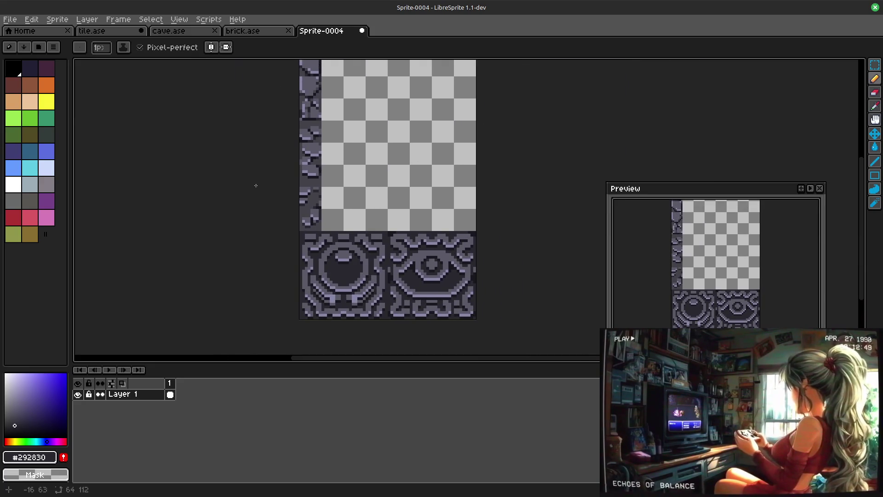
{"action": "scroll", "coordinate": [255, 163], "scroll_direction": "up", "scroll_amount": 2}
{"action": "scroll", "coordinate": [311, 188], "scroll_direction": "down", "scroll_amount": 3}
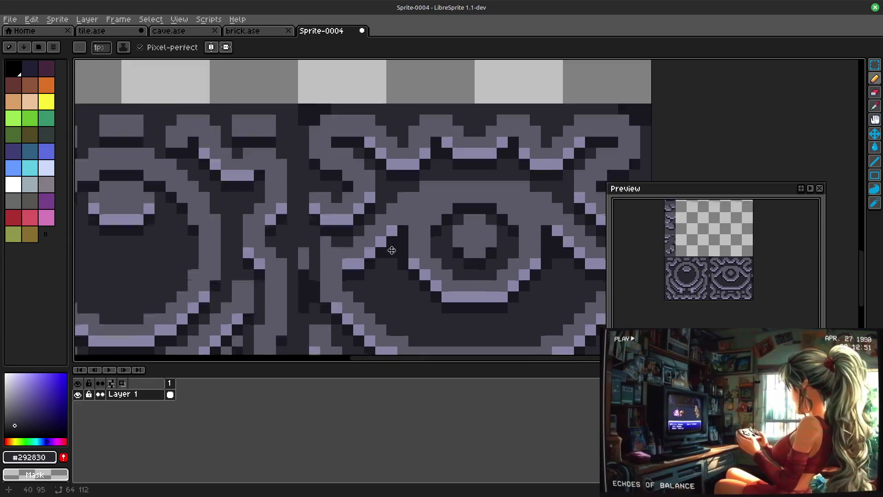
{"action": "mouse_move", "coordinate": [311, 189]}
{"action": "left_mouse_down"}
{"action": "mouse_move", "coordinate": [311, 167]}
{"action": "mouse_move", "coordinate": [310, 223]}
{"action": "left_mouse_up"}
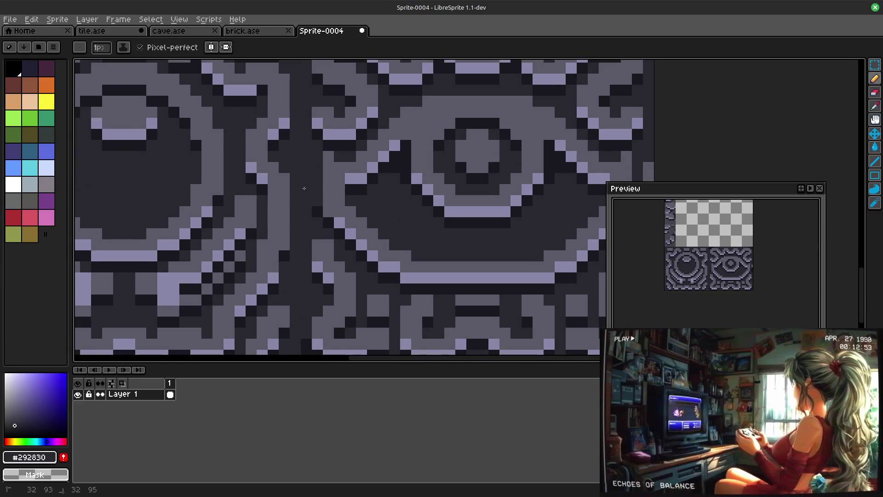
{"action": "scroll", "coordinate": [318, 211], "scroll_direction": "right", "scroll_amount": 2}
{"action": "scroll", "coordinate": [401, 207], "scroll_direction": "right", "scroll_amount": 2}
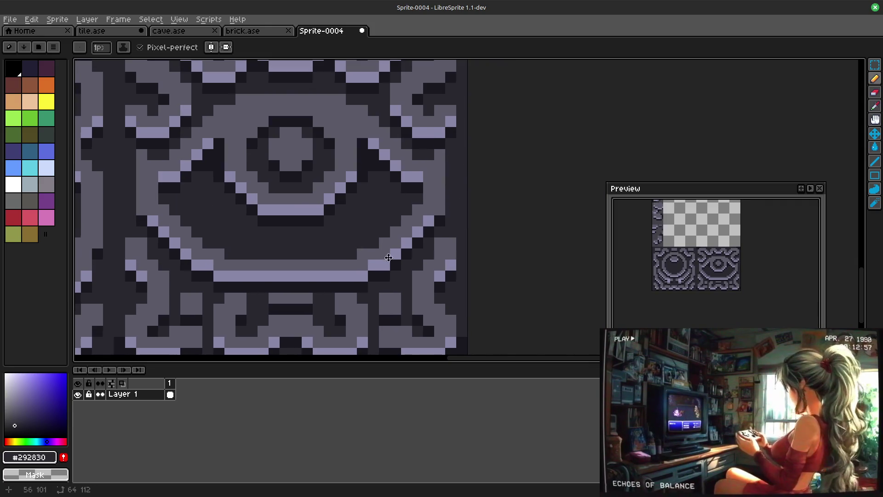
{"action": "scroll", "coordinate": [547, 201], "scroll_direction": "left", "scroll_amount": 2}
{"action": "scroll", "coordinate": [548, 201], "scroll_direction": "down", "scroll_amount": 1}
{"action": "scroll", "coordinate": [547, 201], "scroll_direction": "left", "scroll_amount": 1}
{"action": "scroll", "coordinate": [415, 221], "scroll_direction": "left", "scroll_amount": 2}
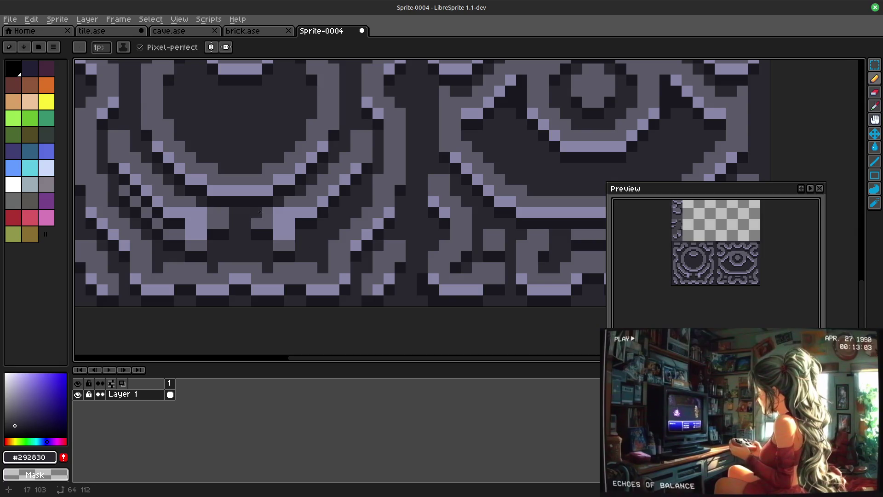
{"action": "scroll", "coordinate": [300, 263], "scroll_direction": "left", "scroll_amount": 2}
{"action": "scroll", "coordinate": [290, 287], "scroll_direction": "up", "scroll_amount": 1}
Step: Darken the light pixels beneath the circle tile's ring with the outline colour
{"action": "left_click_drag", "start_coordinate": [289, 290], "coordinate": [250, 247]}
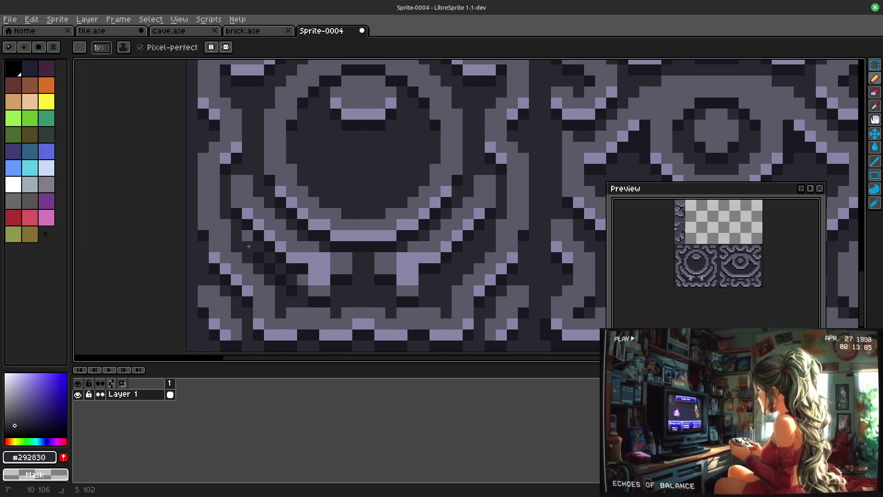
{"action": "left_click_drag", "start_coordinate": [245, 247], "coordinate": [310, 278]}
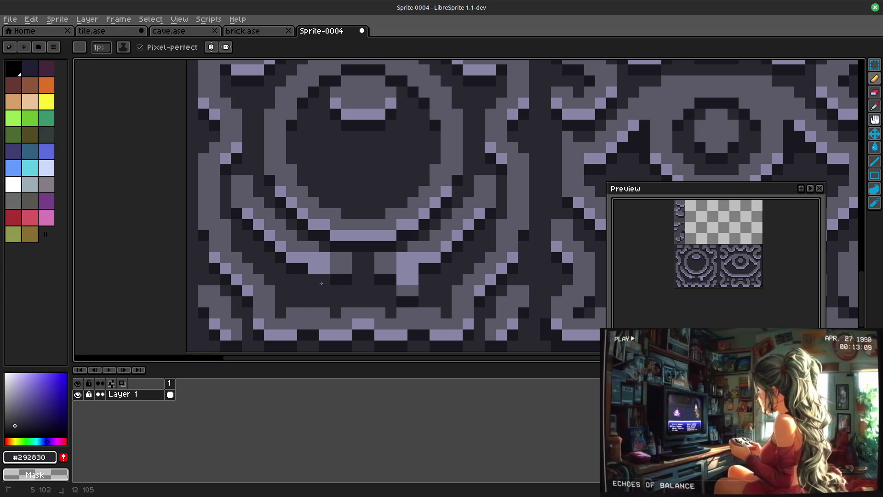
{"action": "left_click_drag", "start_coordinate": [389, 293], "coordinate": [398, 302]}
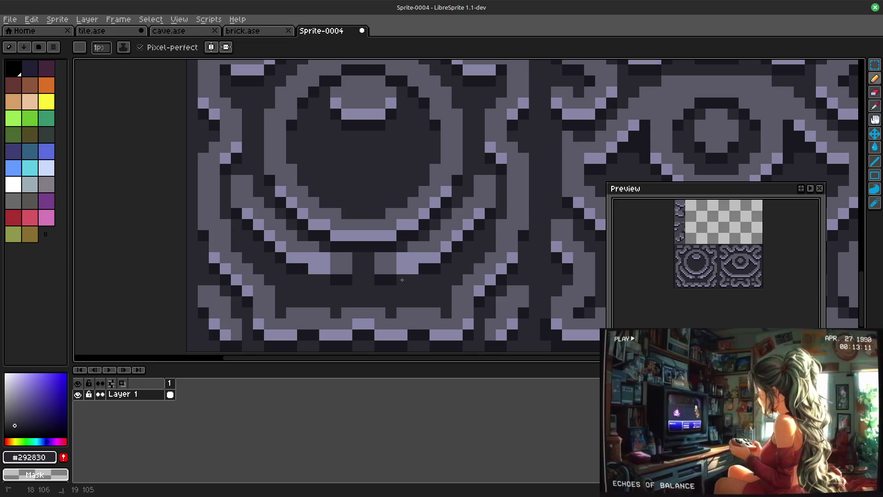
{"action": "left_click", "coordinate": [418, 273], "text": "alt"}
{"action": "left_click", "coordinate": [401, 268]}
{"action": "left_click", "coordinate": [325, 268]}
{"action": "left_click", "coordinate": [319, 258], "text": "alt"}
Step: Recolour pixels along the ring's underside, sampling highlight, mid-grey and dark stone shades
{"action": "left_click", "coordinate": [336, 268]}
{"action": "left_click", "coordinate": [369, 268]}
{"action": "key", "text": "ctrl+z"}
{"action": "left_click", "coordinate": [391, 269]}
{"action": "left_click", "coordinate": [403, 269]}
{"action": "left_click", "coordinate": [364, 260], "text": "alt"}
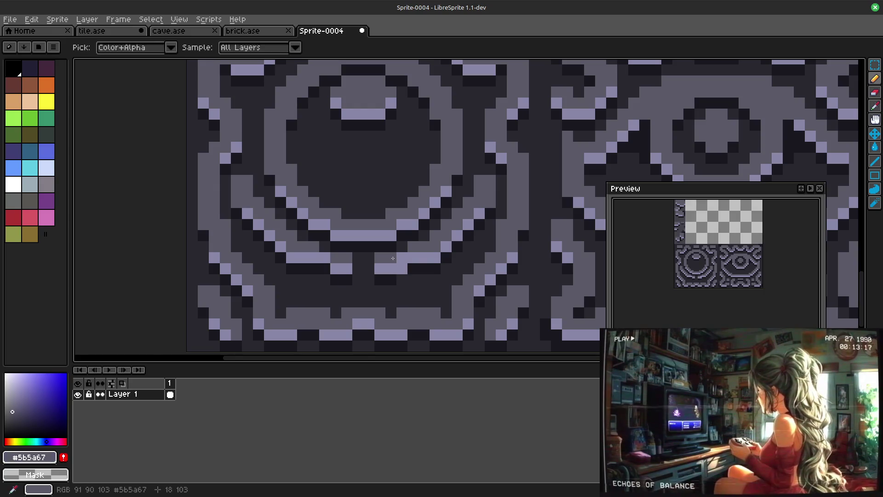
{"action": "left_click", "coordinate": [331, 269], "text": "alt"}
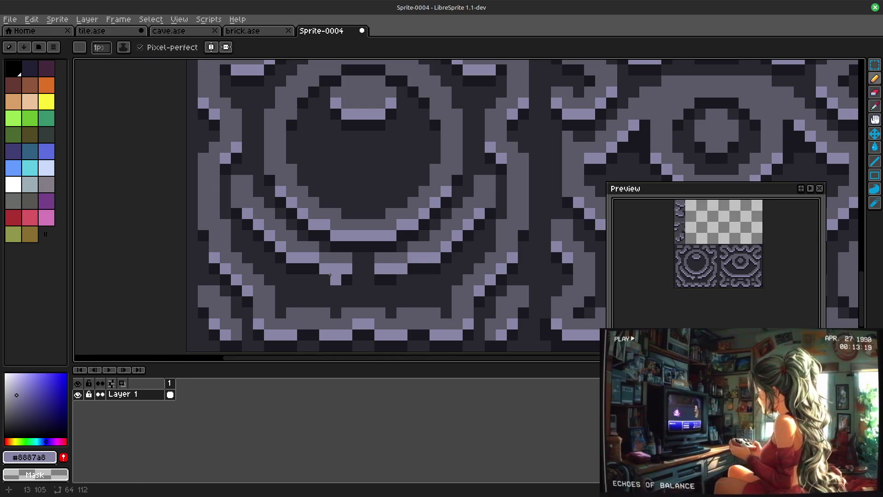
{"action": "left_click", "coordinate": [330, 279], "text": "alt"}
{"action": "left_click", "coordinate": [422, 284], "text": "alt"}
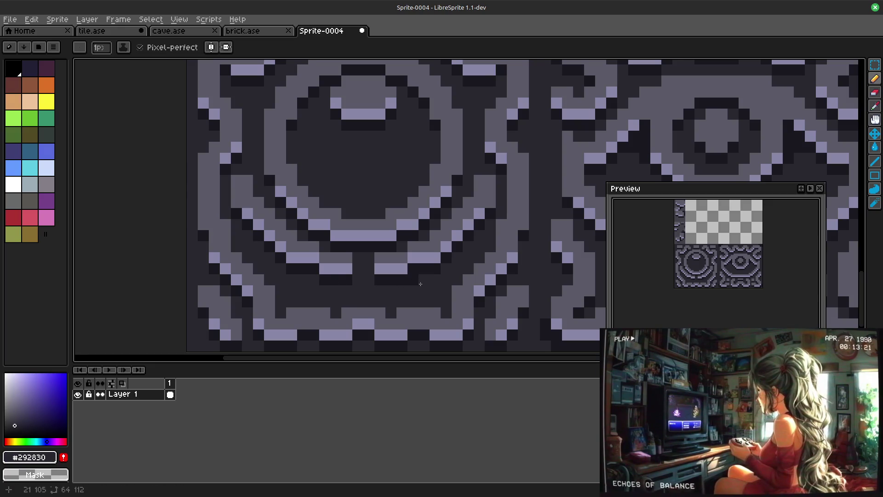
{"action": "scroll", "coordinate": [397, 269], "scroll_direction": "down", "scroll_amount": 2}
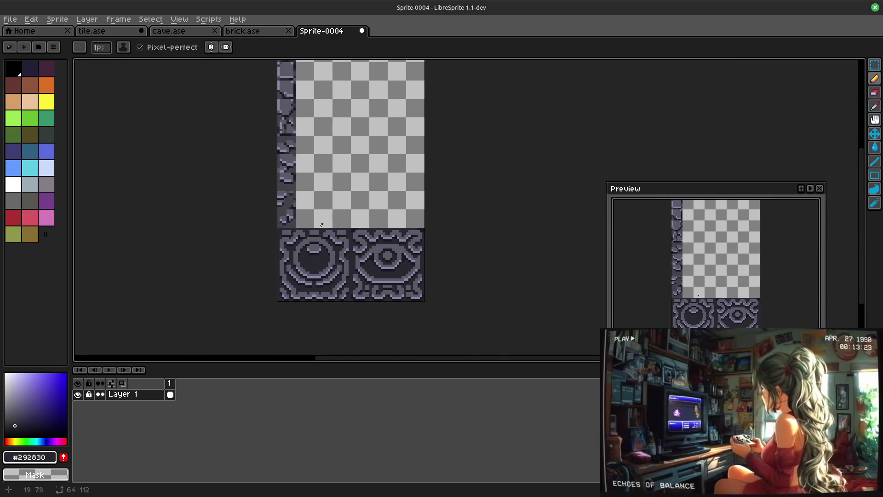
{"action": "scroll", "coordinate": [302, 255], "scroll_direction": "up", "scroll_amount": 1}
Step: Fill the dark gaps below the ring with mid-grey and darken the circle's lower edge
{"action": "left_click_drag", "start_coordinate": [375, 177], "coordinate": [398, 142]}
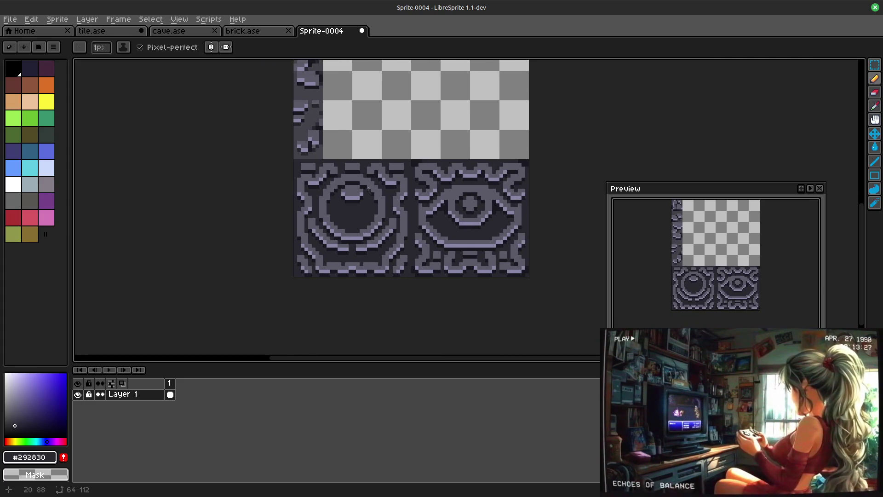
{"action": "scroll", "coordinate": [345, 240], "scroll_direction": "up", "scroll_amount": 2}
{"action": "scroll", "coordinate": [427, 222], "scroll_direction": "up", "scroll_amount": 1}
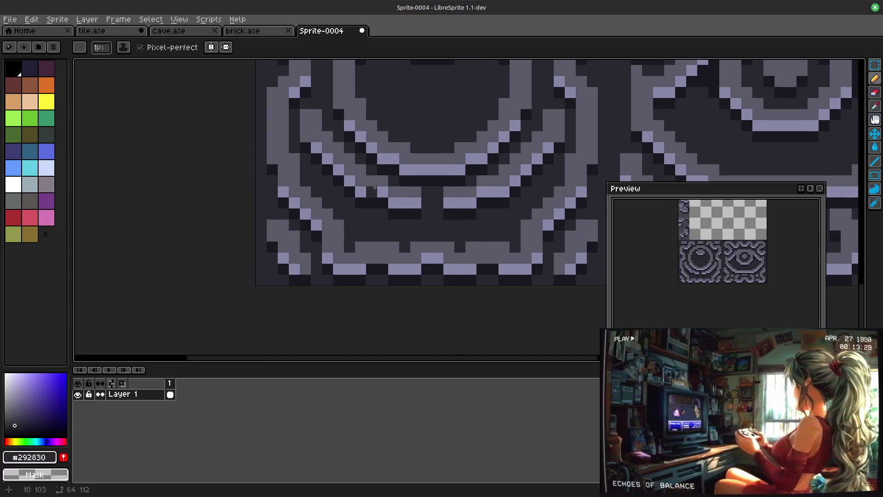
{"action": "left_click", "coordinate": [372, 183], "text": "alt"}
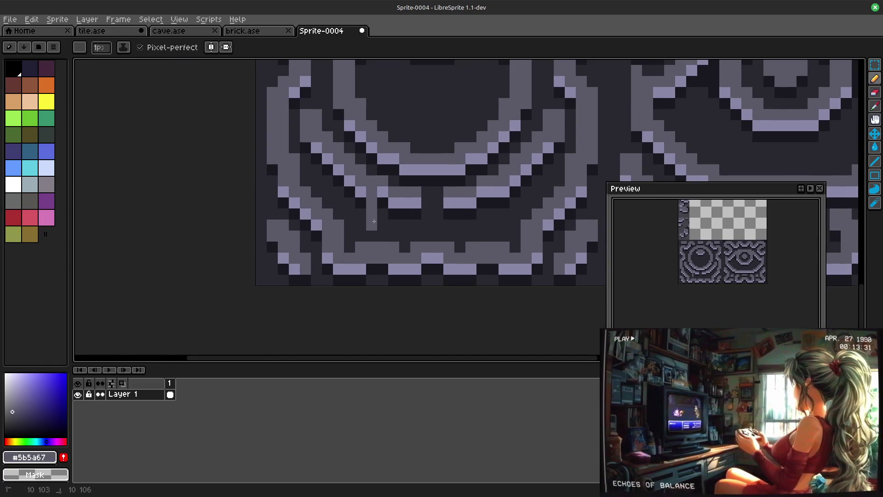
{"action": "left_click_drag", "start_coordinate": [374, 222], "coordinate": [392, 209]}
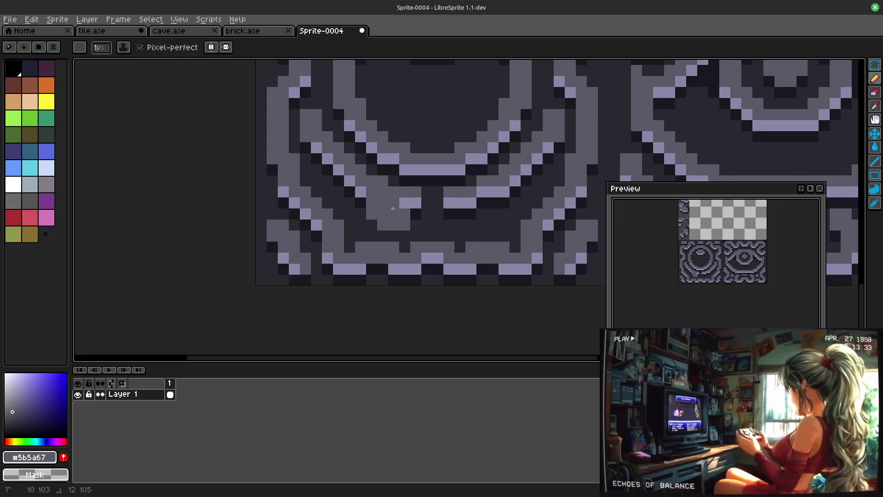
{"action": "left_click_drag", "start_coordinate": [449, 203], "coordinate": [504, 225]}
{"action": "left_click", "coordinate": [503, 215], "text": "alt"}
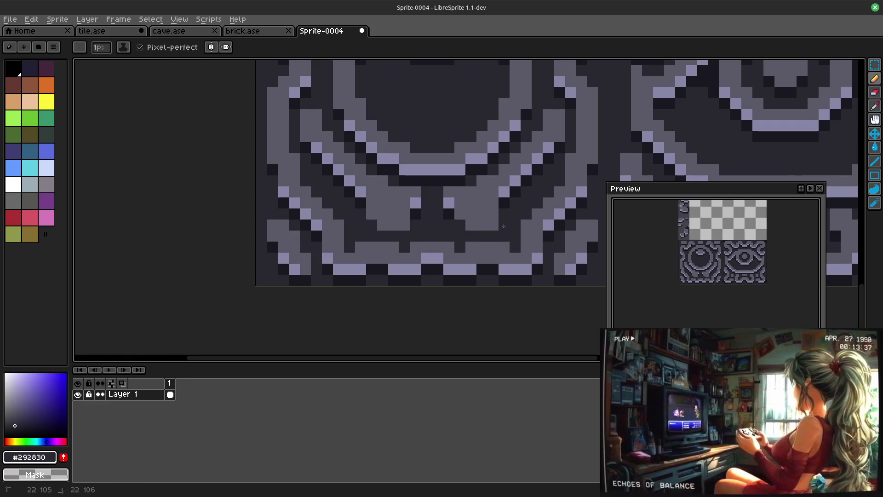
{"action": "left_click", "coordinate": [456, 215], "text": "alt"}
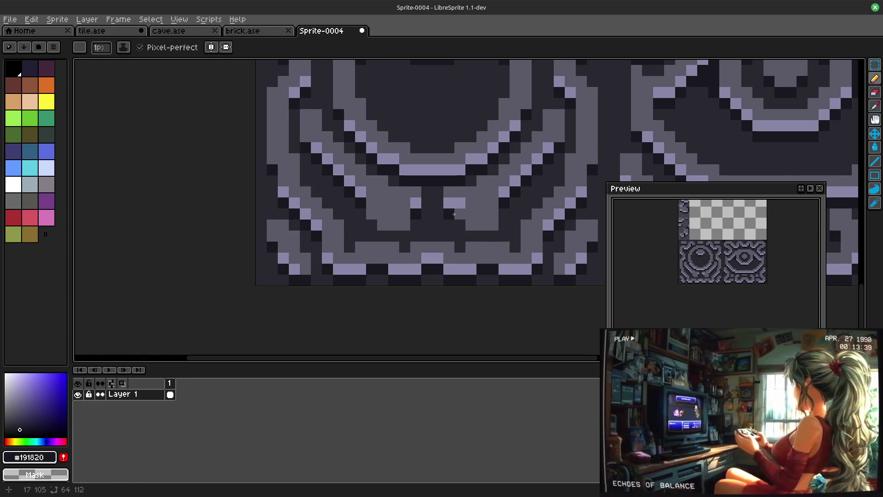
Step: Add lavender highlight pixels and a highlight bar under the prong with a dark row beneath
{"action": "left_click", "coordinate": [414, 204], "text": "alt"}
{"action": "left_click", "coordinate": [406, 203]}
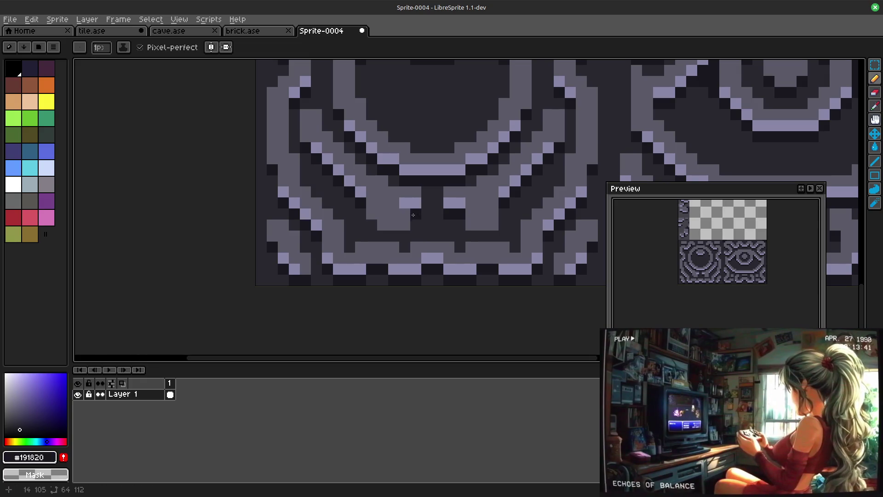
{"action": "left_click", "coordinate": [413, 228], "text": "alt"}
{"action": "left_click", "coordinate": [362, 213], "text": "alt"}
{"action": "left_click_drag", "start_coordinate": [383, 226], "coordinate": [393, 225]}
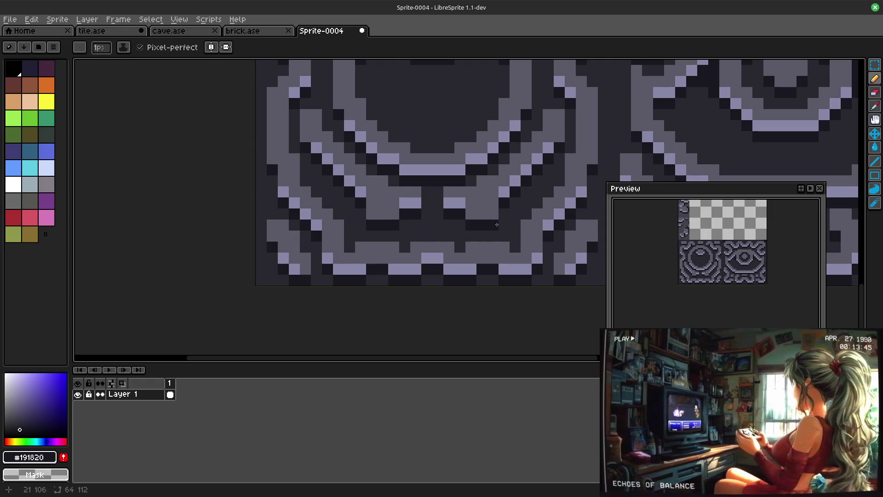
{"action": "left_click", "coordinate": [491, 236]}
{"action": "left_click", "coordinate": [465, 203], "text": "alt"}
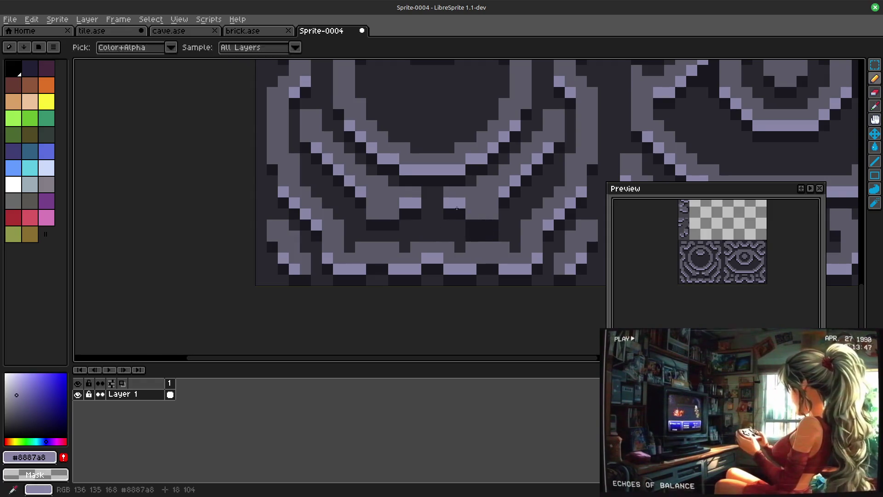
{"action": "left_click", "coordinate": [490, 225]}
{"action": "mouse_move", "coordinate": [407, 224]}
{"action": "left_mouse_down"}
{"action": "mouse_move", "coordinate": [372, 225]}
{"action": "mouse_move", "coordinate": [371, 236]}
{"action": "left_mouse_up"}
Step: Darken the pixels around the new highlight bar and two pixels inside the circle
{"action": "left_click", "coordinate": [405, 214], "text": "alt"}
{"action": "left_click", "coordinate": [404, 236]}
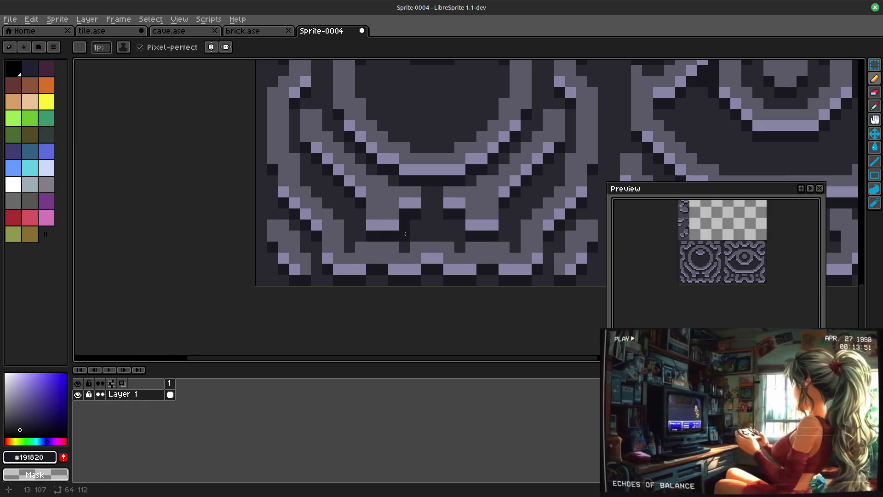
{"action": "left_click", "coordinate": [406, 226]}
{"action": "left_click", "coordinate": [503, 224]}
{"action": "left_click", "coordinate": [318, 138], "text": "alt"}
{"action": "left_click", "coordinate": [318, 137]}
{"action": "left_click", "coordinate": [306, 126]}
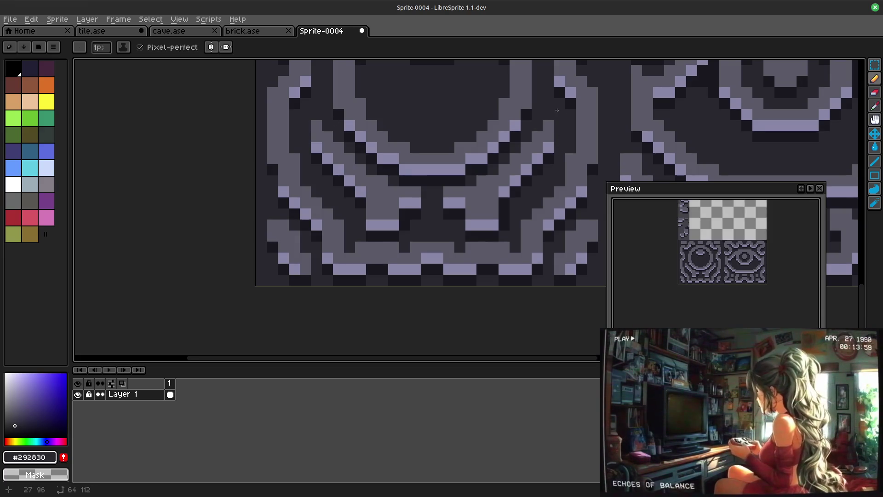
{"action": "scroll", "coordinate": [482, 148], "scroll_direction": "down", "scroll_amount": 3}
{"action": "scroll", "coordinate": [481, 148], "scroll_direction": "down", "scroll_amount": 1}
{"action": "scroll", "coordinate": [447, 196], "scroll_direction": "up", "scroll_amount": 3}
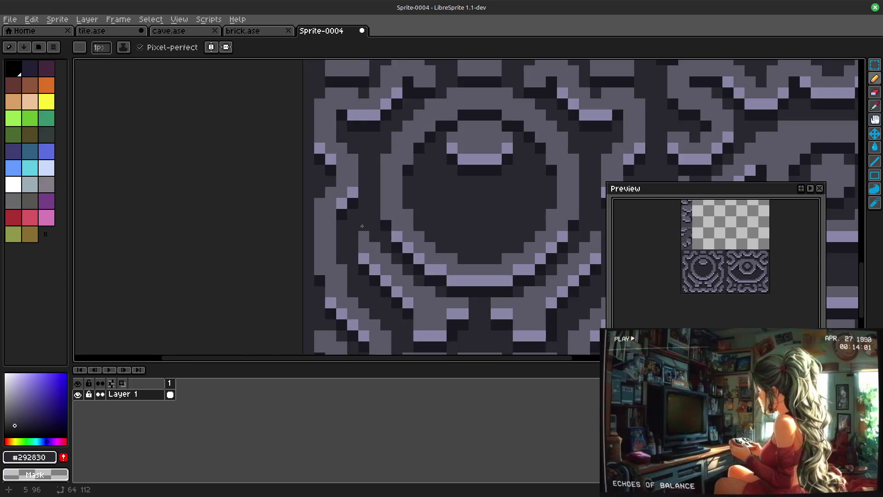
{"action": "scroll", "coordinate": [450, 231], "scroll_direction": "down", "scroll_amount": 2}
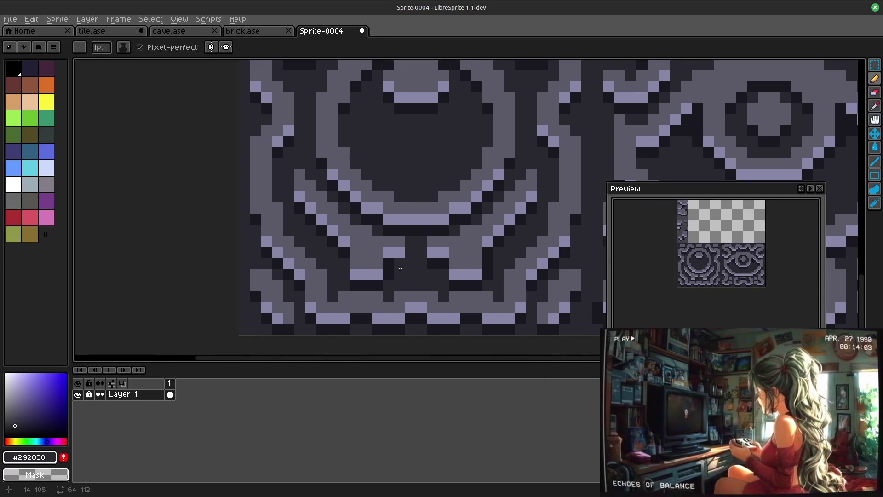
Step: Repaint a few shading pixels on the tile and add a single dark pixel
{"action": "left_click", "coordinate": [378, 264]}
{"action": "left_click", "coordinate": [389, 253]}
{"action": "left_click", "coordinate": [378, 252]}
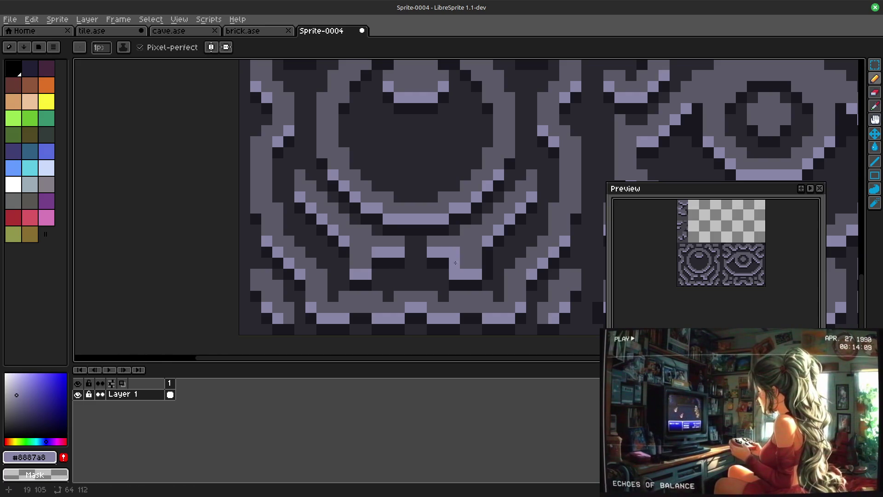
{"action": "left_click", "coordinate": [439, 277], "text": "alt"}
{"action": "left_click", "coordinate": [439, 278], "text": "alt"}
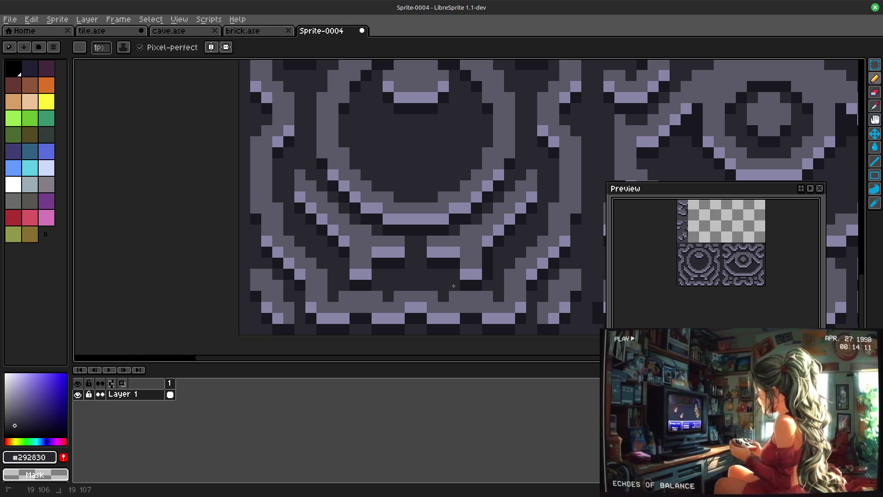
{"action": "scroll", "coordinate": [374, 217], "scroll_direction": "down", "scroll_amount": 5}
{"action": "left_click", "coordinate": [376, 212]}
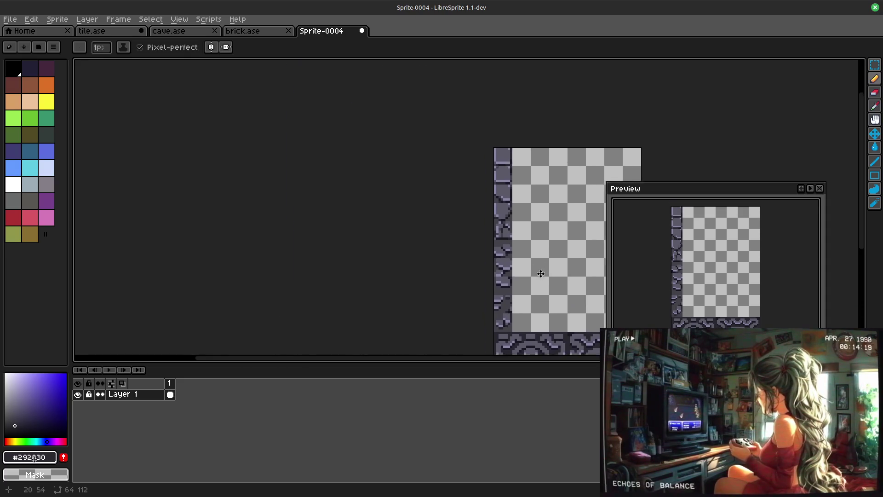
{"action": "scroll", "coordinate": [429, 249], "scroll_direction": "up", "scroll_amount": 2}
{"action": "scroll", "coordinate": [428, 249], "scroll_direction": "up", "scroll_amount": 1}
{"action": "scroll", "coordinate": [379, 198], "scroll_direction": "up", "scroll_amount": 1}
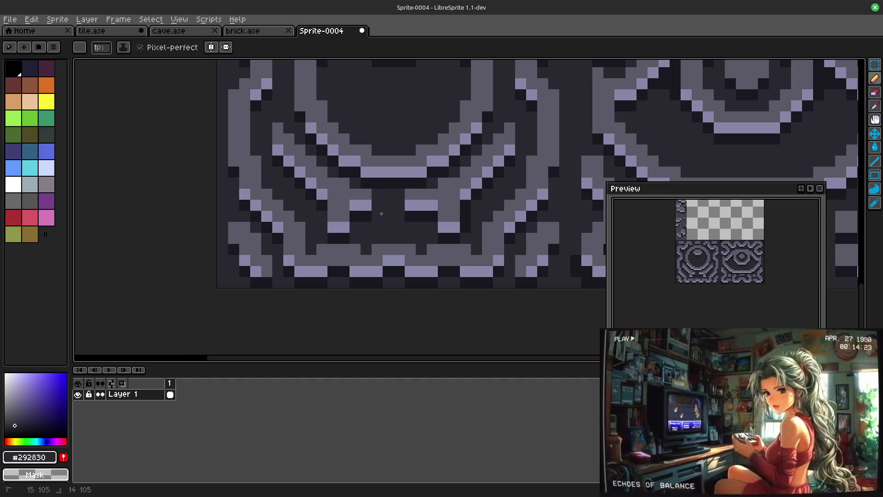
{"action": "scroll", "coordinate": [410, 207], "scroll_direction": "down", "scroll_amount": 2}
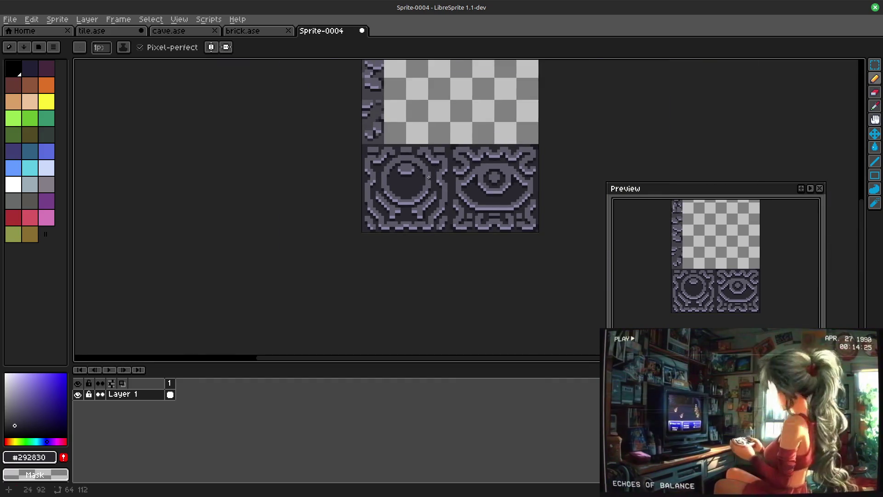
{"action": "scroll", "coordinate": [399, 211], "scroll_direction": "up", "scroll_amount": 2}
Step: Sample dark, mid-grey and lavender shades and pencil pixels at the bottom of the circle tile
{"action": "left_click", "coordinate": [398, 211], "text": "alt"}
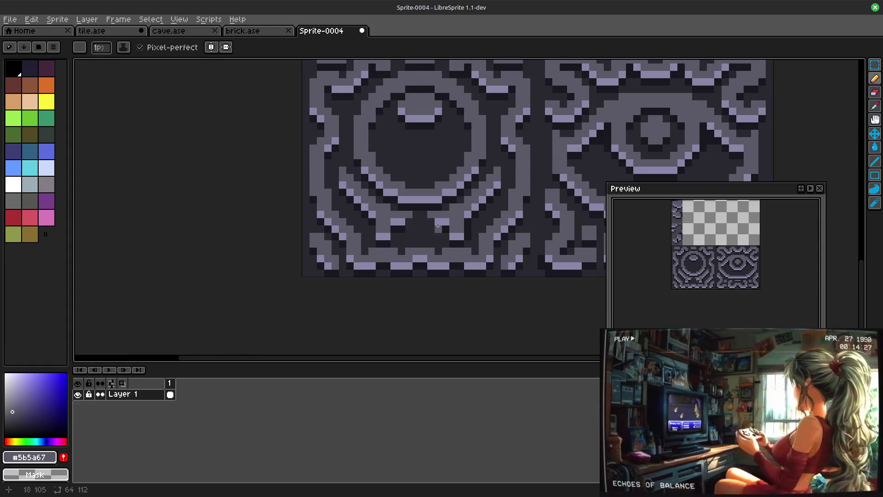
{"action": "left_click", "coordinate": [400, 214], "text": "alt"}
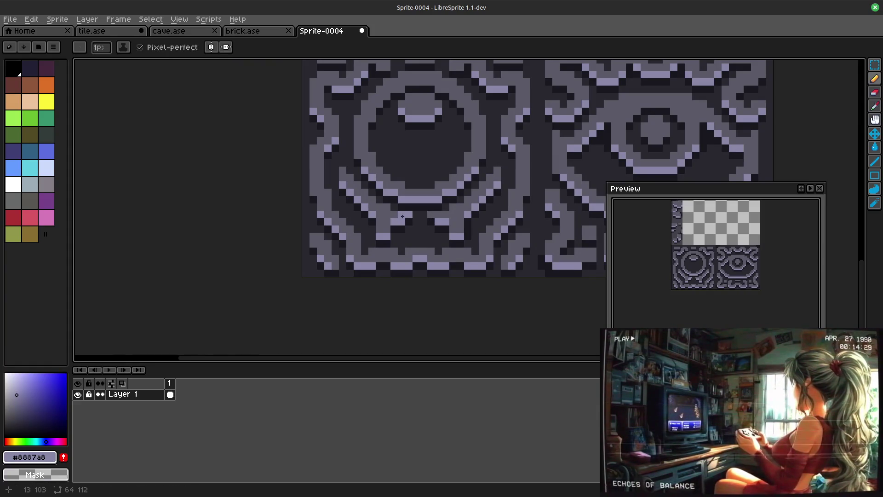
{"action": "left_click", "coordinate": [399, 219], "text": "alt"}
{"action": "scroll", "coordinate": [485, 134], "scroll_direction": "down", "scroll_amount": 2}
{"action": "scroll", "coordinate": [329, 278], "scroll_direction": "up", "scroll_amount": 3}
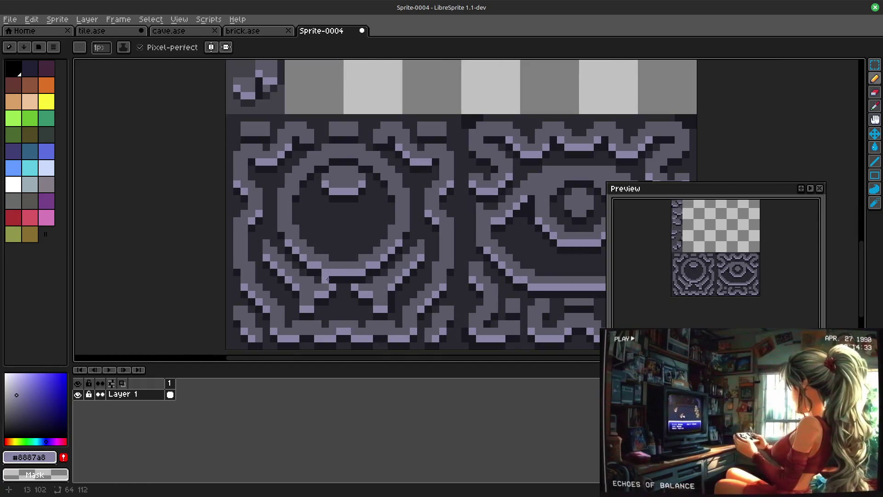
{"action": "left_click", "coordinate": [320, 279], "text": "alt"}
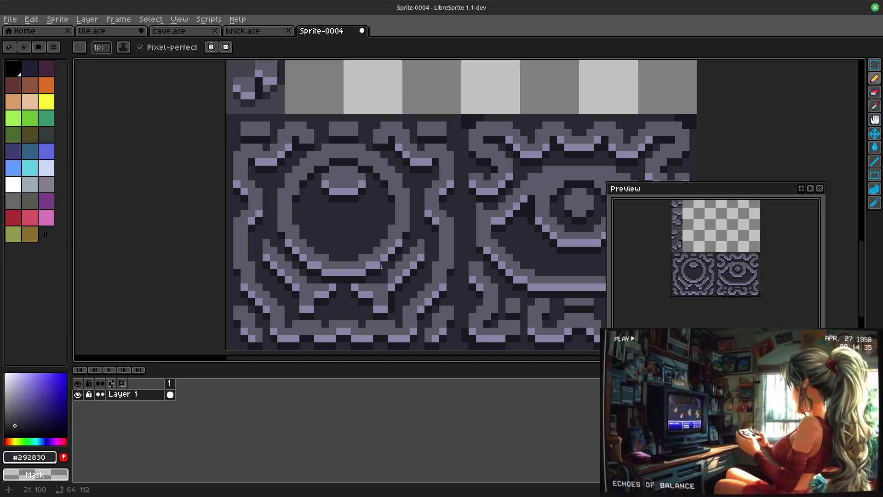
{"action": "left_click", "coordinate": [381, 265], "text": "alt"}
{"action": "scroll", "coordinate": [398, 165], "scroll_direction": "down", "scroll_amount": 2}
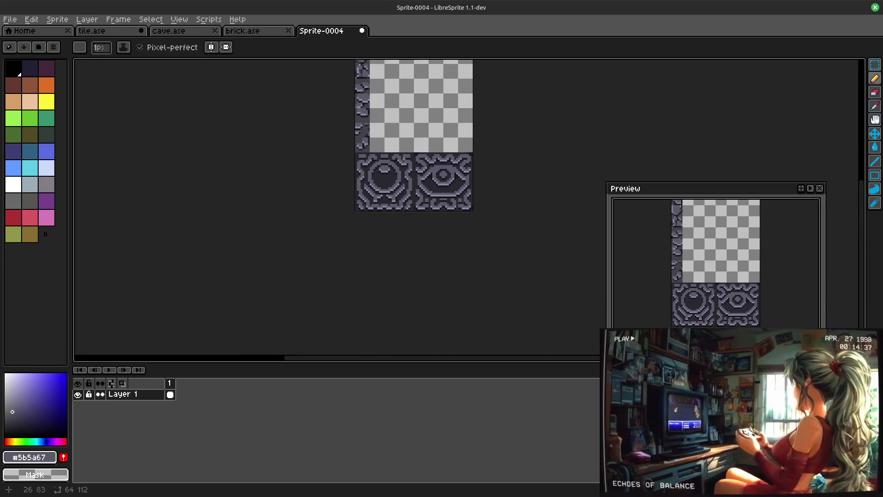
{"action": "scroll", "coordinate": [404, 157], "scroll_direction": "up", "scroll_amount": 2}
{"action": "scroll", "coordinate": [315, 263], "scroll_direction": "up", "scroll_amount": 1}
{"action": "left_click", "coordinate": [315, 263], "text": "alt"}
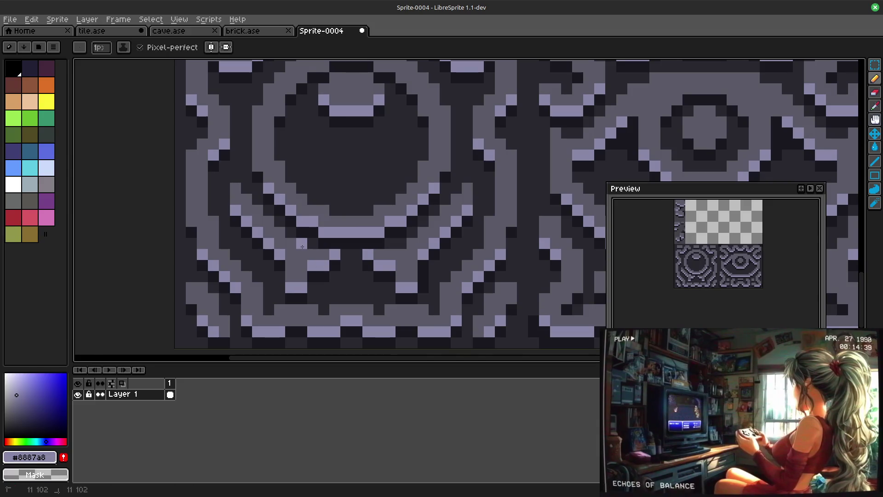
{"action": "scroll", "coordinate": [420, 167], "scroll_direction": "down", "scroll_amount": 2}
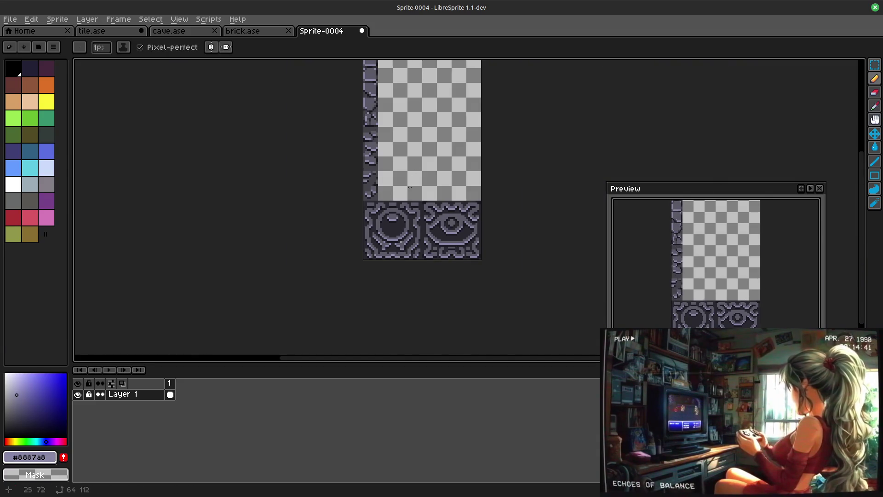
{"action": "scroll", "coordinate": [393, 204], "scroll_direction": "up", "scroll_amount": 3}
{"action": "scroll", "coordinate": [456, 167], "scroll_direction": "up", "scroll_amount": 1}
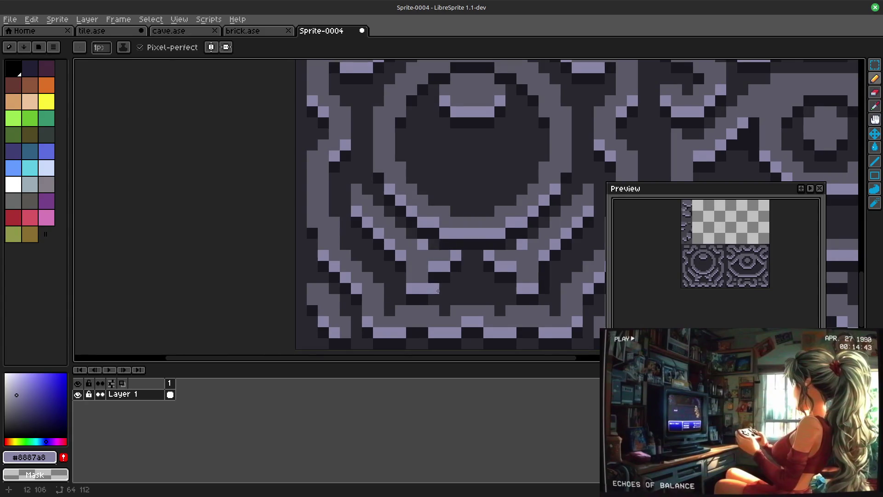
Step: Continue adding dark and mid-grey shading pixels beneath the carved circle's ring
{"action": "left_click", "coordinate": [439, 279], "text": "alt"}
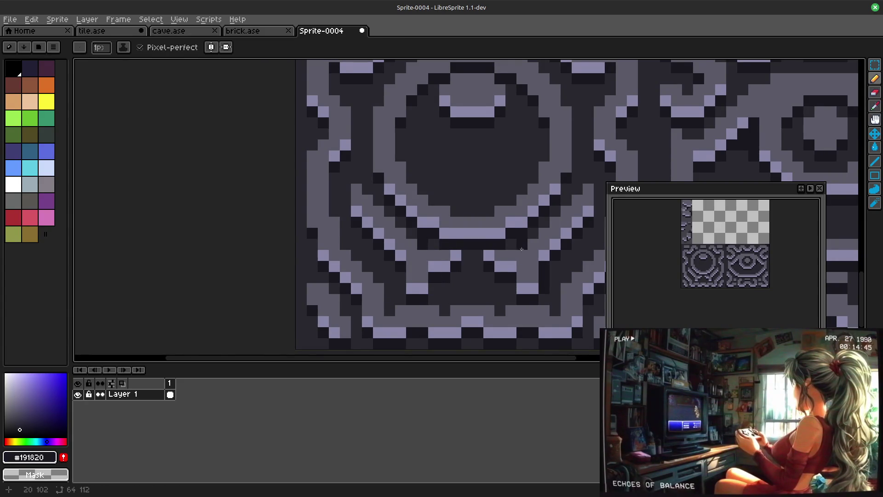
{"action": "scroll", "coordinate": [522, 247], "scroll_direction": "down", "scroll_amount": 4}
{"action": "scroll", "coordinate": [525, 264], "scroll_direction": "up", "scroll_amount": 4}
{"action": "left_click", "coordinate": [372, 266], "text": "alt"}
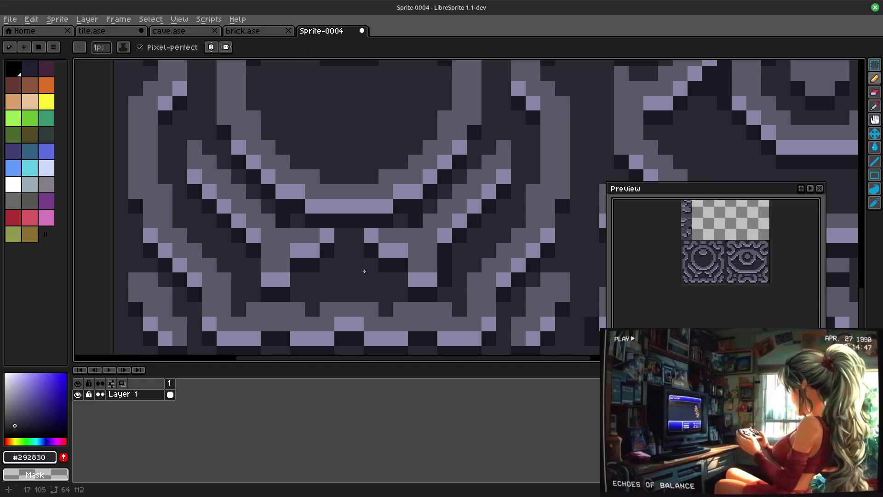
{"action": "left_click", "coordinate": [416, 234], "text": "alt"}
{"action": "scroll", "coordinate": [290, 221], "scroll_direction": "down", "scroll_amount": 3}
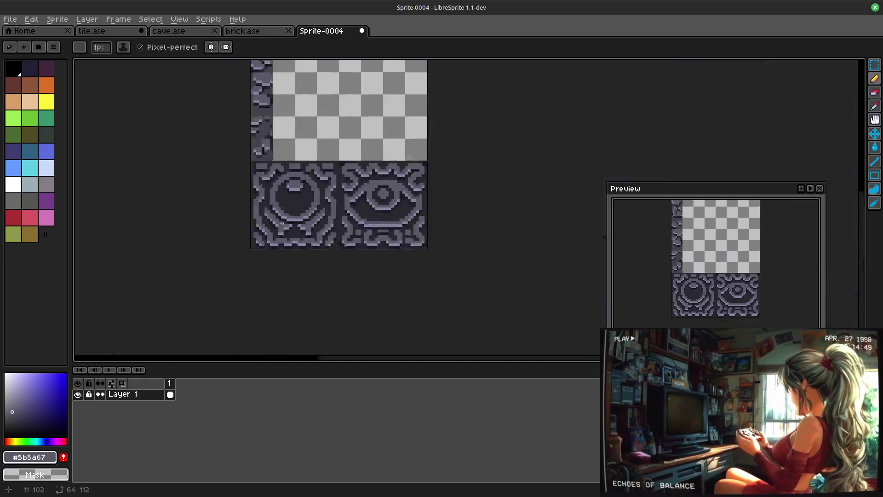
{"action": "scroll", "coordinate": [311, 186], "scroll_direction": "down", "scroll_amount": 1}
{"action": "scroll", "coordinate": [368, 255], "scroll_direction": "up", "scroll_amount": 3}
{"action": "scroll", "coordinate": [368, 256], "scroll_direction": "up", "scroll_amount": 1}
{"action": "scroll", "coordinate": [369, 258], "scroll_direction": "up", "scroll_amount": 1}
{"action": "left_click", "coordinate": [368, 236], "text": "alt"}
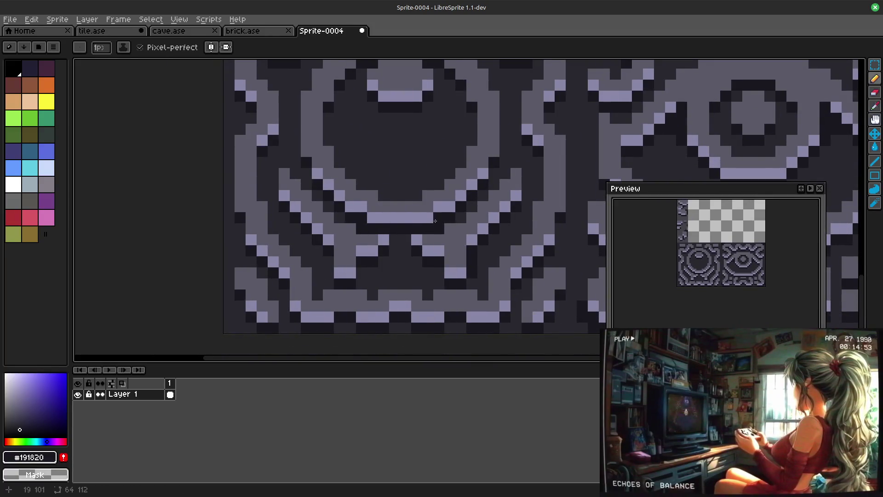
{"action": "scroll", "coordinate": [435, 222], "scroll_direction": "down", "scroll_amount": 5}
{"action": "scroll", "coordinate": [430, 209], "scroll_direction": "up", "scroll_amount": 3}
{"action": "scroll", "coordinate": [430, 182], "scroll_direction": "down", "scroll_amount": 1}
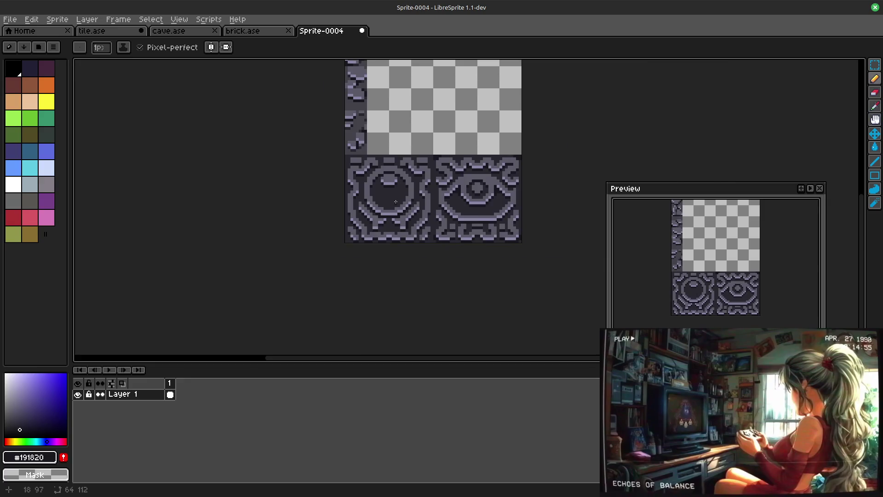
{"action": "scroll", "coordinate": [397, 201], "scroll_direction": "up", "scroll_amount": 3}
{"action": "scroll", "coordinate": [396, 201], "scroll_direction": "up", "scroll_amount": 1}
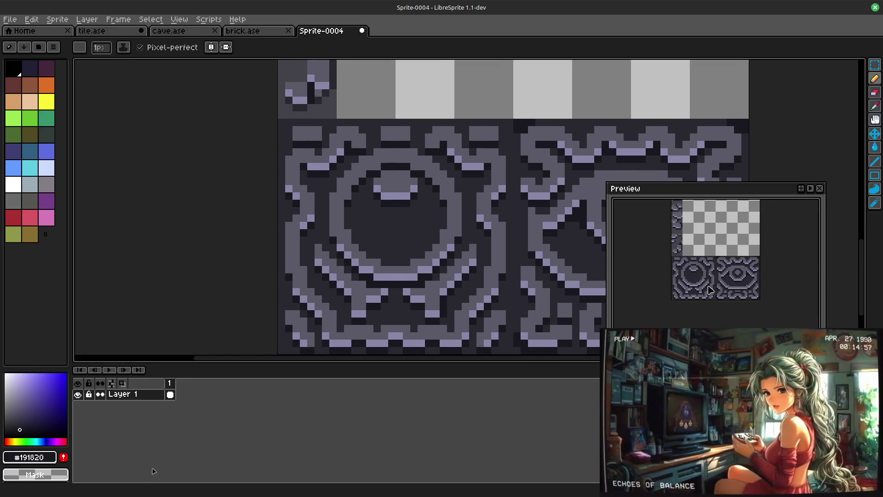
{"action": "left_click", "coordinate": [359, 278], "text": "alt"}
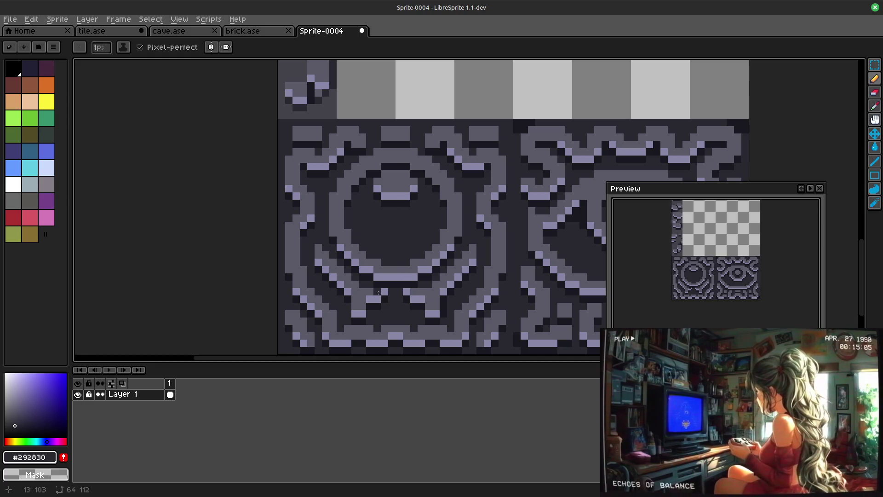
{"action": "left_click", "coordinate": [330, 249], "text": "alt"}
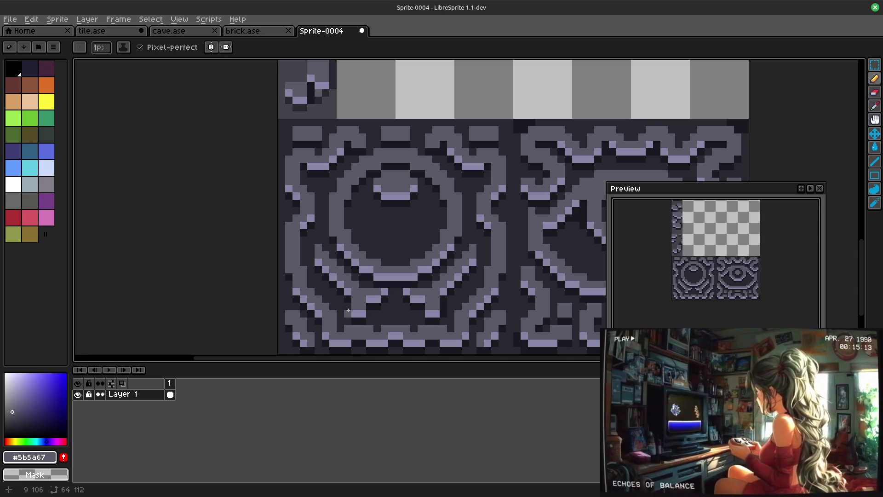
{"action": "left_click", "coordinate": [348, 307], "text": "alt"}
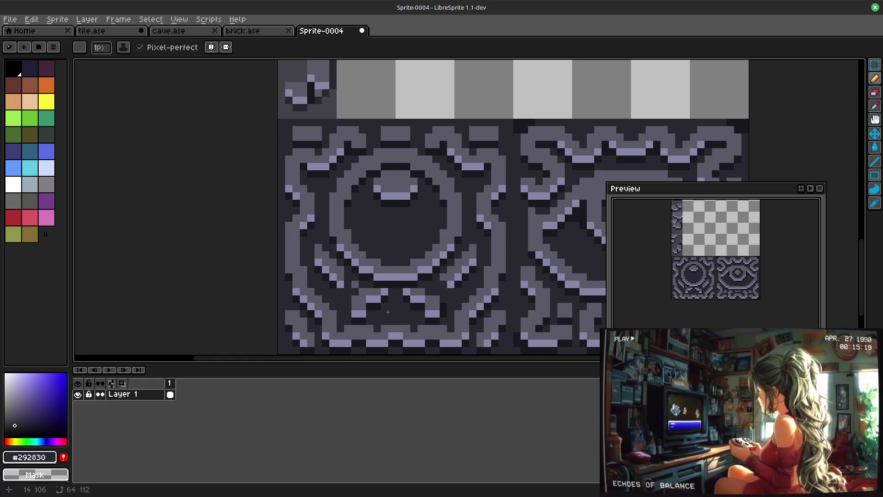
{"action": "scroll", "coordinate": [387, 312], "scroll_direction": "down", "scroll_amount": 1}
{"action": "scroll", "coordinate": [362, 293], "scroll_direction": "up", "scroll_amount": 2}
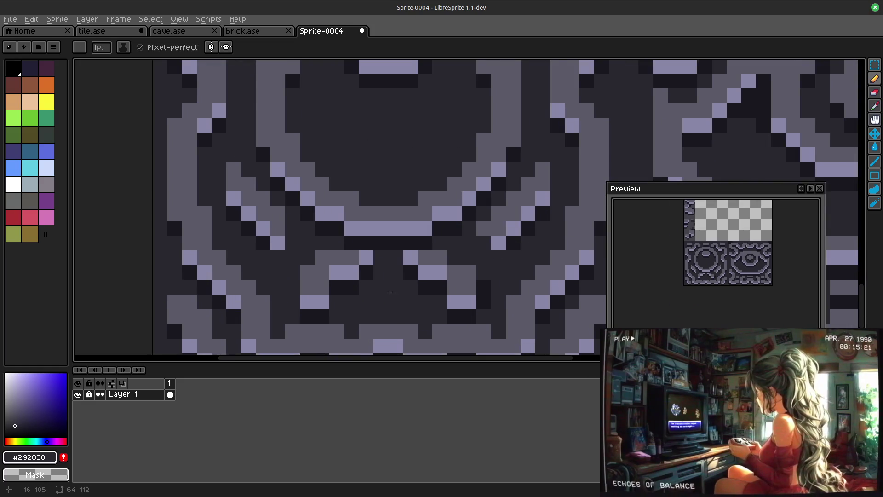
Step: Repaint mid-grey and light lavender pixels directly below the circle's ring
{"action": "left_click", "coordinate": [323, 273], "text": "alt"}
{"action": "left_click", "coordinate": [425, 271]}
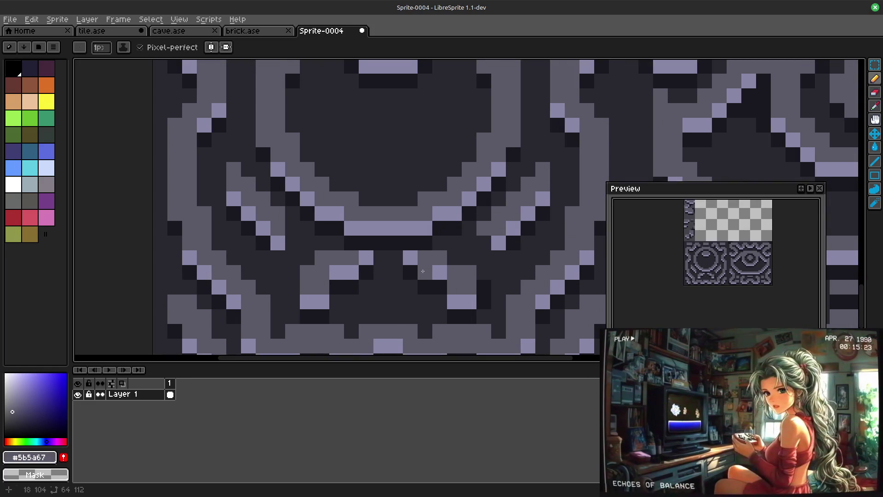
{"action": "left_click", "coordinate": [424, 272], "text": "alt"}
{"action": "left_click", "coordinate": [410, 274]}
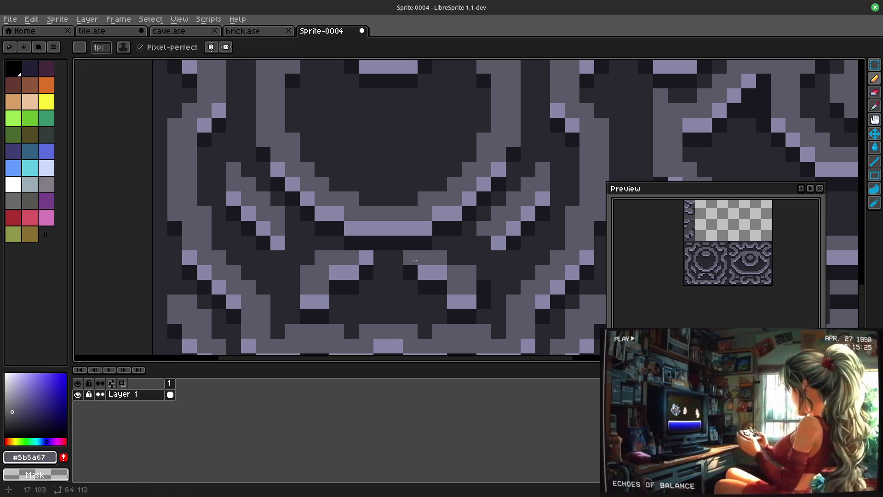
{"action": "left_click", "coordinate": [415, 259], "text": "alt"}
{"action": "mouse_move", "coordinate": [366, 259]}
{"action": "left_mouse_down"}
{"action": "mouse_move", "coordinate": [356, 271]}
{"action": "mouse_move", "coordinate": [366, 273]}
{"action": "left_mouse_up"}
{"action": "left_click", "coordinate": [336, 273], "text": "alt"}
{"action": "left_click", "coordinate": [362, 287], "text": "alt"}
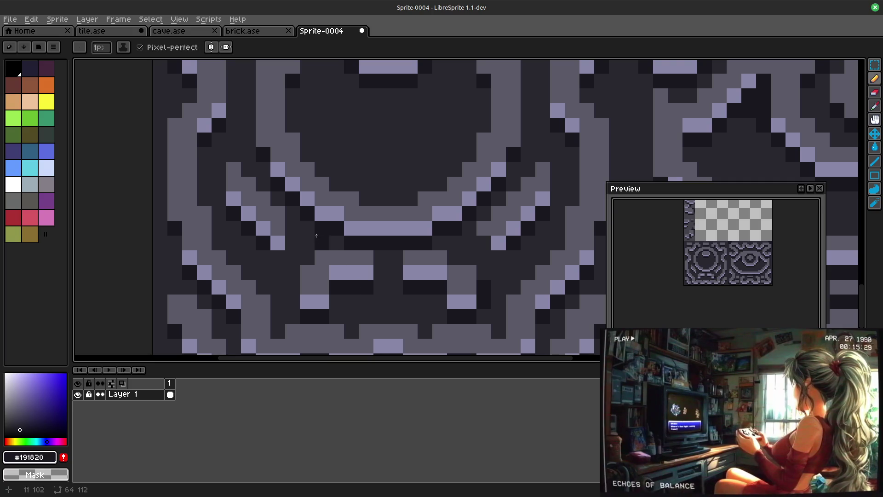
Step: Add mid-grey, lavender and dark pixels along the left shadow of the circle tile
{"action": "left_click", "coordinate": [438, 257], "text": "alt"}
{"action": "left_click", "coordinate": [292, 236]}
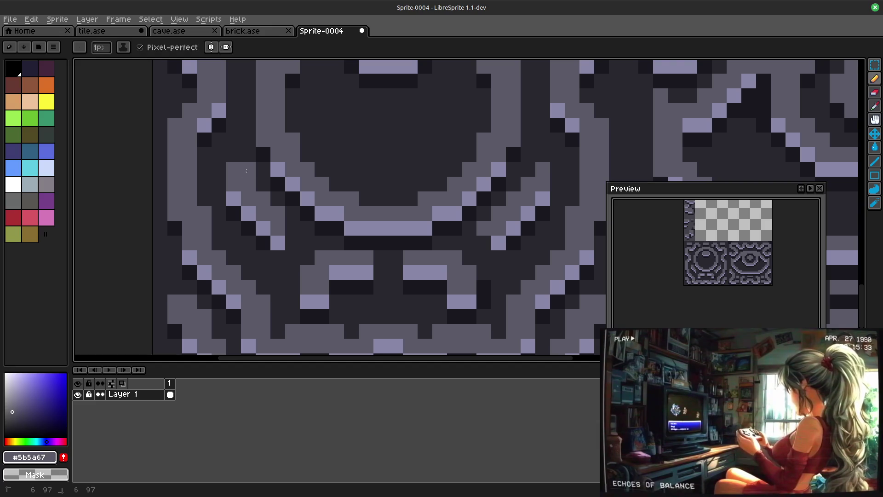
{"action": "left_click", "coordinate": [276, 242], "text": "alt"}
{"action": "left_click", "coordinate": [263, 257], "text": "alt"}
{"action": "left_click_drag", "start_coordinate": [293, 258], "coordinate": [308, 229]}
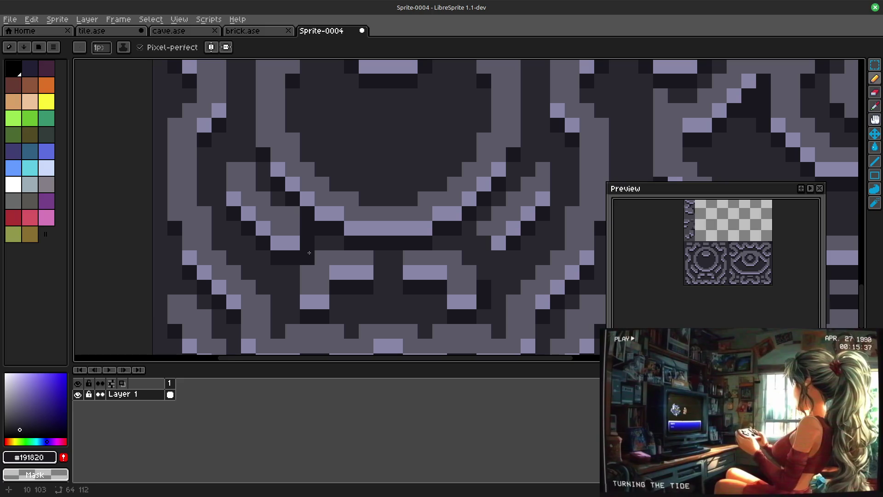
Step: Rework the right side with mid-grey, light highlights and darker pixels, then go to tile.ase
{"action": "left_click", "coordinate": [484, 228], "text": "alt"}
{"action": "left_click_drag", "start_coordinate": [484, 243], "coordinate": [494, 238]}
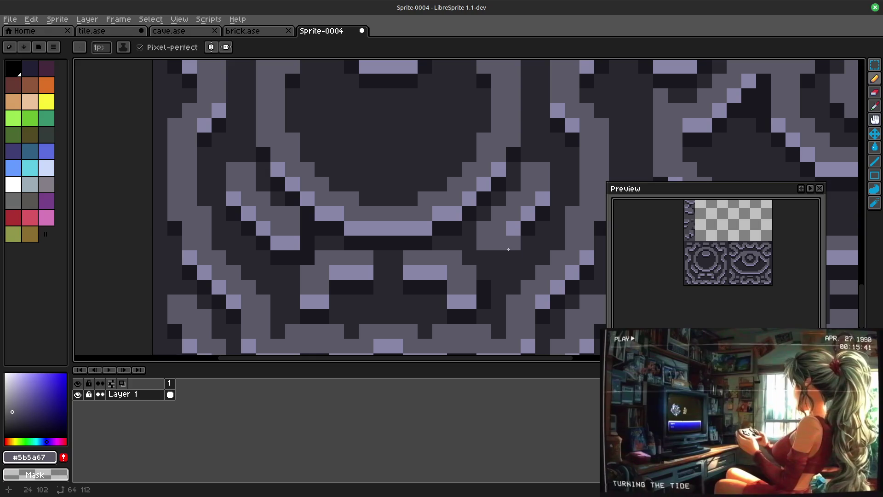
{"action": "left_click", "coordinate": [514, 229], "text": "alt"}
{"action": "mouse_move", "coordinate": [499, 243]}
{"action": "left_mouse_down"}
{"action": "mouse_move", "coordinate": [488, 245]}
{"action": "mouse_move", "coordinate": [499, 243]}
{"action": "left_mouse_up"}
{"action": "left_click", "coordinate": [513, 243], "text": "alt"}
{"action": "left_click", "coordinate": [514, 228], "text": "alt"}
{"action": "left_click", "coordinate": [484, 258], "text": "alt"}
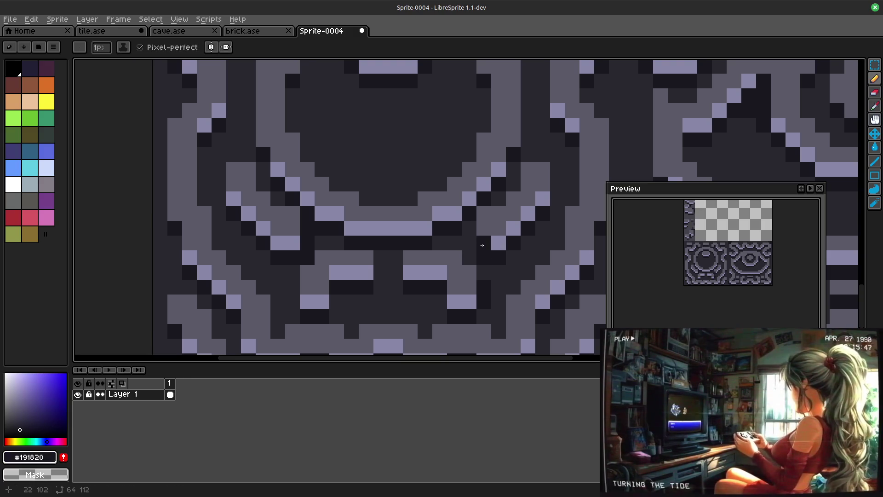
{"action": "scroll", "coordinate": [484, 246], "scroll_direction": "down", "scroll_amount": 4}
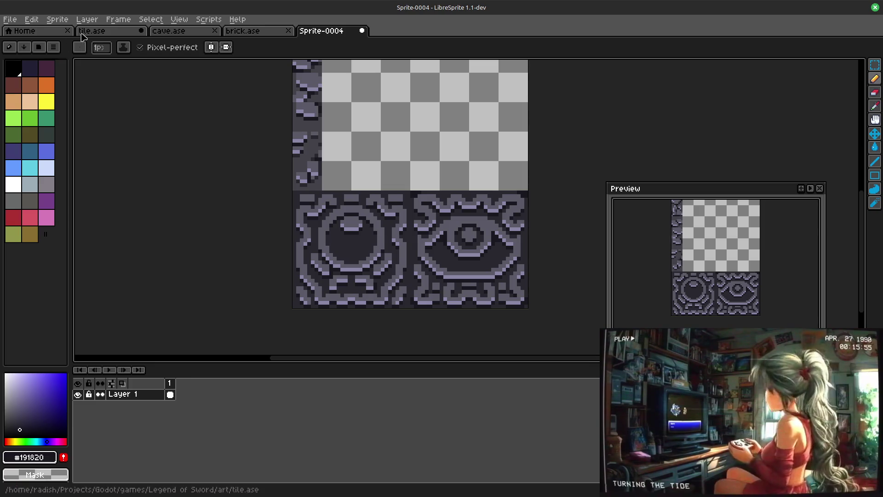
{"action": "left_click", "coordinate": [101, 34]}
{"action": "scroll", "coordinate": [334, 85], "scroll_direction": "right", "scroll_amount": 5}
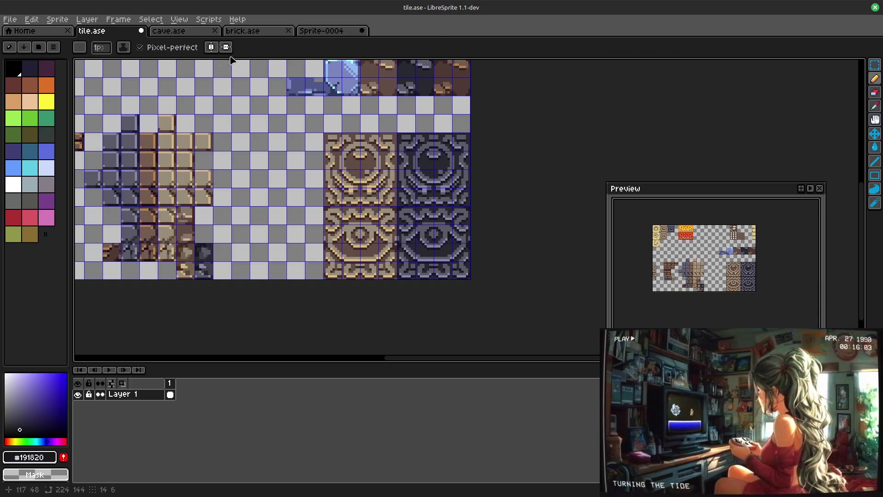
{"action": "left_click", "coordinate": [318, 32]}
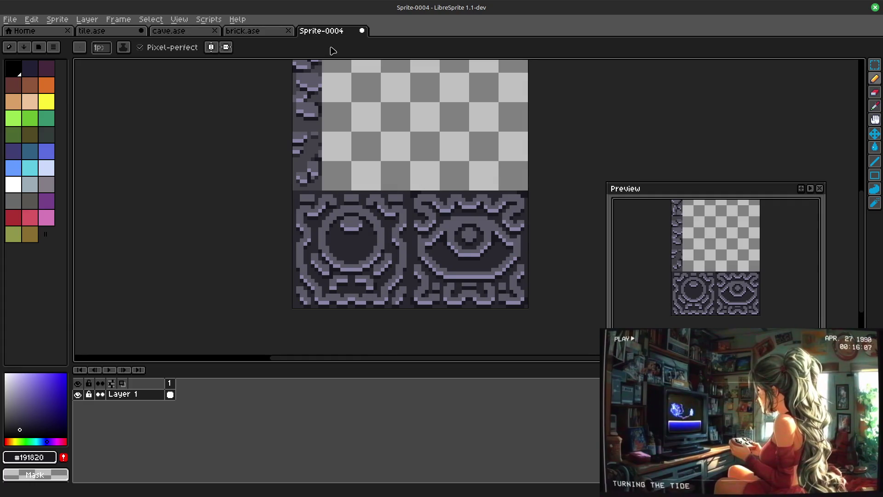
{"action": "key", "text": "ctrl+z"}
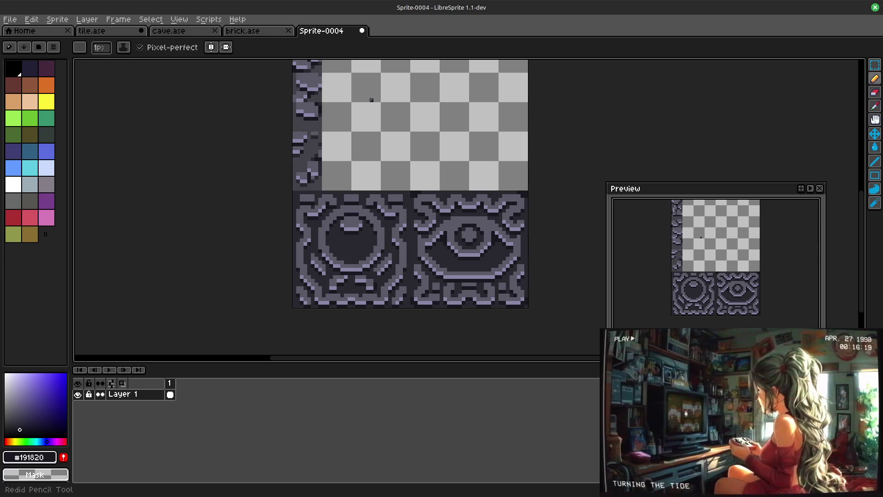
Step: Undo the last stroke and add light purple pixels on the left side of the circle tile
{"action": "key", "text": "v"}
{"action": "key", "text": "ctrl+z"}
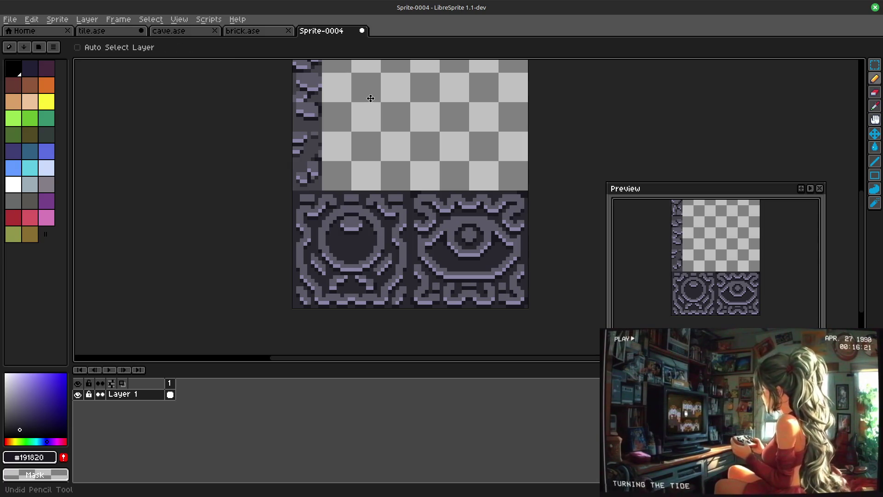
{"action": "key", "text": "b"}
{"action": "scroll", "coordinate": [372, 242], "scroll_direction": "up", "scroll_amount": 3}
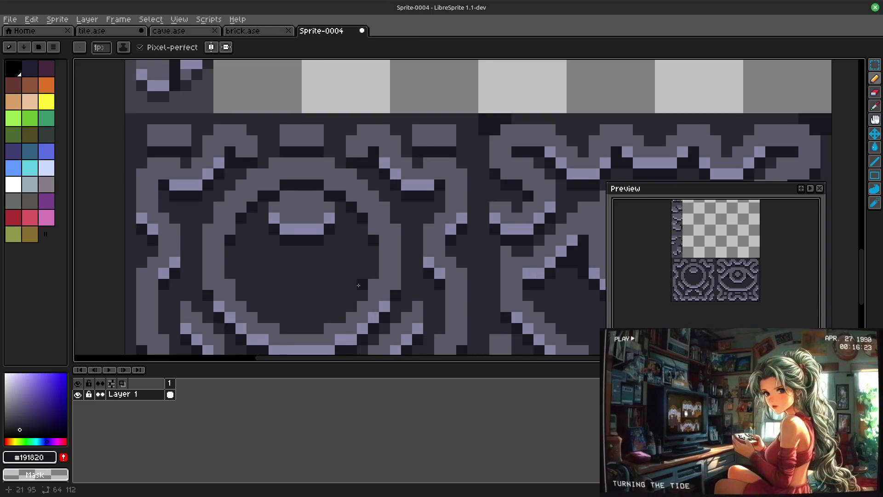
{"action": "left_click_drag", "start_coordinate": [359, 285], "coordinate": [439, 85]}
{"action": "left_click", "coordinate": [476, 171], "text": "alt"}
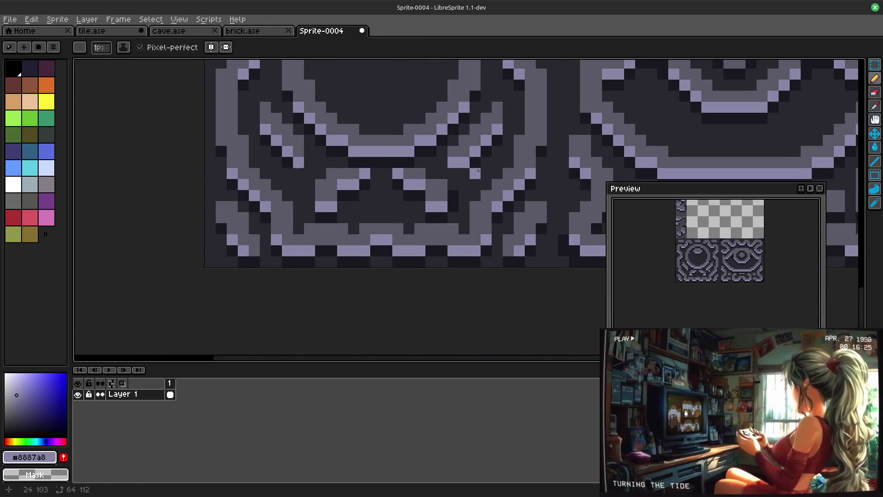
{"action": "left_click", "coordinate": [473, 174], "text": "alt"}
{"action": "left_click", "coordinate": [302, 156], "text": "alt"}
{"action": "left_click", "coordinate": [301, 161], "text": "alt"}
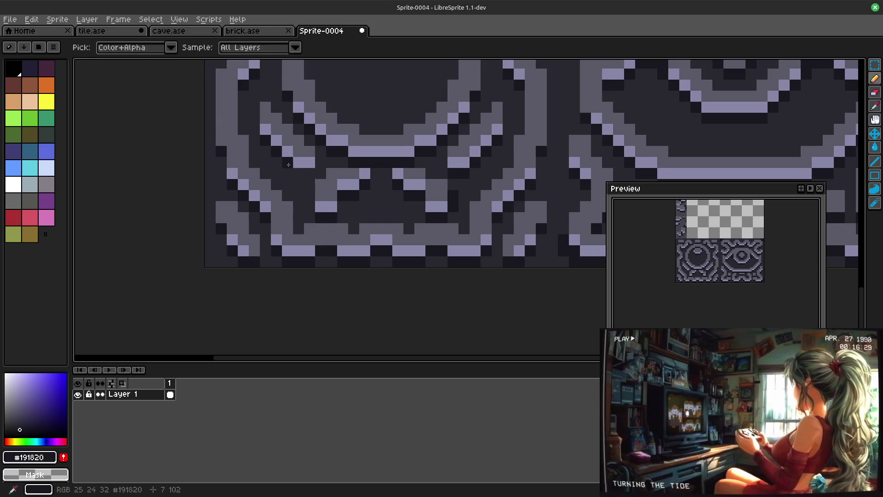
Step: Sample mid-grey, dark grey and darkest shades around the lower circle tile
{"action": "left_click", "coordinate": [432, 173], "text": "alt"}
{"action": "scroll", "coordinate": [381, 214], "scroll_direction": "down", "scroll_amount": 3}
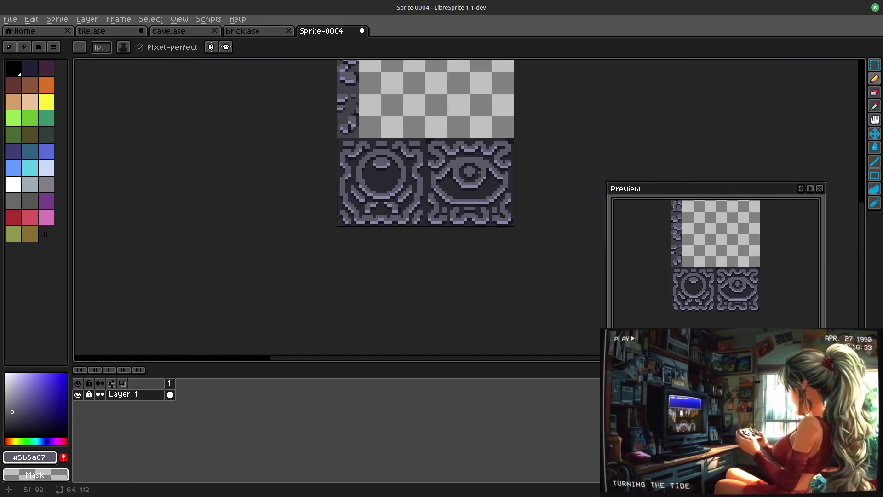
{"action": "scroll", "coordinate": [382, 214], "scroll_direction": "down", "scroll_amount": 2}
{"action": "left_click_drag", "start_coordinate": [460, 190], "coordinate": [457, 188]}
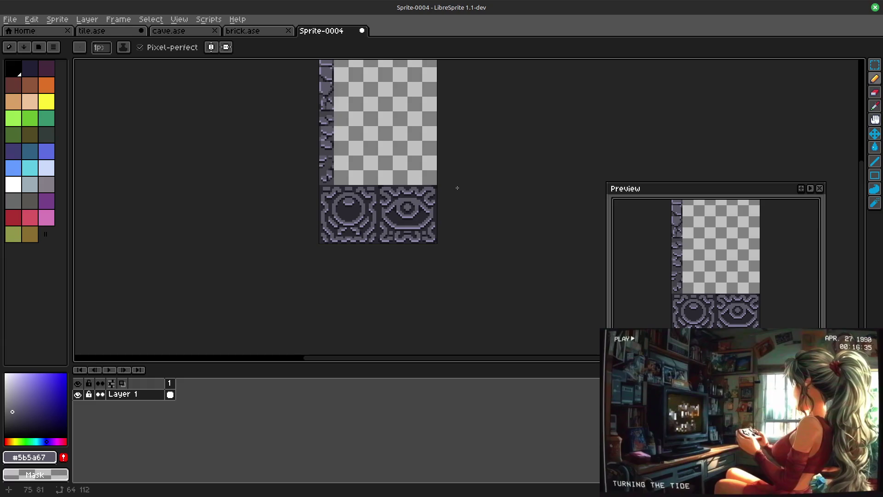
{"action": "scroll", "coordinate": [338, 207], "scroll_direction": "up", "scroll_amount": 2}
{"action": "scroll", "coordinate": [323, 270], "scroll_direction": "up", "scroll_amount": 3}
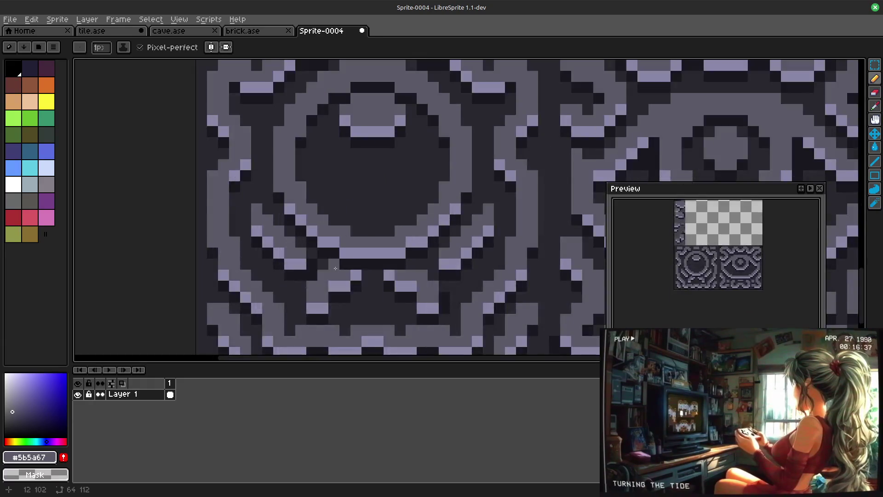
{"action": "left_click", "coordinate": [322, 269], "text": "alt"}
{"action": "scroll", "coordinate": [313, 275], "scroll_direction": "down", "scroll_amount": 4}
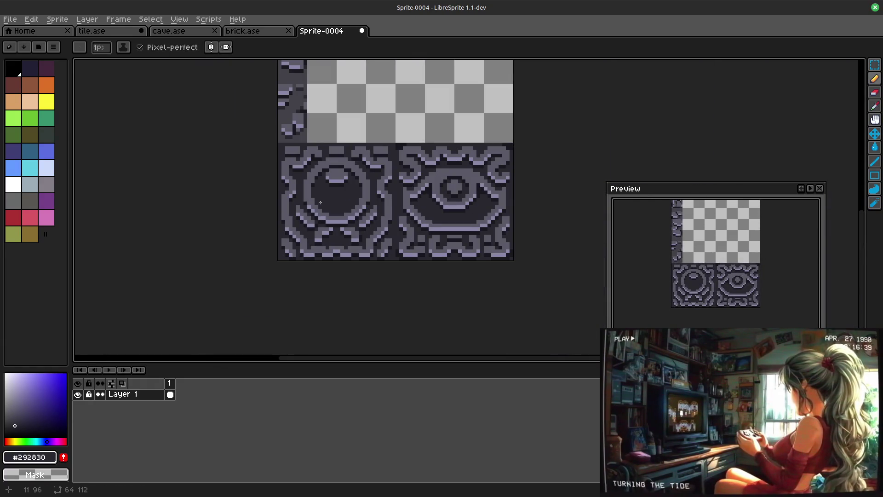
{"action": "scroll", "coordinate": [321, 200], "scroll_direction": "up", "scroll_amount": 1}
{"action": "scroll", "coordinate": [314, 268], "scroll_direction": "up", "scroll_amount": 2}
{"action": "left_click", "coordinate": [300, 290], "text": "alt"}
{"action": "left_click", "coordinate": [299, 259], "text": "alt"}
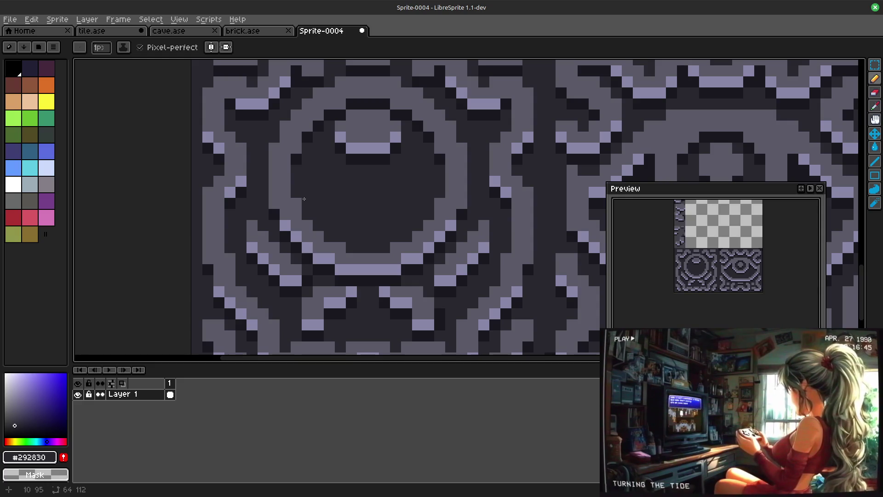
{"action": "left_click", "coordinate": [473, 259], "text": "alt"}
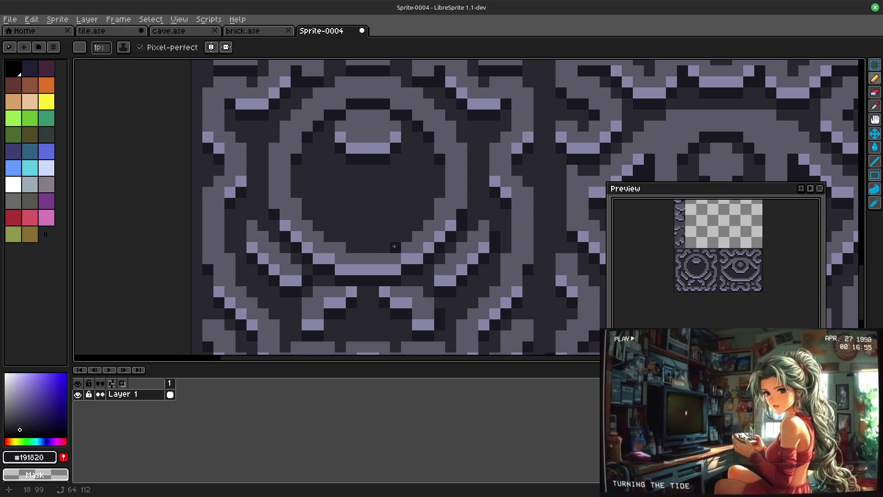
{"action": "mouse_move", "coordinate": [374, 195]}
{"action": "left_mouse_down"}
{"action": "mouse_move", "coordinate": [363, 221]}
{"action": "mouse_move", "coordinate": [366, 154]}
{"action": "mouse_move", "coordinate": [378, 163]}
{"action": "left_mouse_up"}
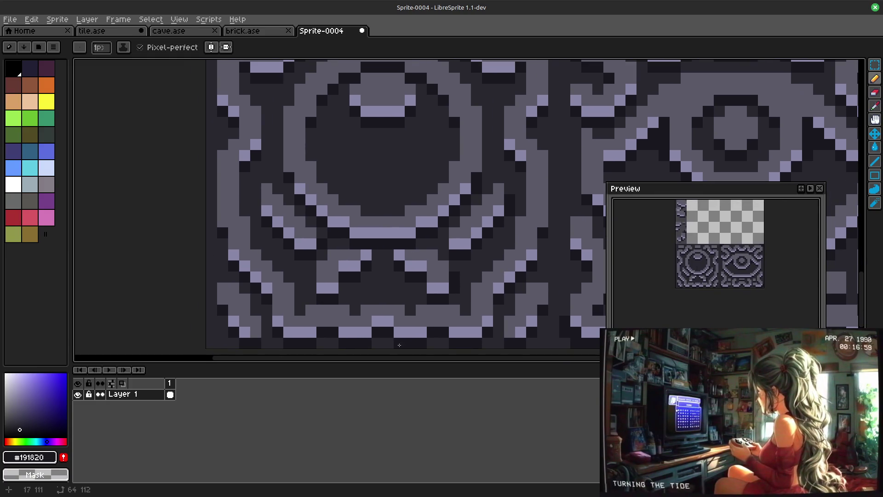
Step: Darken pixels along the lower diagonal strokes beneath the circle's ring
{"action": "left_click", "coordinate": [429, 255], "text": "alt"}
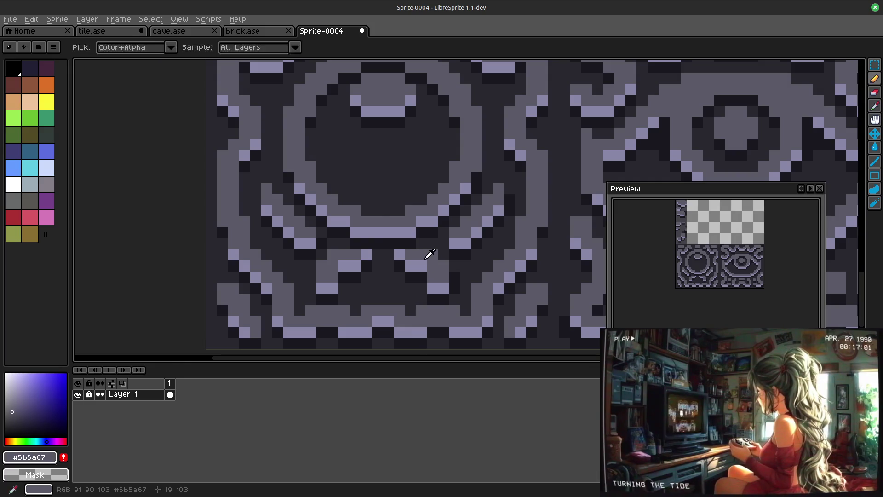
{"action": "left_click", "coordinate": [422, 277], "text": "alt"}
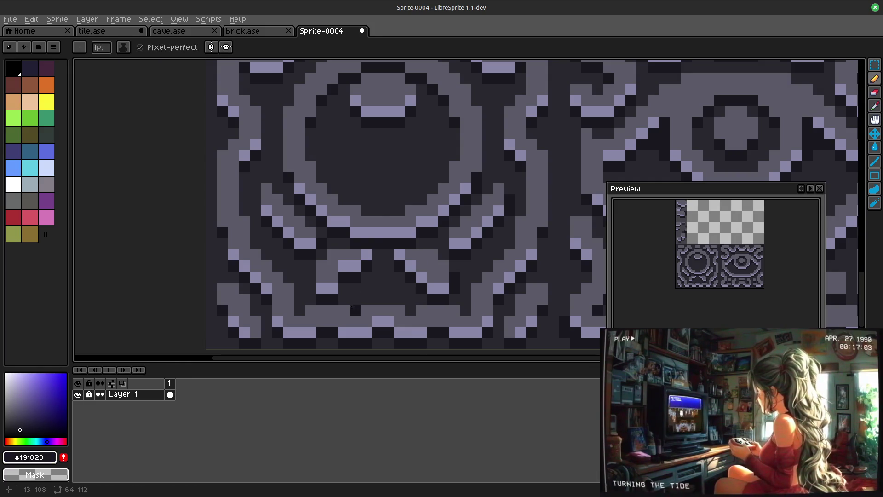
{"action": "left_click", "coordinate": [348, 287], "text": "alt"}
{"action": "left_click_drag", "start_coordinate": [345, 276], "coordinate": [355, 276]}
{"action": "left_click", "coordinate": [349, 279], "text": "alt"}
{"action": "left_click", "coordinate": [338, 260]}
{"action": "left_click", "coordinate": [430, 255], "text": "alt"}
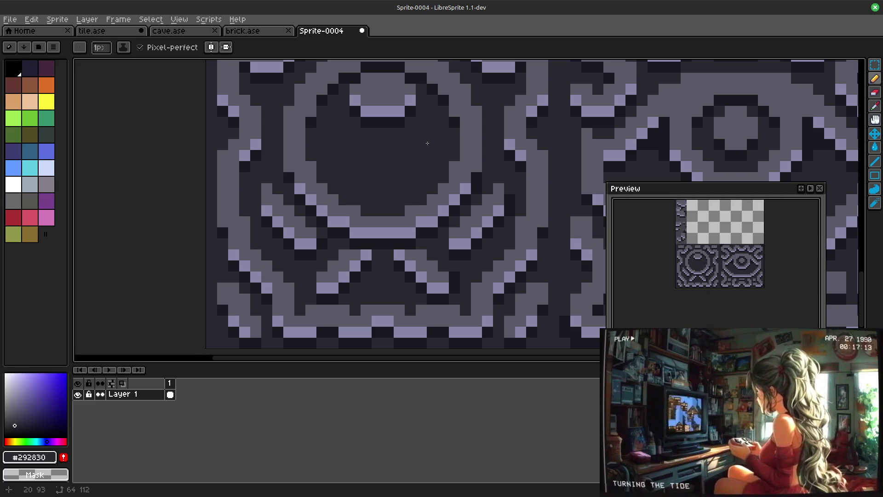
{"action": "left_click", "coordinate": [341, 244], "text": "alt"}
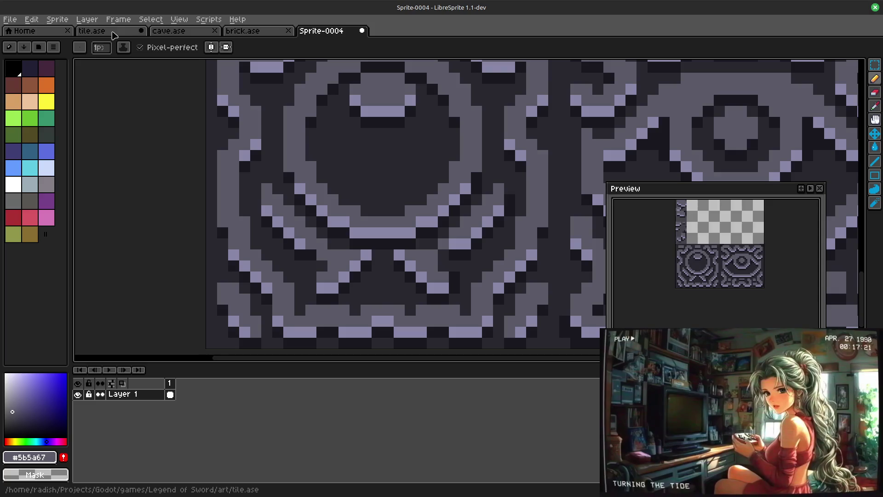
Step: Cycle to the tile.ase sheet and pan across its tiles
{"action": "key", "text": "ctrl+shift+Tab"}
{"action": "key", "text": "ctrl+shift+Tab"}
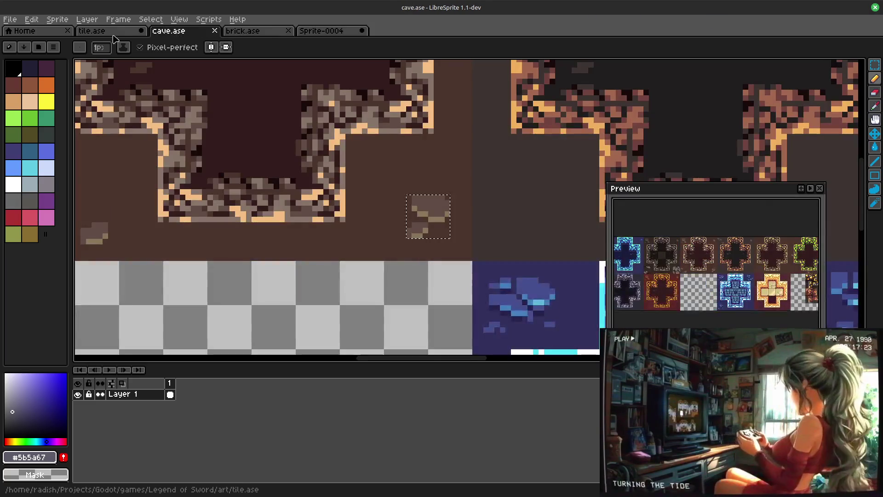
{"action": "key", "text": "ctrl+shift+Tab"}
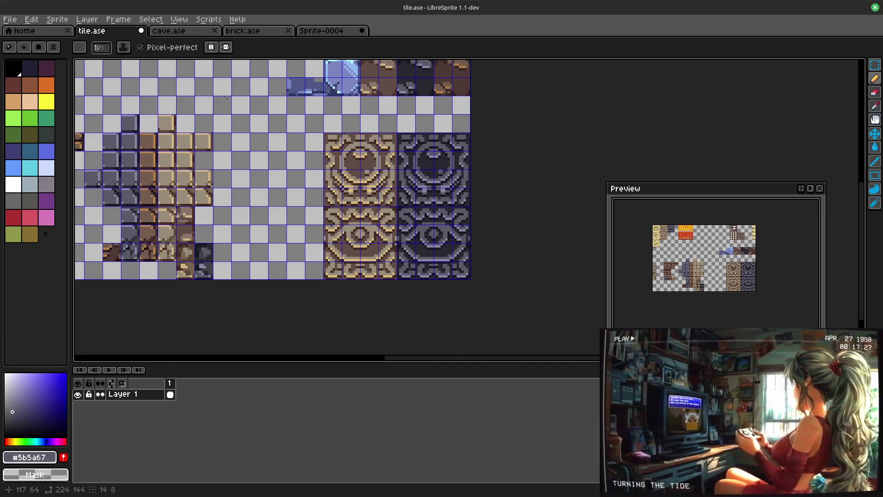
{"action": "left_click_drag", "start_coordinate": [223, 97], "coordinate": [283, 174]}
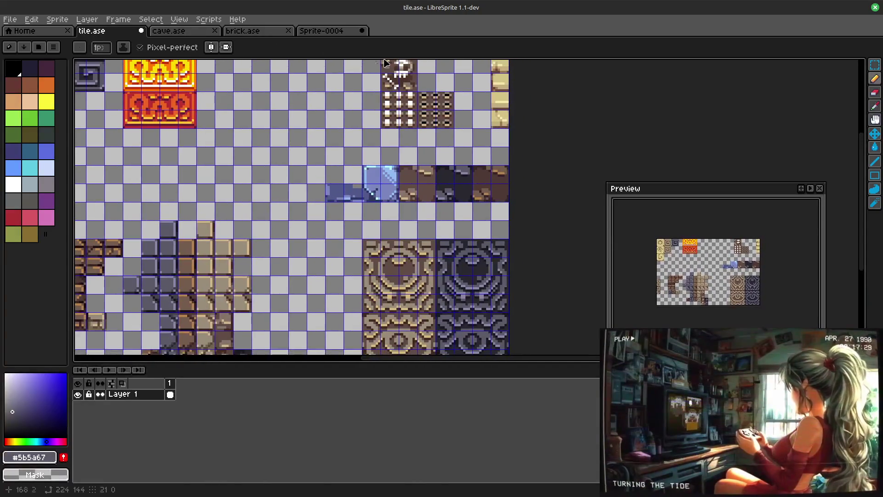
{"action": "mouse_move", "coordinate": [273, 195]}
{"action": "left_mouse_down"}
{"action": "mouse_move", "coordinate": [422, 231]}
{"action": "mouse_move", "coordinate": [369, 128]}
{"action": "left_mouse_up"}
Step: Look over Sprite-0004's stone brick column, then switch to the brick.ase tileset
{"action": "left_click", "coordinate": [322, 30]}
{"action": "scroll", "coordinate": [372, 113], "scroll_direction": "down", "scroll_amount": 1}
{"action": "scroll", "coordinate": [364, 300], "scroll_direction": "down", "scroll_amount": 1}
{"action": "scroll", "coordinate": [414, 191], "scroll_direction": "down", "scroll_amount": 3}
{"action": "left_click_drag", "start_coordinate": [418, 202], "coordinate": [428, 168]}
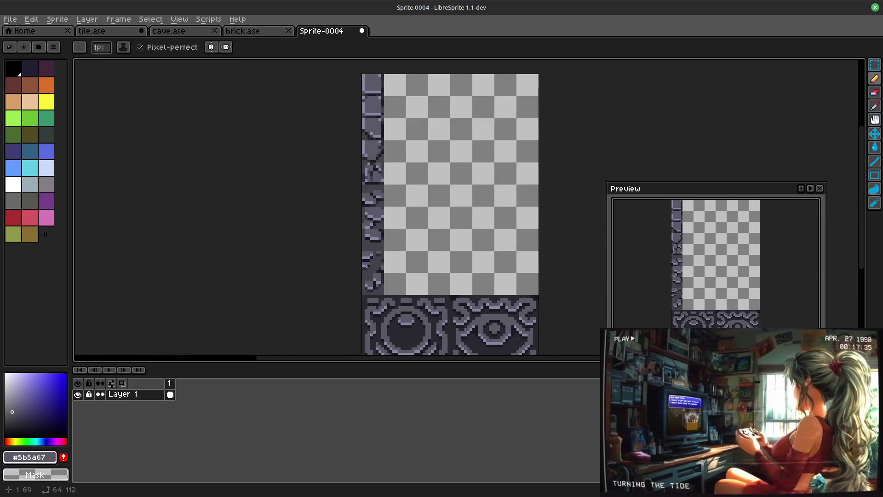
{"action": "left_click_drag", "start_coordinate": [466, 201], "coordinate": [467, 252]}
{"action": "scroll", "coordinate": [419, 193], "scroll_direction": "up", "scroll_amount": 1}
{"action": "mouse_move", "coordinate": [419, 194]}
{"action": "left_mouse_down"}
{"action": "mouse_move", "coordinate": [428, 148]}
{"action": "mouse_move", "coordinate": [421, 157]}
{"action": "left_mouse_up"}
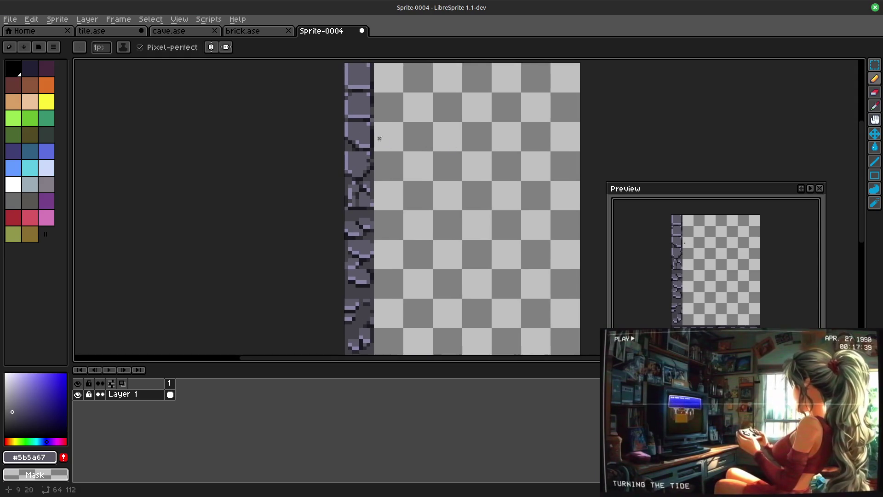
{"action": "left_click", "coordinate": [252, 32]}
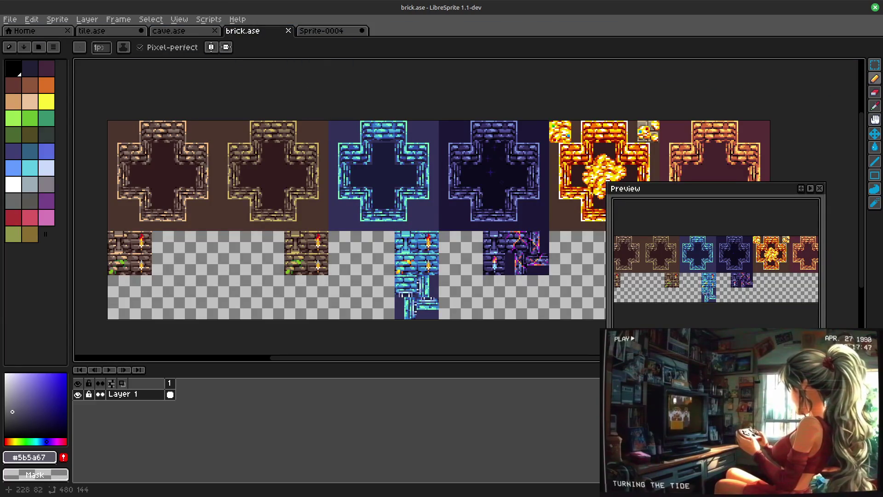
{"action": "scroll", "coordinate": [443, 203], "scroll_direction": "down", "scroll_amount": 5}
Step: Pan across the brick.ase cross tiles and switch to the cave.ase sheet
{"action": "left_click_drag", "start_coordinate": [443, 203], "coordinate": [362, 229]}
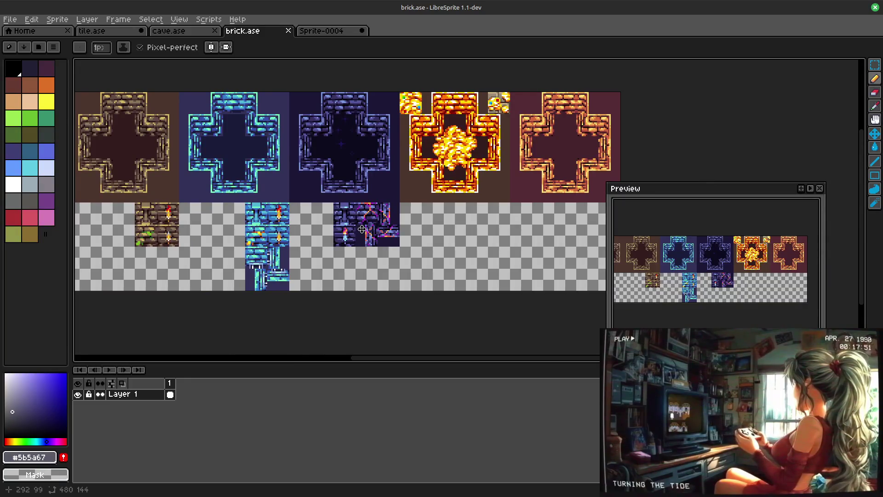
{"action": "mouse_move", "coordinate": [362, 230]}
{"action": "left_mouse_down"}
{"action": "mouse_move", "coordinate": [543, 227]}
{"action": "mouse_move", "coordinate": [338, 234]}
{"action": "left_mouse_up"}
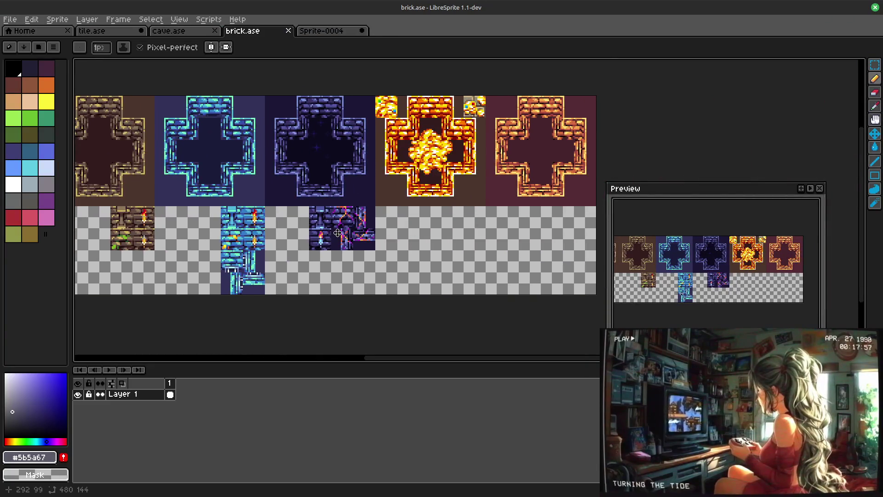
{"action": "left_click", "coordinate": [168, 30]}
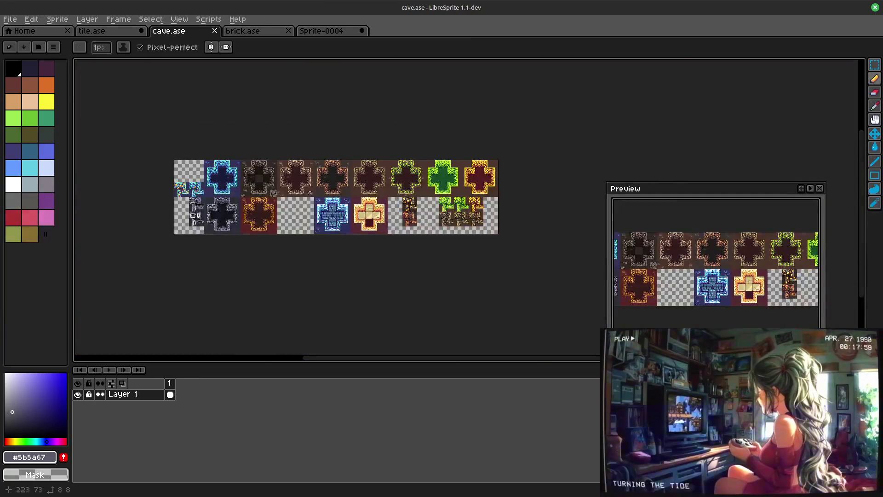
{"action": "scroll", "coordinate": [429, 243], "scroll_direction": "up", "scroll_amount": 2}
{"action": "scroll", "coordinate": [429, 244], "scroll_direction": "up", "scroll_amount": 2}
{"action": "left_click_drag", "start_coordinate": [500, 176], "coordinate": [421, 174]}
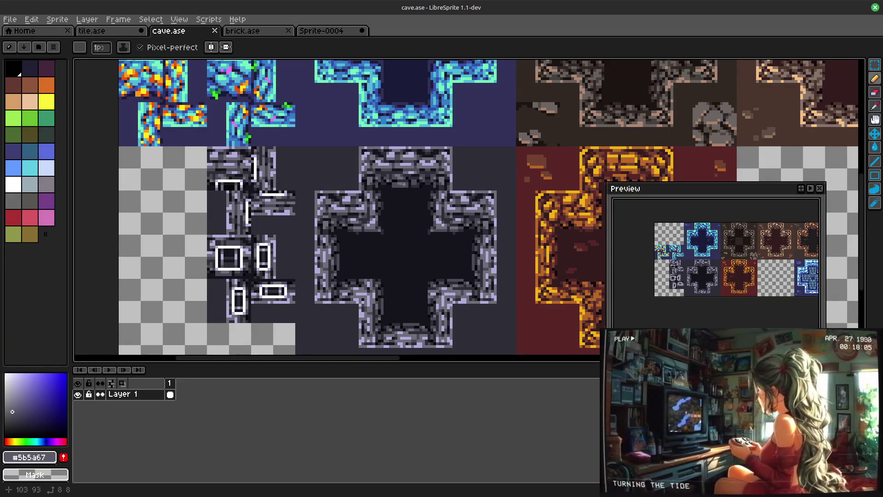
{"action": "scroll", "coordinate": [155, 295], "scroll_direction": "up", "scroll_amount": 1}
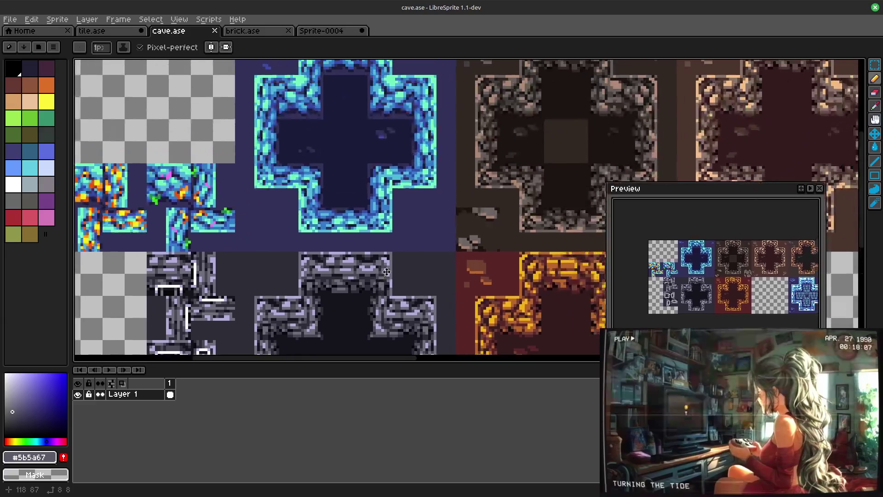
{"action": "scroll", "coordinate": [155, 294], "scroll_direction": "up", "scroll_amount": 1}
{"action": "scroll", "coordinate": [155, 295], "scroll_direction": "up", "scroll_amount": 1}
{"action": "left_click_drag", "start_coordinate": [156, 295], "coordinate": [290, 269]}
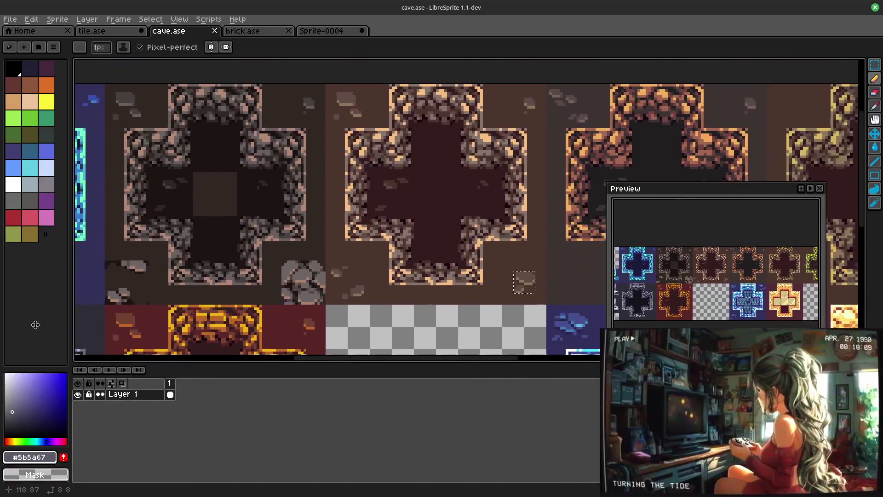
{"action": "scroll", "coordinate": [290, 269], "scroll_direction": "down", "scroll_amount": 1}
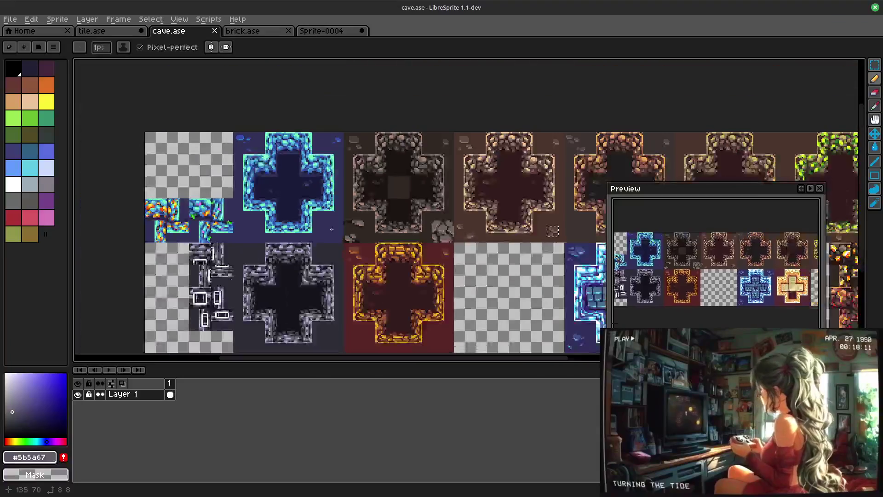
{"action": "mouse_move", "coordinate": [290, 269]}
{"action": "left_mouse_down"}
{"action": "mouse_move", "coordinate": [1, 205]}
{"action": "mouse_move", "coordinate": [26, 162]}
{"action": "mouse_move", "coordinate": [556, 159]}
{"action": "mouse_move", "coordinate": [412, 219]}
{"action": "mouse_move", "coordinate": [381, 292]}
{"action": "mouse_move", "coordinate": [356, 165]}
{"action": "mouse_move", "coordinate": [373, 158]}
{"action": "left_mouse_up"}
{"action": "scroll", "coordinate": [558, 158], "scroll_direction": "up", "scroll_amount": 1}
{"action": "scroll", "coordinate": [382, 292], "scroll_direction": "up", "scroll_amount": 2}
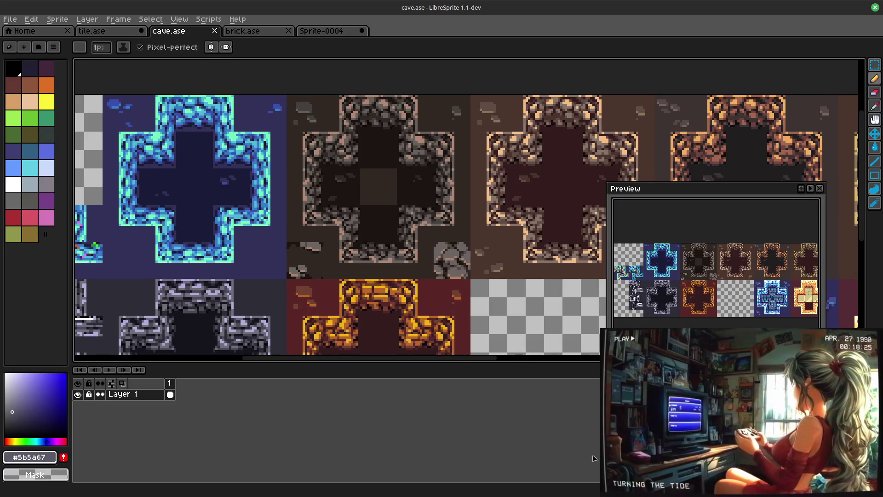
{"action": "scroll", "coordinate": [683, 476], "scroll_direction": "down", "scroll_amount": 3}
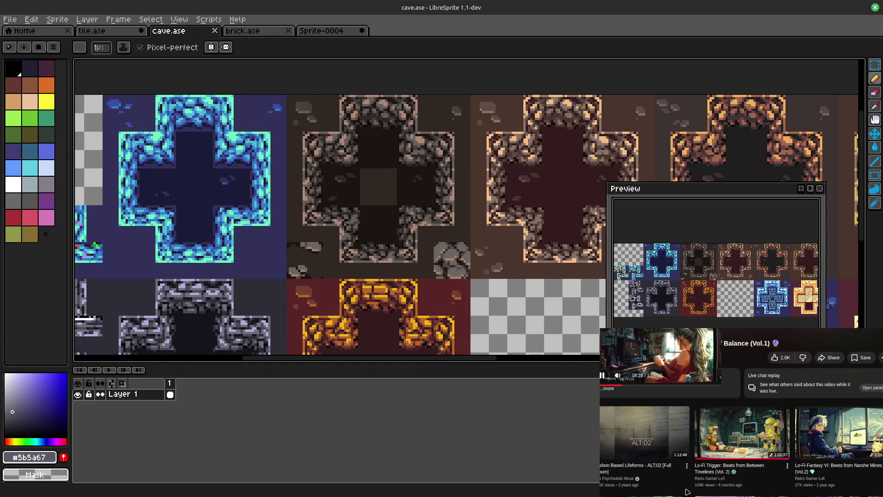
{"action": "scroll", "coordinate": [687, 492], "scroll_direction": "down", "scroll_amount": 3}
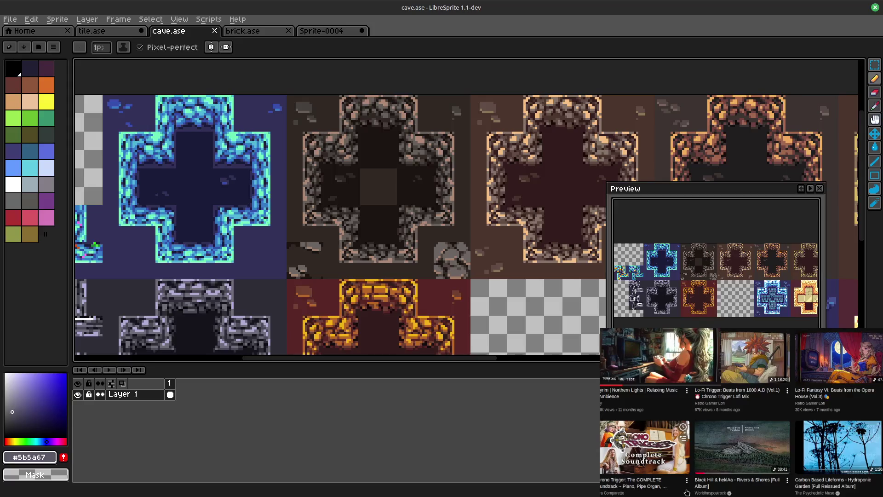
{"action": "scroll", "coordinate": [687, 493], "scroll_direction": "down", "scroll_amount": 3}
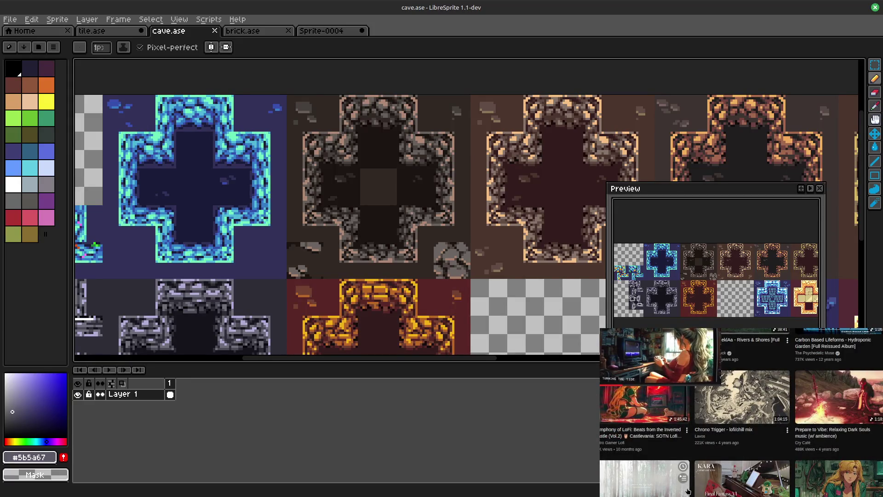
{"action": "scroll", "coordinate": [687, 491], "scroll_direction": "up", "scroll_amount": 1}
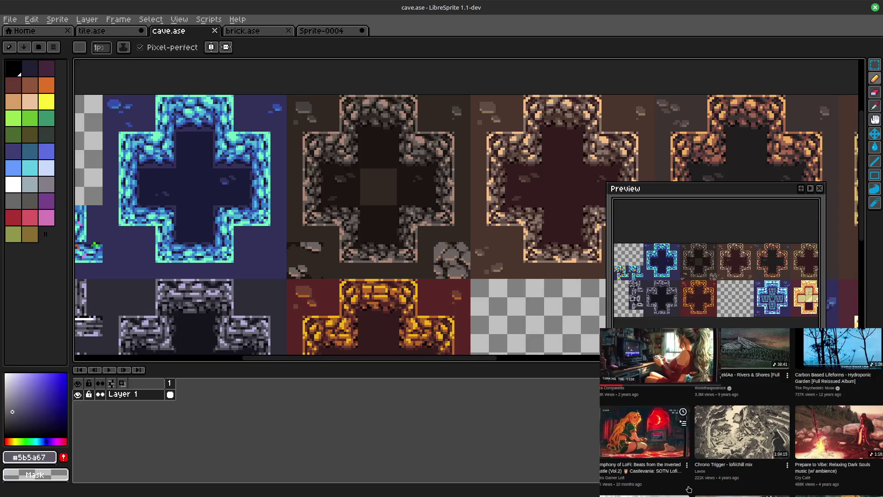
Step: Play the Castlevania lofi video from the YouTube recommendations
{"action": "left_click", "coordinate": [626, 442]}
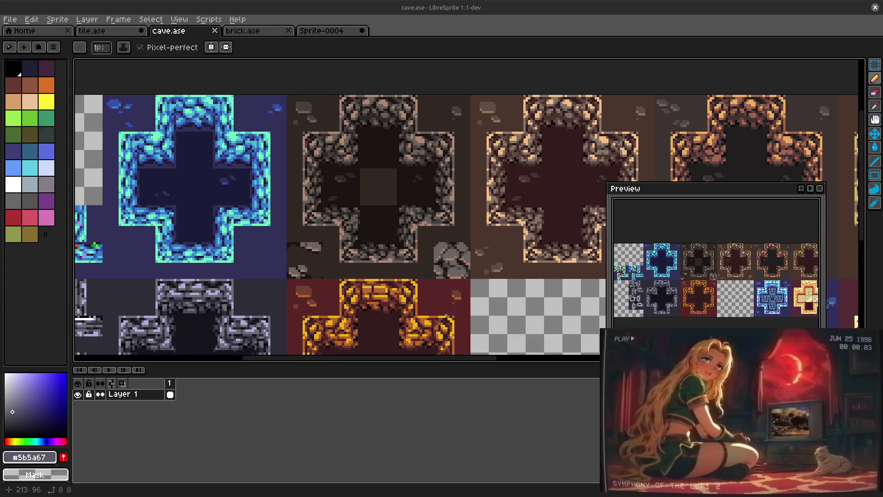
{"action": "scroll", "coordinate": [440, 315], "scroll_direction": "down", "scroll_amount": 2}
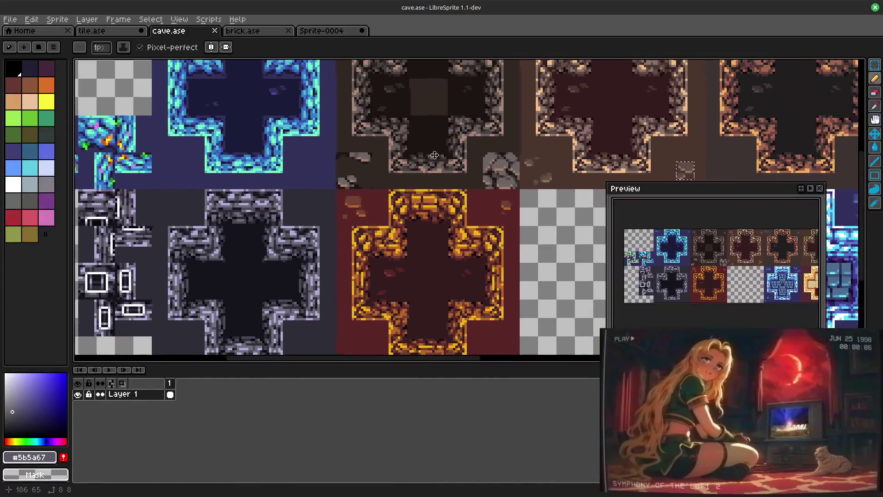
{"action": "scroll", "coordinate": [416, 174], "scroll_direction": "up", "scroll_amount": 1}
{"action": "scroll", "coordinate": [376, 253], "scroll_direction": "left", "scroll_amount": 2}
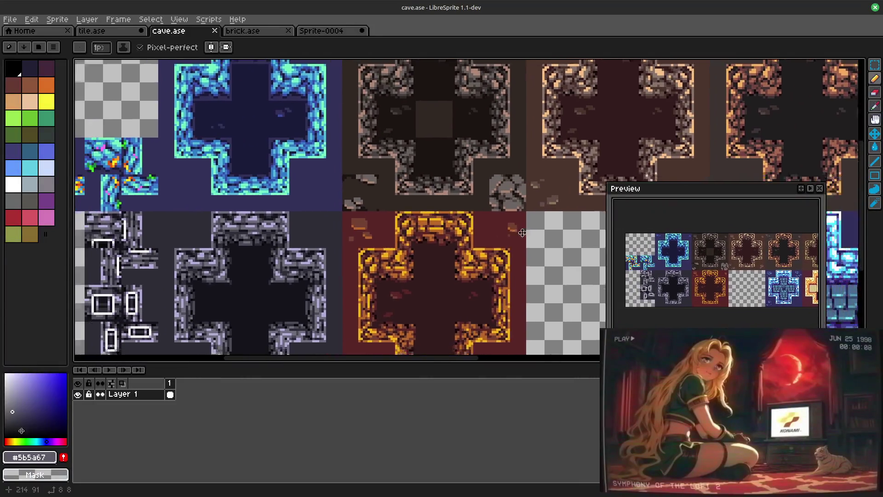
{"action": "scroll", "coordinate": [536, 185], "scroll_direction": "right", "scroll_amount": 3}
{"action": "scroll", "coordinate": [484, 208], "scroll_direction": "up", "scroll_amount": 1}
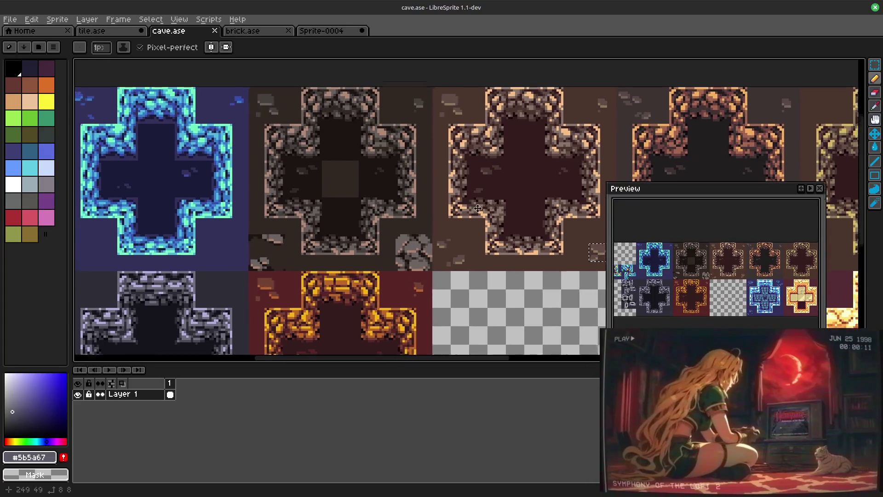
{"action": "scroll", "coordinate": [445, 226], "scroll_direction": "right", "scroll_amount": 10}
{"action": "scroll", "coordinate": [345, 276], "scroll_direction": "up", "scroll_amount": 3}
{"action": "scroll", "coordinate": [107, 275], "scroll_direction": "down", "scroll_amount": 3}
{"action": "scroll", "coordinate": [107, 275], "scroll_direction": "right", "scroll_amount": 5}
{"action": "scroll", "coordinate": [173, 262], "scroll_direction": "right", "scroll_amount": 3}
{"action": "scroll", "coordinate": [207, 237], "scroll_direction": "right", "scroll_amount": 4}
{"action": "scroll", "coordinate": [266, 313], "scroll_direction": "left", "scroll_amount": 1}
{"action": "scroll", "coordinate": [267, 312], "scroll_direction": "up", "scroll_amount": 1}
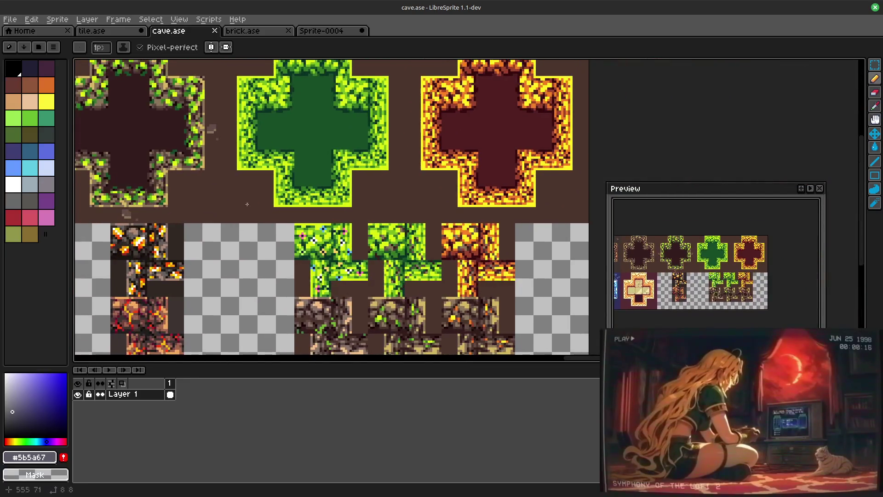
{"action": "scroll", "coordinate": [267, 312], "scroll_direction": "down", "scroll_amount": 3}
{"action": "scroll", "coordinate": [267, 313], "scroll_direction": "up", "scroll_amount": 1}
{"action": "scroll", "coordinate": [211, 204], "scroll_direction": "left", "scroll_amount": 3}
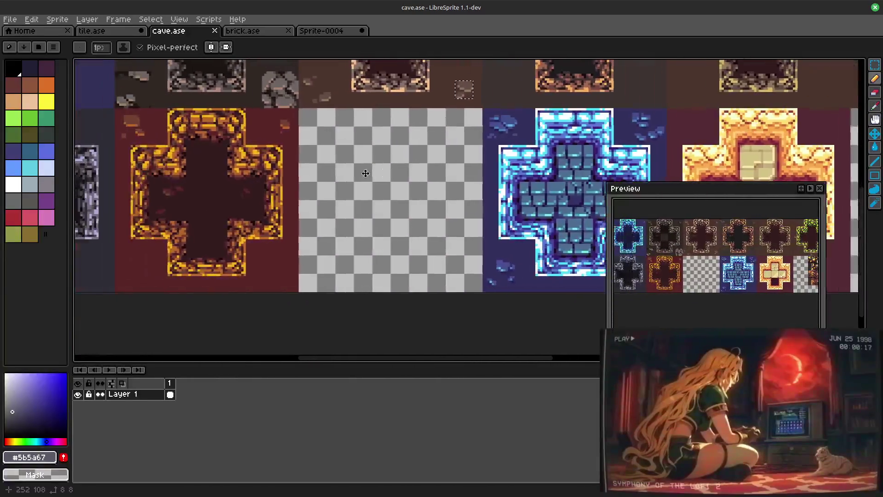
{"action": "scroll", "coordinate": [210, 205], "scroll_direction": "up", "scroll_amount": 5}
{"action": "scroll", "coordinate": [210, 205], "scroll_direction": "down", "scroll_amount": 4}
{"action": "scroll", "coordinate": [263, 204], "scroll_direction": "right", "scroll_amount": 3}
{"action": "scroll", "coordinate": [263, 204], "scroll_direction": "down", "scroll_amount": 1}
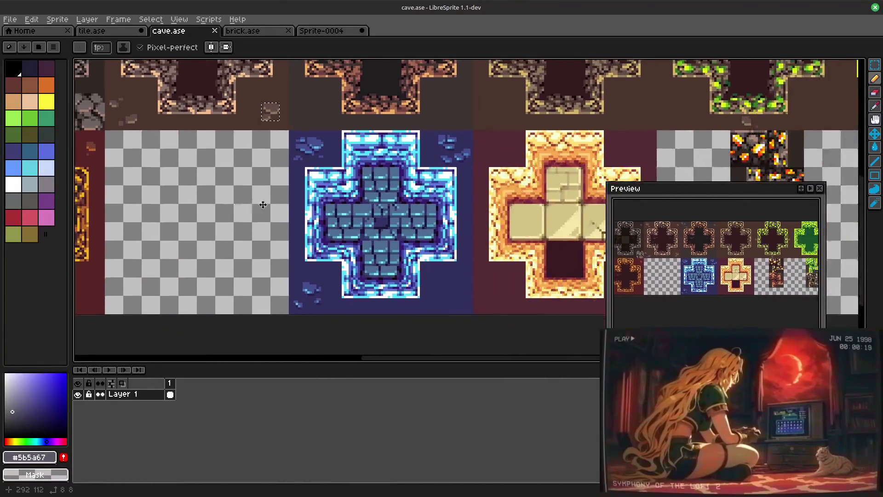
{"action": "scroll", "coordinate": [399, 188], "scroll_direction": "left", "scroll_amount": 3}
{"action": "scroll", "coordinate": [398, 189], "scroll_direction": "left", "scroll_amount": 2}
{"action": "scroll", "coordinate": [545, 228], "scroll_direction": "left", "scroll_amount": 6}
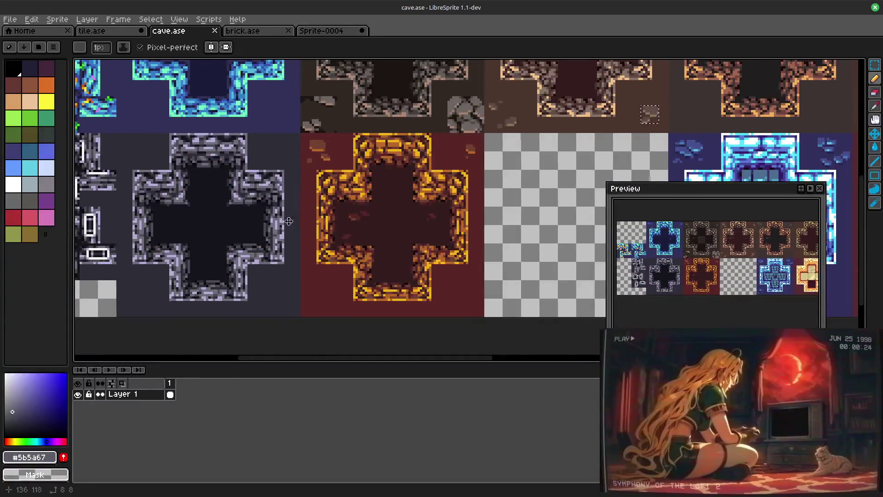
Step: Pan over the cave tile sheet, then switch to Sprite-0004
{"action": "left_click_drag", "start_coordinate": [283, 222], "coordinate": [513, 227]}
{"action": "left_click_drag", "start_coordinate": [429, 161], "coordinate": [411, 283]}
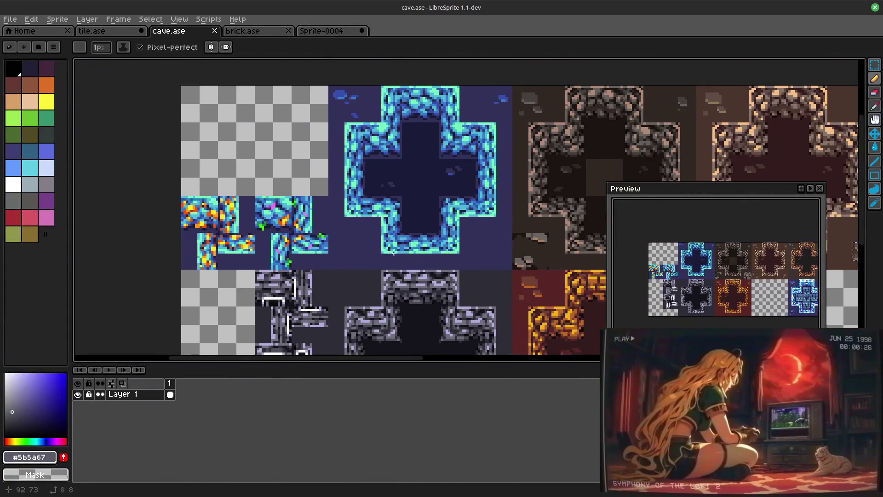
{"action": "left_click", "coordinate": [320, 31]}
{"action": "scroll", "coordinate": [388, 161], "scroll_direction": "down", "scroll_amount": 3}
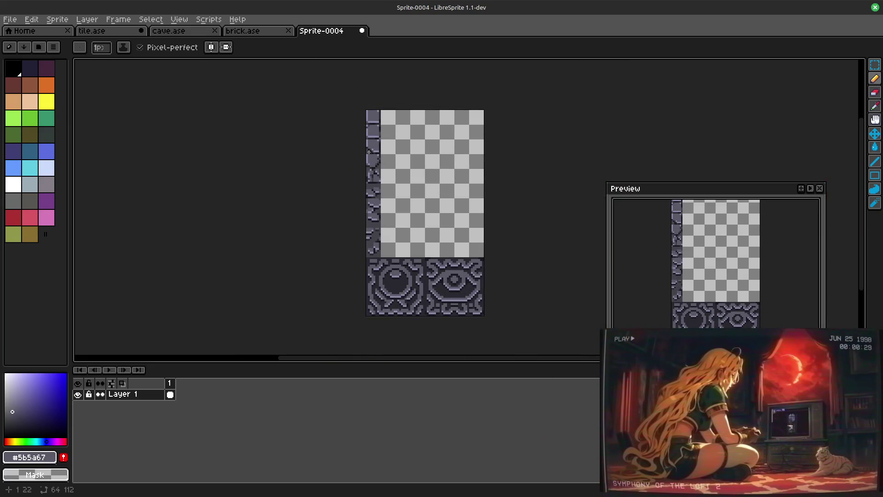
Step: In tile.ase, marquee-select the dark ornate circle tile
{"action": "left_click", "coordinate": [92, 31]}
{"action": "left_click_drag", "start_coordinate": [385, 173], "coordinate": [147, 174]}
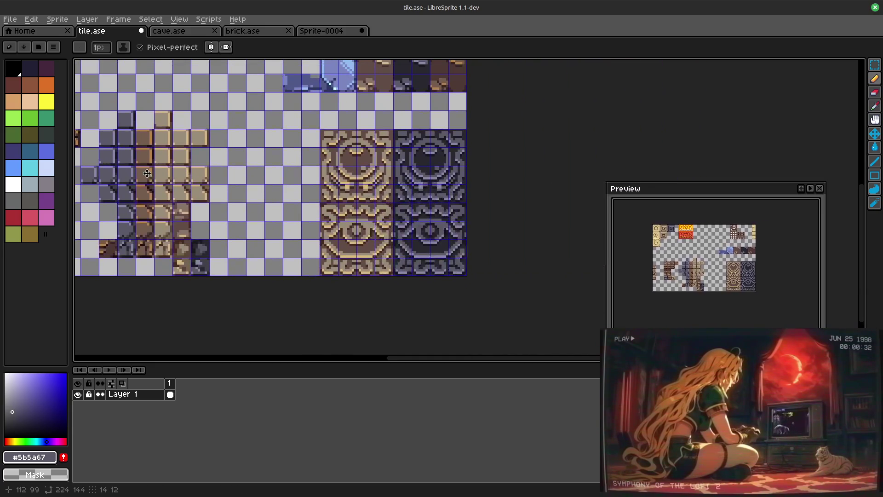
{"action": "key", "text": "m"}
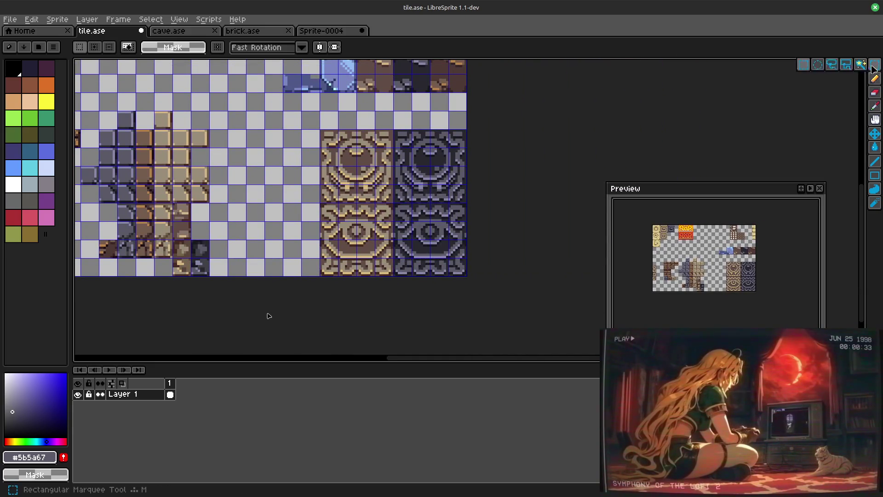
{"action": "left_click_drag", "start_coordinate": [399, 131], "coordinate": [445, 177]}
{"action": "left_click", "coordinate": [445, 177]}
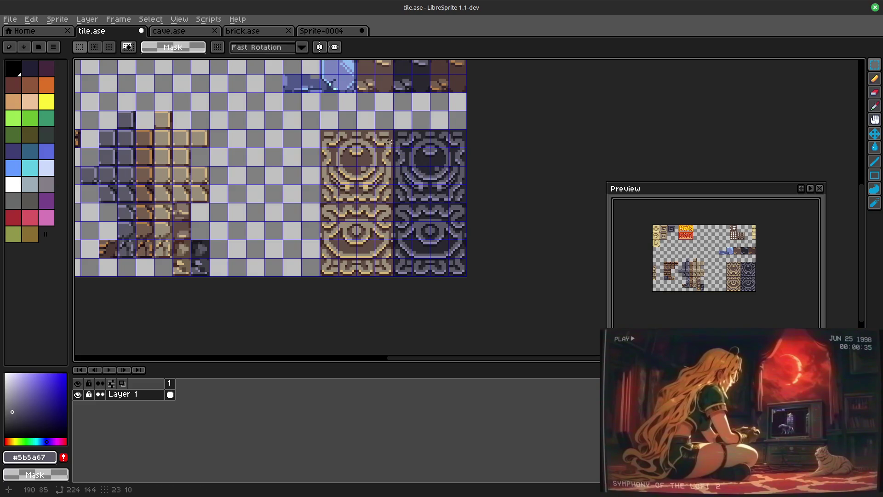
{"action": "scroll", "coordinate": [408, 147], "scroll_direction": "up", "scroll_amount": 2}
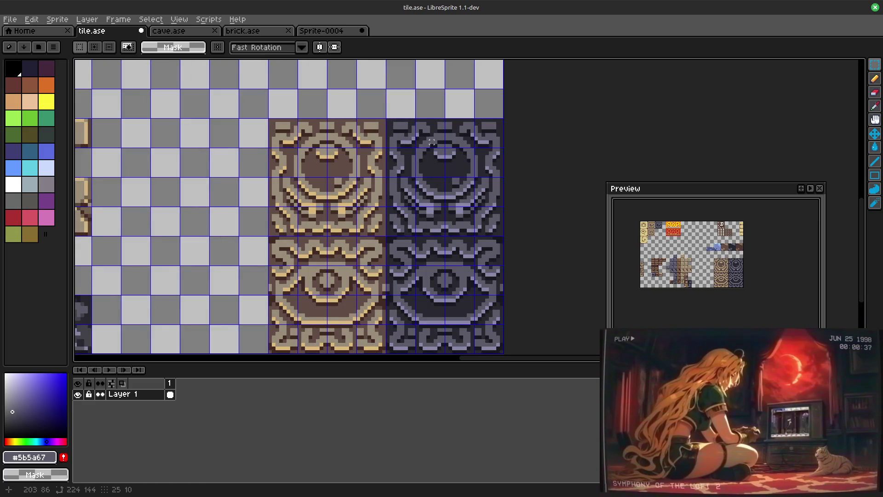
{"action": "left_click_drag", "start_coordinate": [385, 118], "coordinate": [504, 226]}
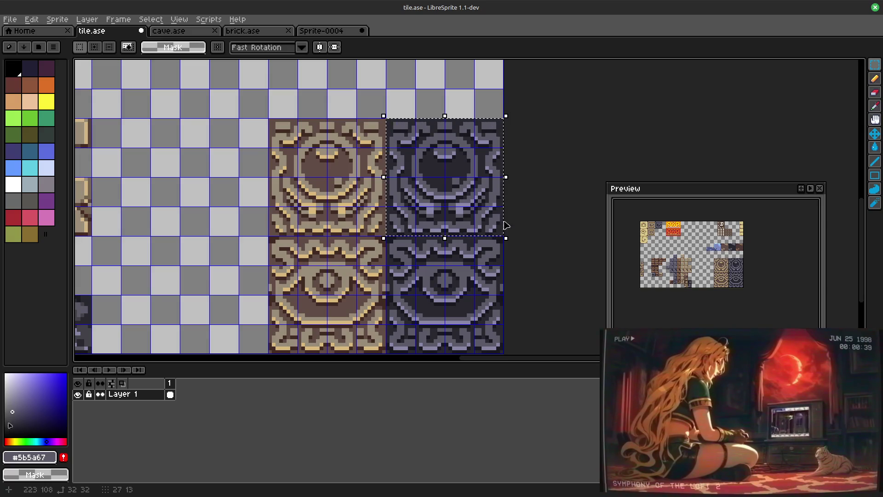
Step: Paste the ornate tile into Sprite-0004's bottom-left corner, then return to tile.ase
{"action": "key", "text": "ctrl+Tab"}
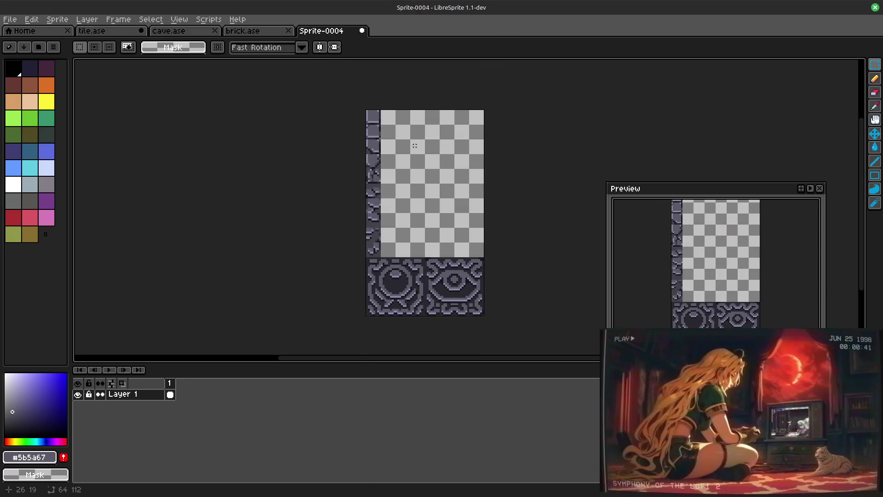
{"action": "key", "text": "ctrl+v"}
{"action": "left_click_drag", "start_coordinate": [423, 215], "coordinate": [397, 289]}
{"action": "key", "text": "Return"}
{"action": "left_click", "coordinate": [392, 224]}
{"action": "left_click", "coordinate": [89, 31]}
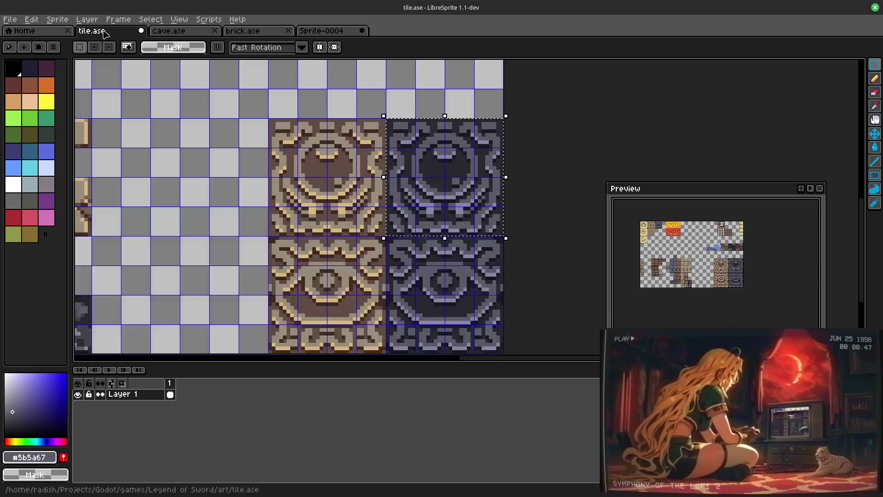
{"action": "scroll", "coordinate": [387, 193], "scroll_direction": "left", "scroll_amount": 5}
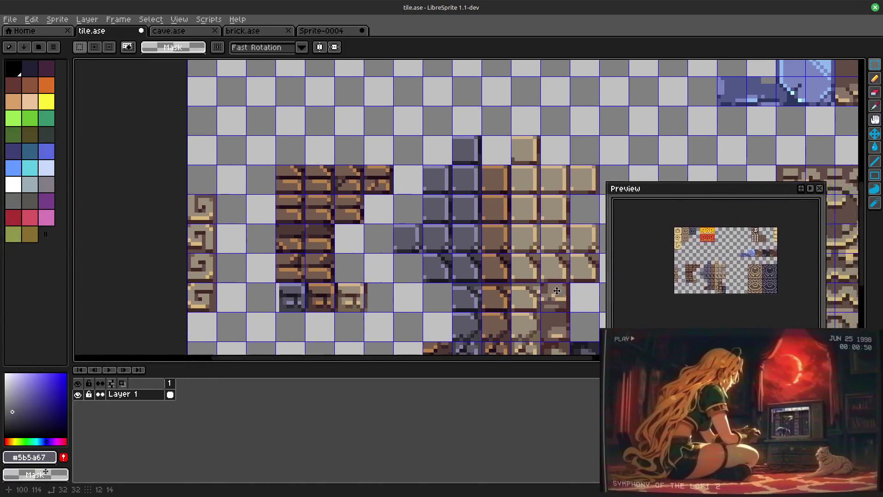
{"action": "mouse_move", "coordinate": [371, 193]}
{"action": "left_mouse_down"}
{"action": "mouse_move", "coordinate": [422, 198]}
{"action": "mouse_move", "coordinate": [491, 269]}
{"action": "mouse_move", "coordinate": [542, 295]}
{"action": "left_mouse_up"}
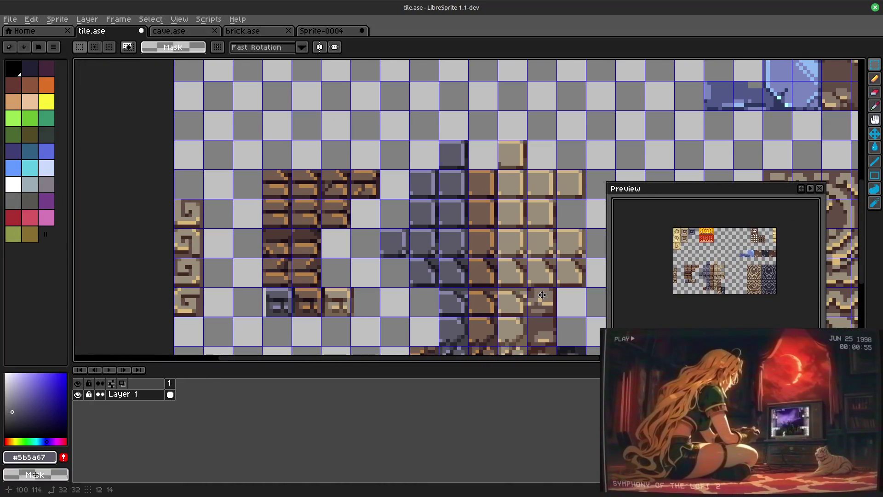
{"action": "scroll", "coordinate": [443, 238], "scroll_direction": "up", "scroll_amount": 1}
{"action": "scroll", "coordinate": [443, 238], "scroll_direction": "down", "scroll_amount": 1}
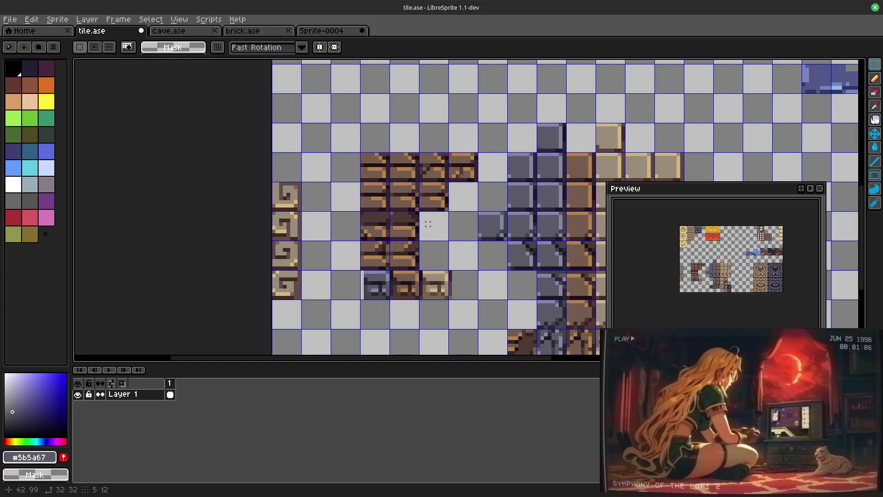
{"action": "scroll", "coordinate": [427, 224], "scroll_direction": "up", "scroll_amount": 1}
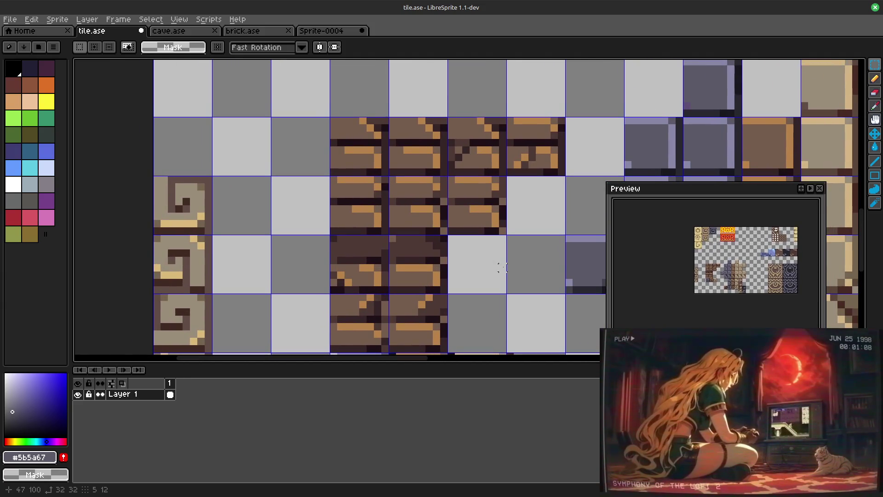
Step: Marquee-select the middle brown brick tile in tile.ase and cut it out
{"action": "left_click_drag", "start_coordinate": [335, 180], "coordinate": [388, 182]}
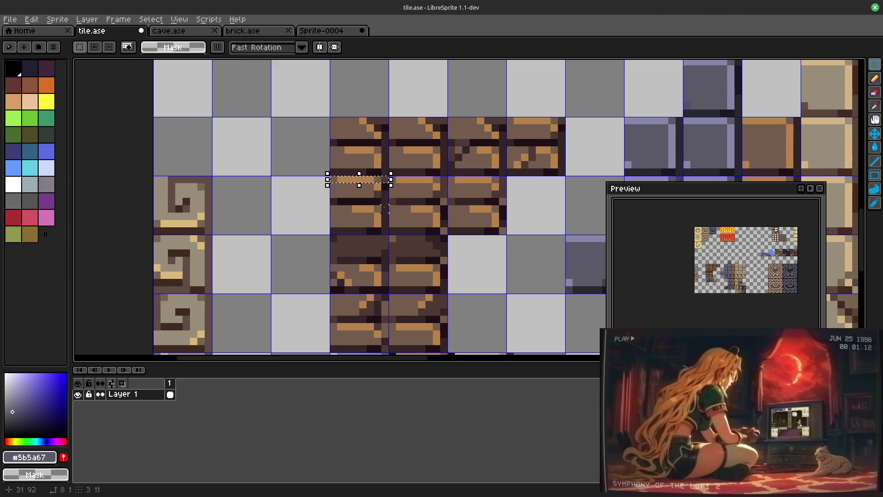
{"action": "left_click", "coordinate": [428, 216]}
{"action": "mouse_move", "coordinate": [333, 178]}
{"action": "left_mouse_down"}
{"action": "mouse_move", "coordinate": [395, 201]}
{"action": "mouse_move", "coordinate": [387, 202]}
{"action": "mouse_move", "coordinate": [420, 190]}
{"action": "left_mouse_up"}
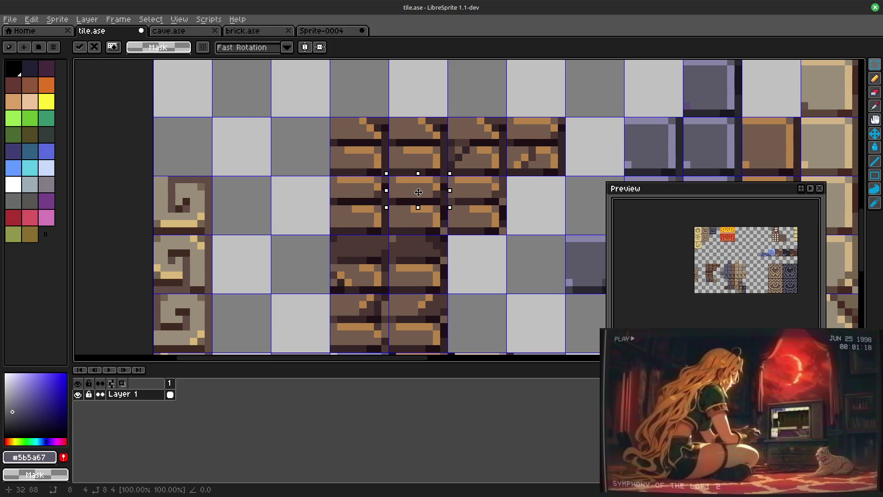
{"action": "left_click", "coordinate": [473, 231]}
{"action": "mouse_move", "coordinate": [394, 178]}
{"action": "left_mouse_down"}
{"action": "mouse_move", "coordinate": [474, 232]}
{"action": "mouse_move", "coordinate": [443, 228]}
{"action": "left_mouse_up"}
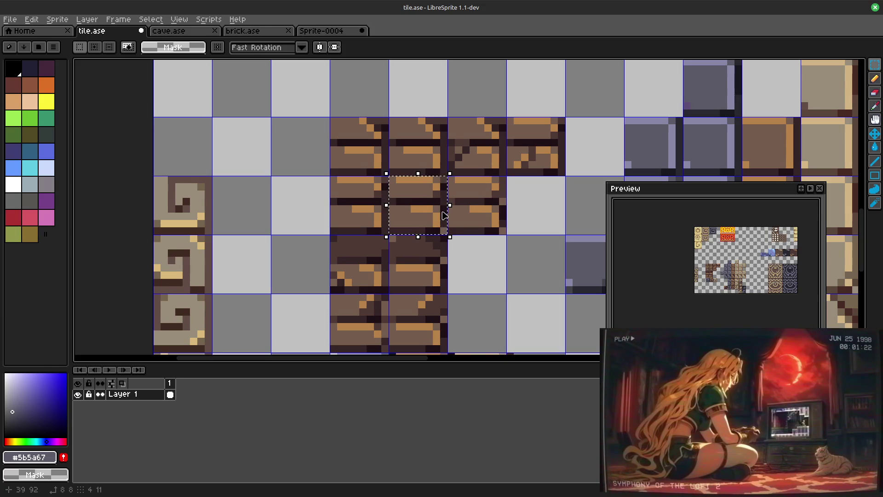
{"action": "key", "text": "Delete"}
Step: Paste the brick into Sprite-0004 at the top beside the stone column
{"action": "left_click", "coordinate": [318, 31]}
{"action": "key", "text": "ctrl+v"}
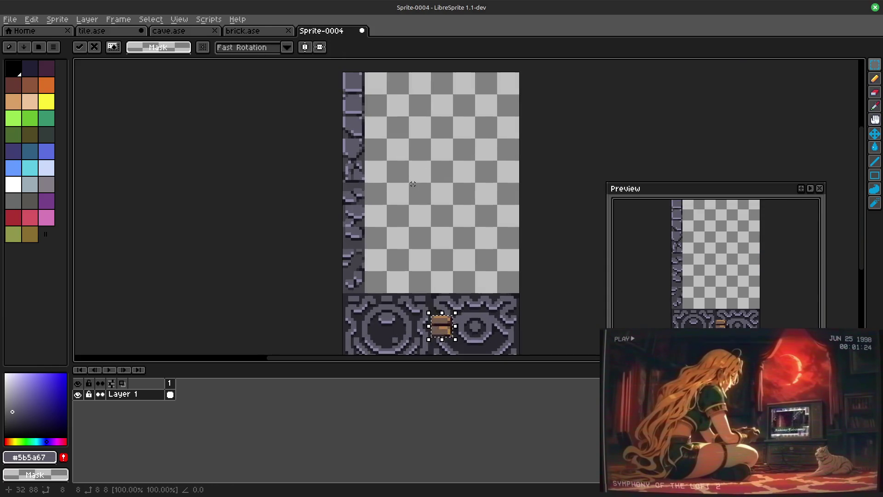
{"action": "left_click_drag", "start_coordinate": [447, 323], "coordinate": [380, 81]}
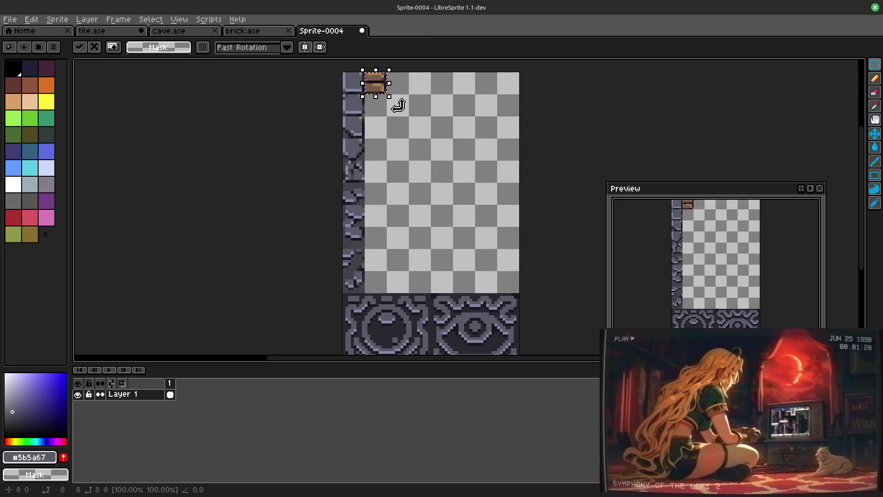
{"action": "scroll", "coordinate": [457, 197], "scroll_direction": "up", "scroll_amount": 1}
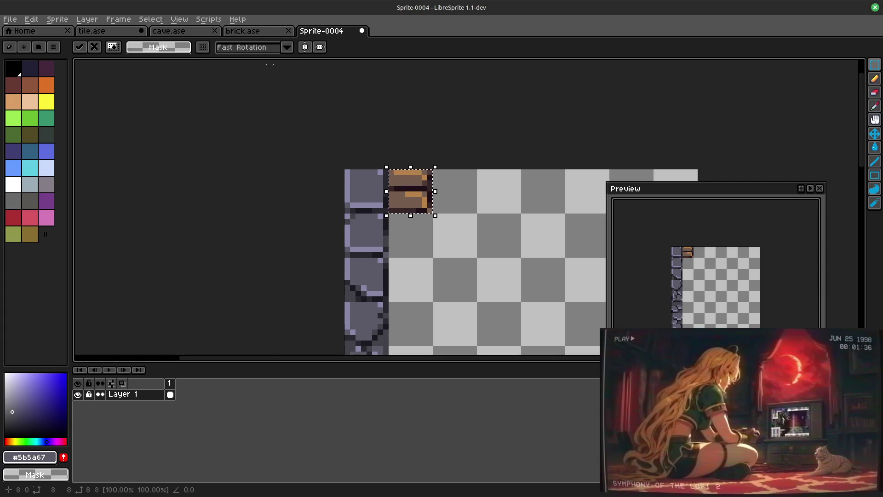
Step: Rotate the brick 90° clockwise, mirror it horizontally and drop it upright
{"action": "left_click", "coordinate": [30, 18]}
{"action": "mouse_move", "coordinate": [43, 144]}
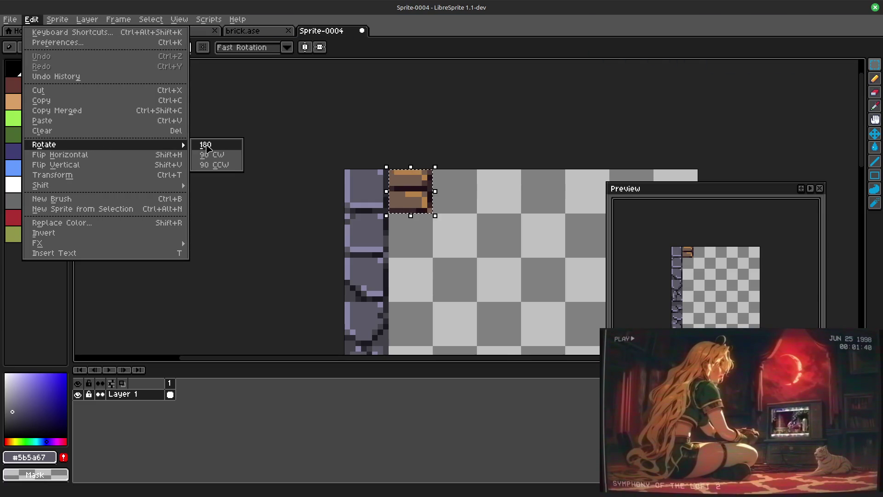
{"action": "left_click", "coordinate": [213, 155]}
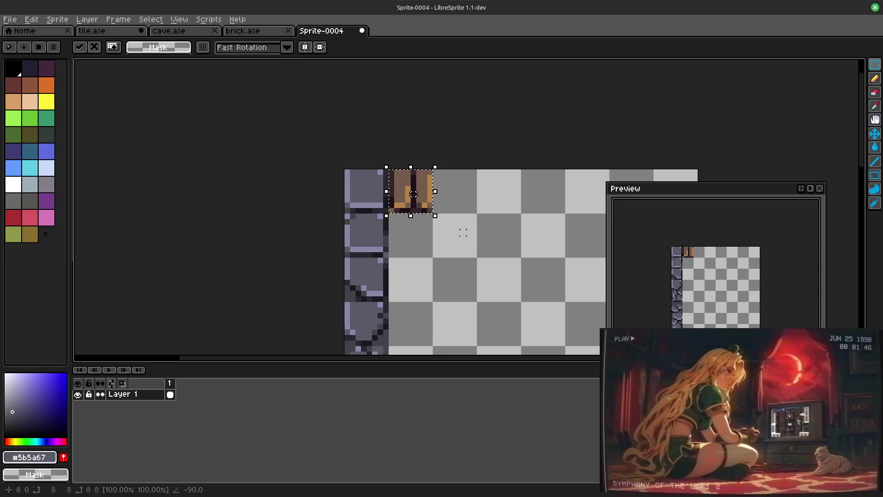
{"action": "key", "text": "shift+h"}
{"action": "key", "text": "Return"}
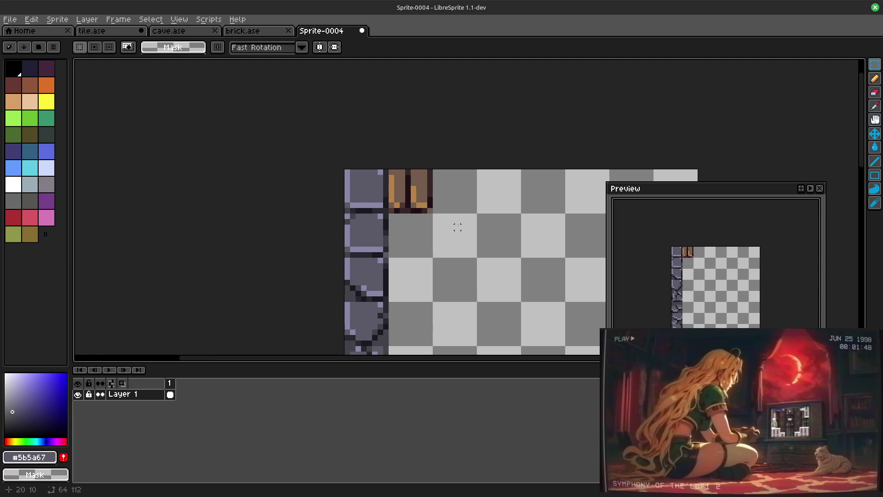
{"action": "scroll", "coordinate": [457, 221], "scroll_direction": "up", "scroll_amount": 1}
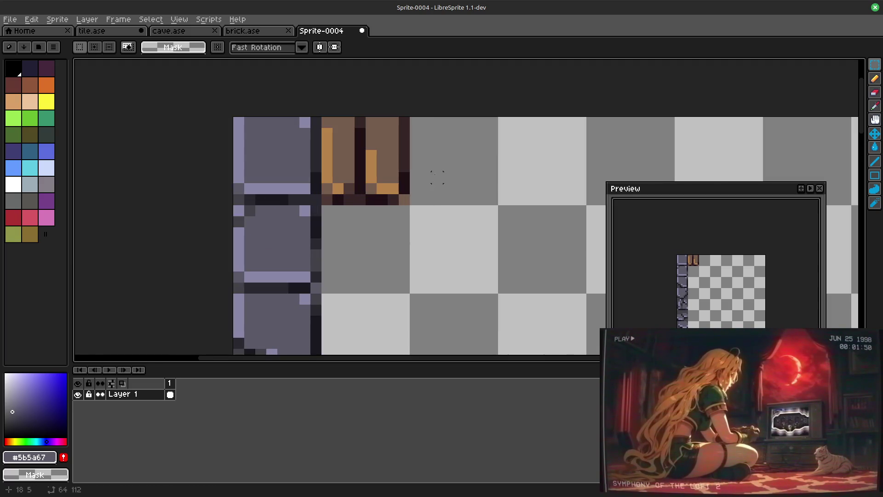
{"action": "scroll", "coordinate": [437, 176], "scroll_direction": "down", "scroll_amount": 1}
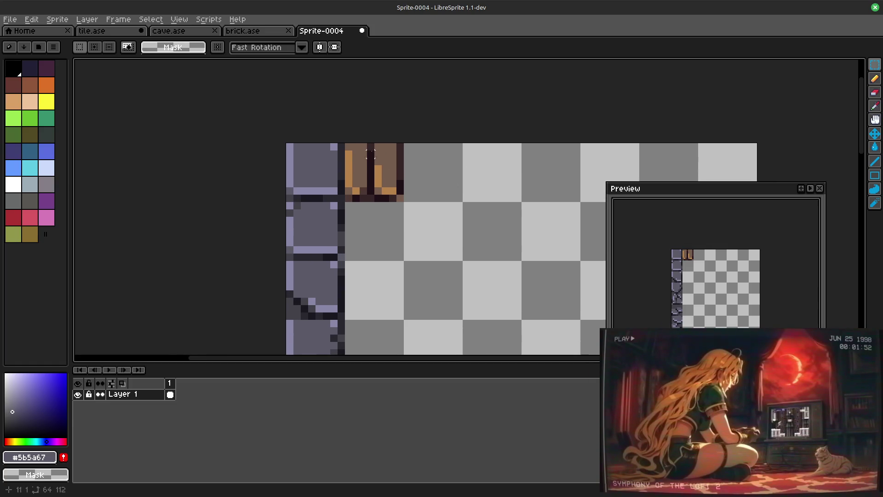
Step: Duplicate the upright brick into the next cell to the right
{"action": "left_click_drag", "start_coordinate": [346, 143], "coordinate": [405, 201]}
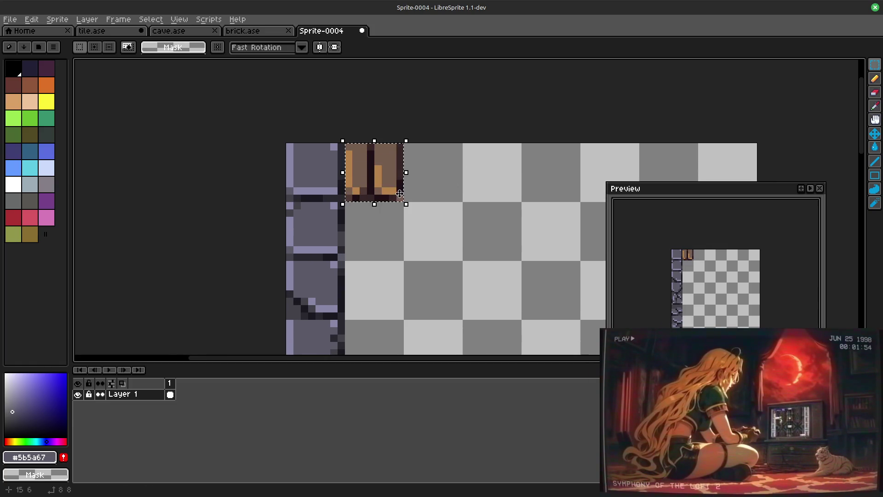
{"action": "left_click", "coordinate": [401, 181]}
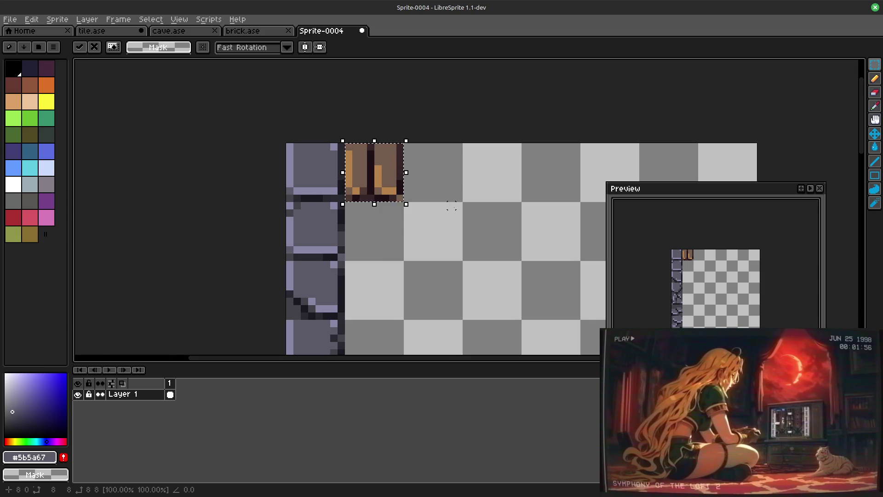
{"action": "left_click_drag", "start_coordinate": [396, 194], "coordinate": [457, 193]}
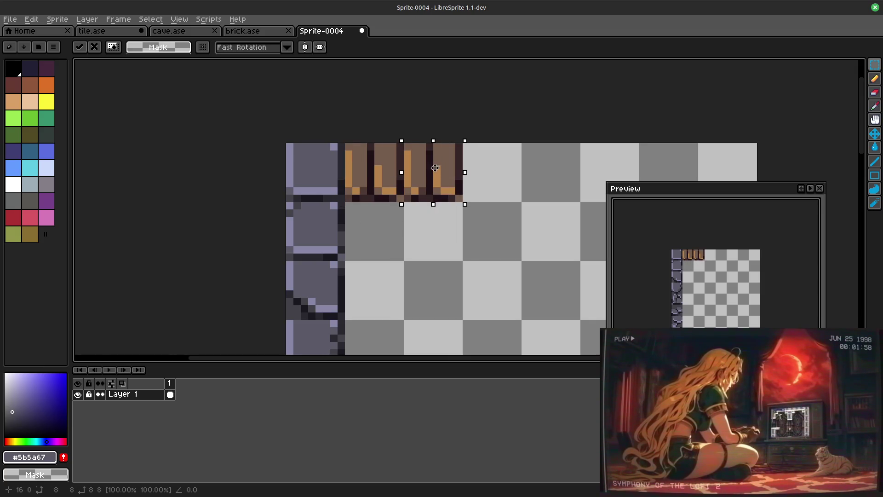
{"action": "left_click", "coordinate": [482, 206]}
Step: Rotate the copied brick 90° clockwise back to horizontal, then return to tile.ase
{"action": "left_click_drag", "start_coordinate": [404, 145], "coordinate": [449, 188]}
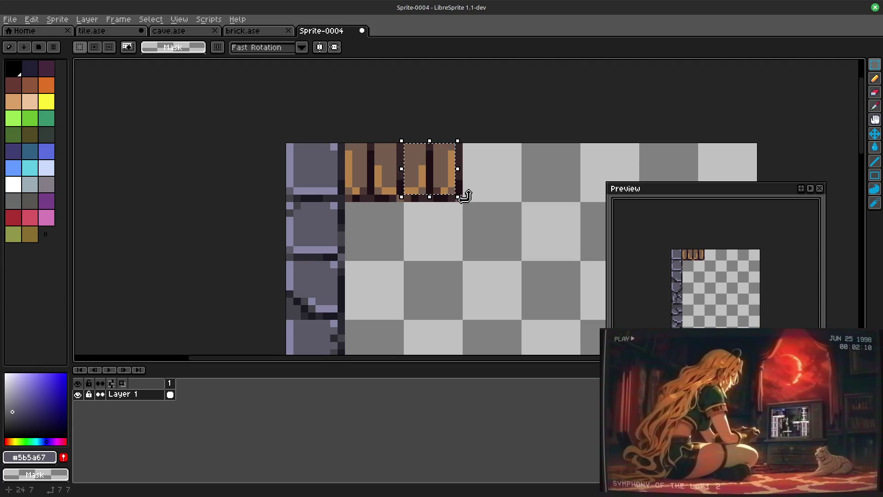
{"action": "left_click", "coordinate": [32, 19]}
{"action": "mouse_move", "coordinate": [104, 145]}
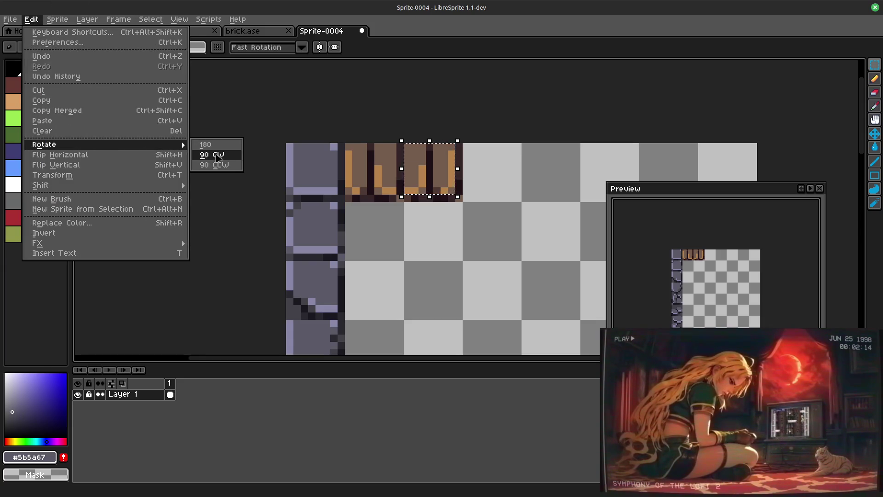
{"action": "left_click", "coordinate": [212, 154]}
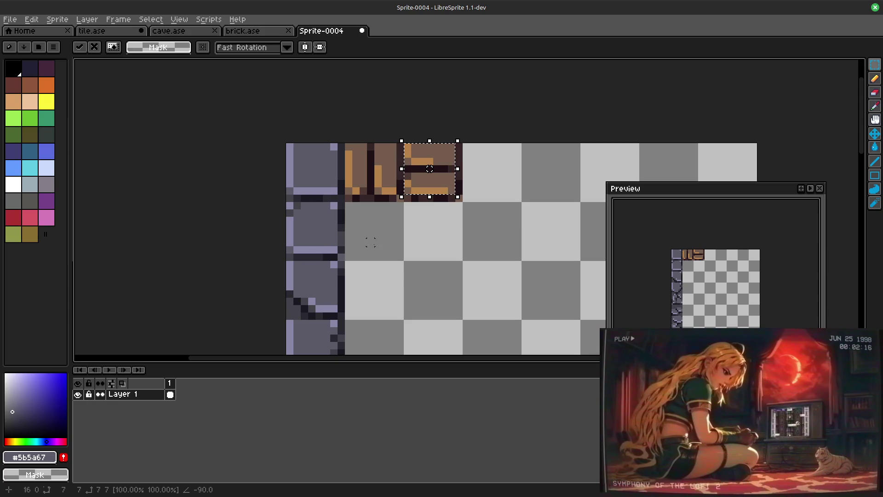
{"action": "left_click", "coordinate": [466, 257]}
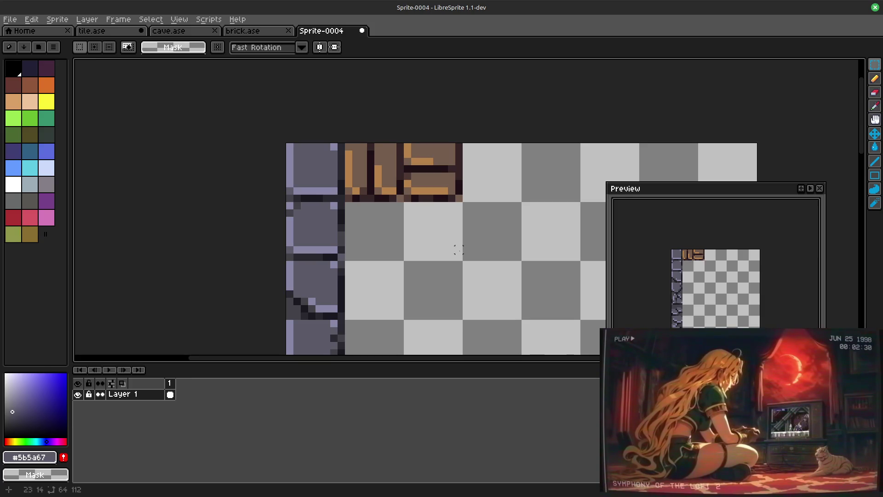
{"action": "left_click", "coordinate": [117, 32]}
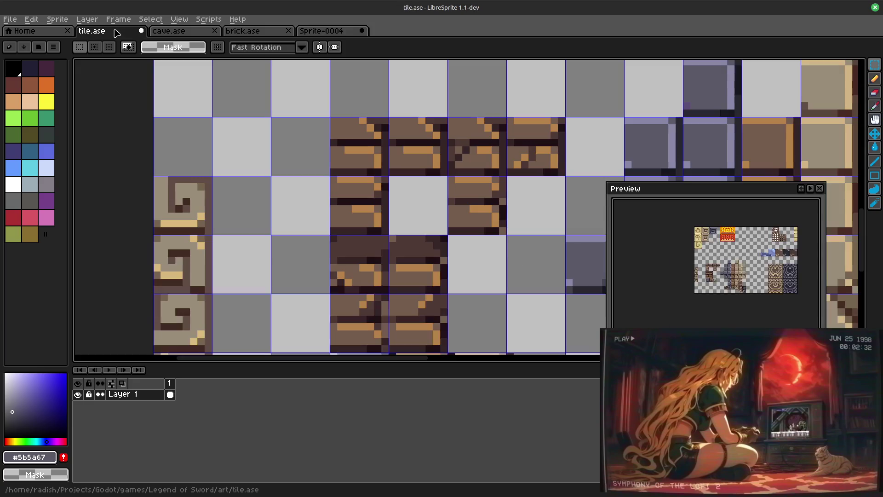
Step: Select the brown brick tile in the upper row with the rectangular marquee
{"action": "mouse_move", "coordinate": [505, 274]}
{"action": "left_mouse_down"}
{"action": "mouse_move", "coordinate": [426, 227]}
{"action": "mouse_move", "coordinate": [440, 163]}
{"action": "left_mouse_up"}
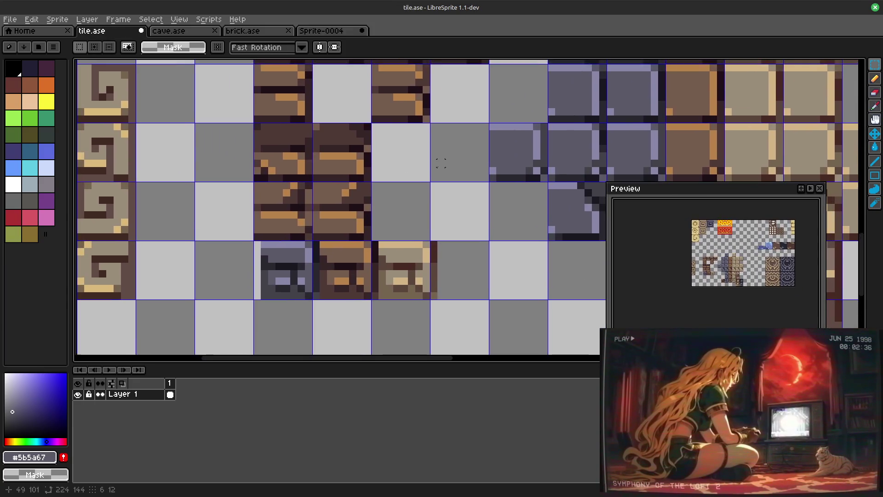
{"action": "scroll", "coordinate": [436, 184], "scroll_direction": "down", "scroll_amount": 2}
{"action": "left_click_drag", "start_coordinate": [431, 173], "coordinate": [449, 207]}
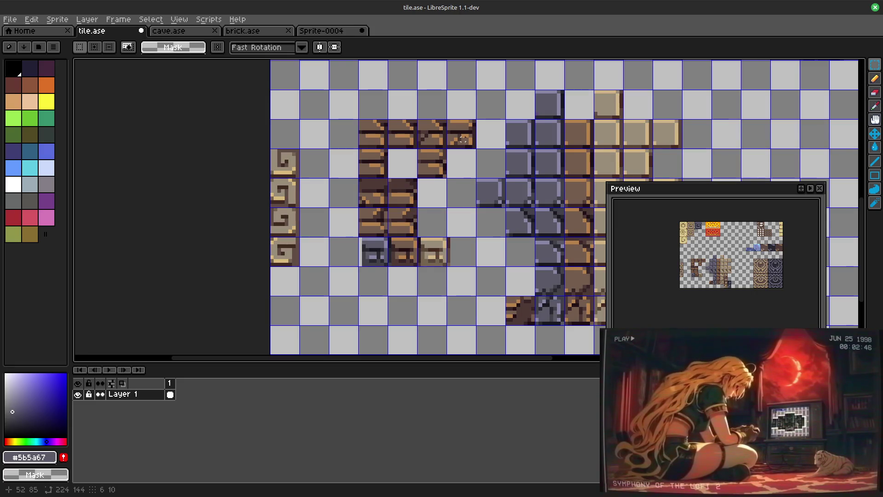
{"action": "scroll", "coordinate": [463, 139], "scroll_direction": "up", "scroll_amount": 3}
{"action": "left_click_drag", "start_coordinate": [413, 114], "coordinate": [492, 200]}
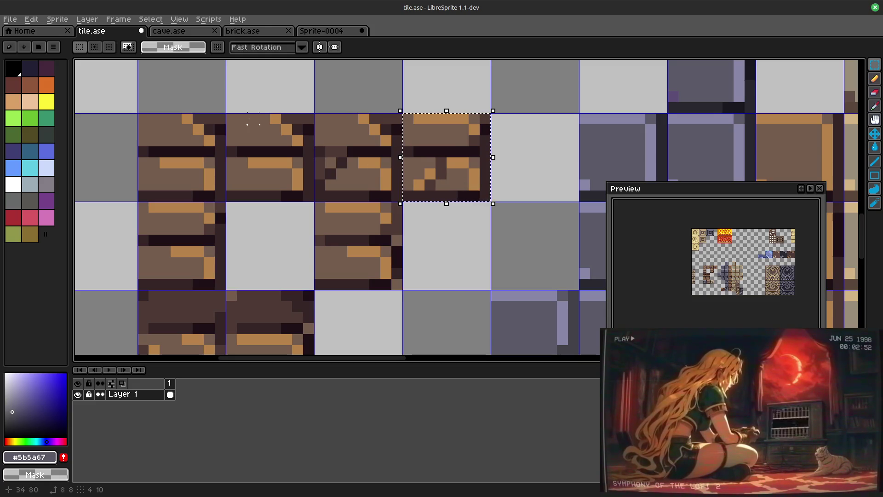
{"action": "left_click_drag", "start_coordinate": [237, 114], "coordinate": [305, 199]}
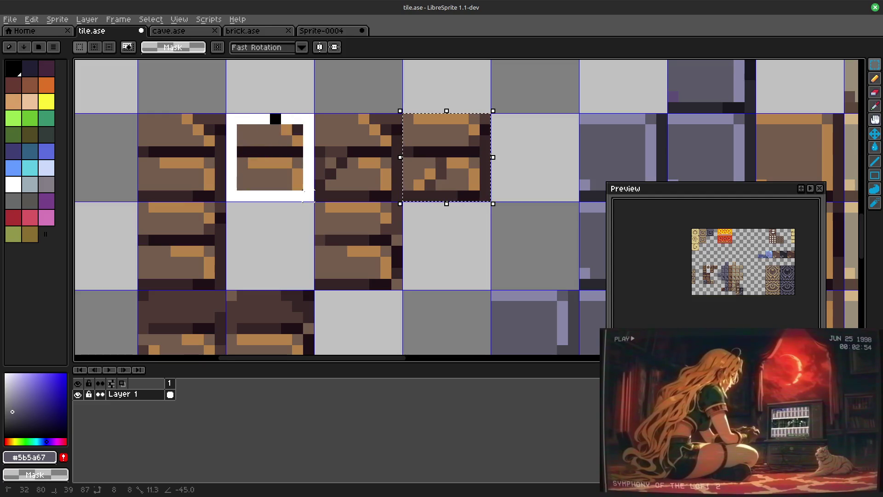
Step: Move the brick tile down into the empty cell one row lower and to the right, then deselect
{"action": "left_click_drag", "start_coordinate": [270, 162], "coordinate": [446, 251]}
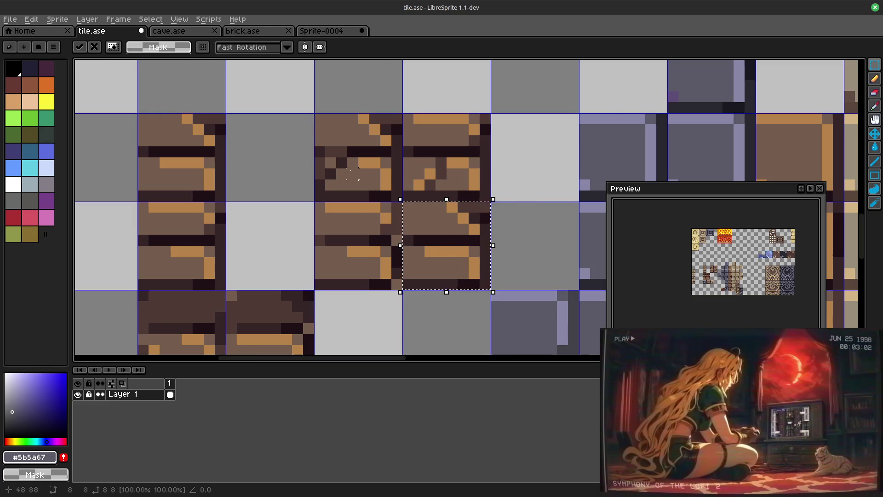
{"action": "scroll", "coordinate": [387, 229], "scroll_direction": "down", "scroll_amount": 1}
{"action": "scroll", "coordinate": [388, 229], "scroll_direction": "down", "scroll_amount": 1}
{"action": "left_click_drag", "start_coordinate": [387, 229], "coordinate": [387, 223]}
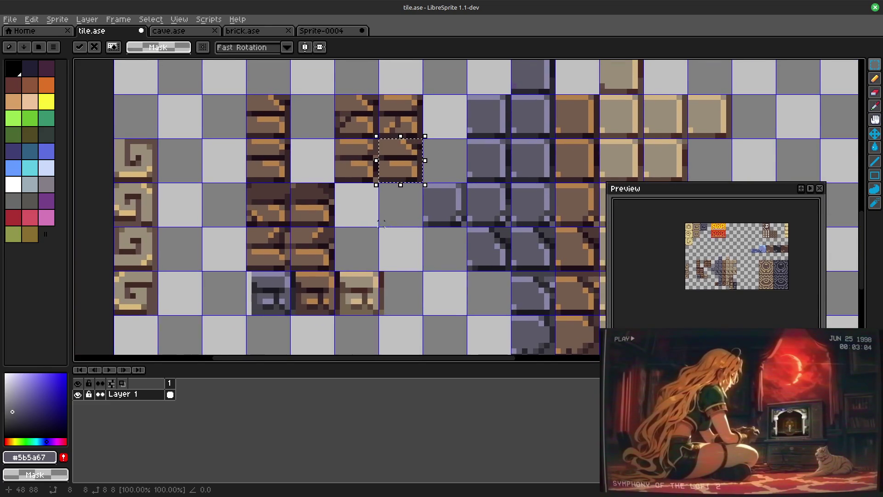
{"action": "left_click", "coordinate": [255, 185]}
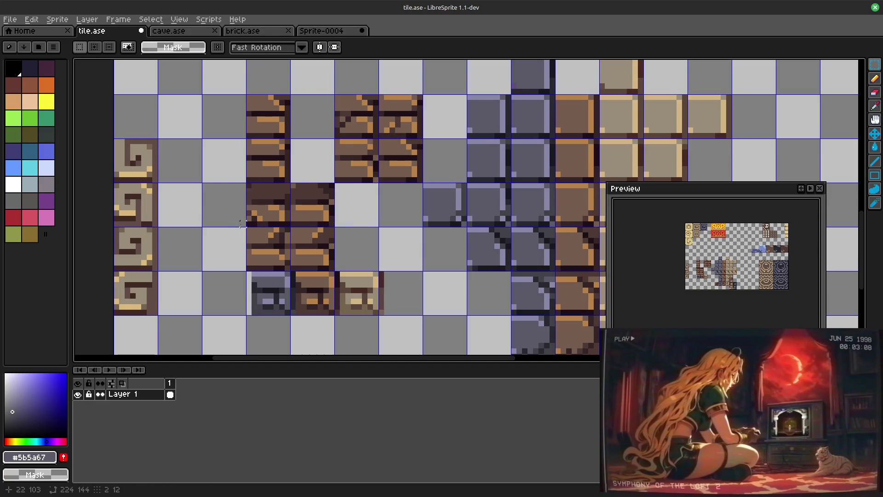
Step: Move a brick tile to a lower cell and shift the row of three lower tiles onto the grid
{"action": "mouse_move", "coordinate": [250, 228]}
{"action": "left_mouse_down"}
{"action": "mouse_move", "coordinate": [293, 273]}
{"action": "mouse_move", "coordinate": [377, 229]}
{"action": "mouse_move", "coordinate": [405, 252]}
{"action": "left_mouse_up"}
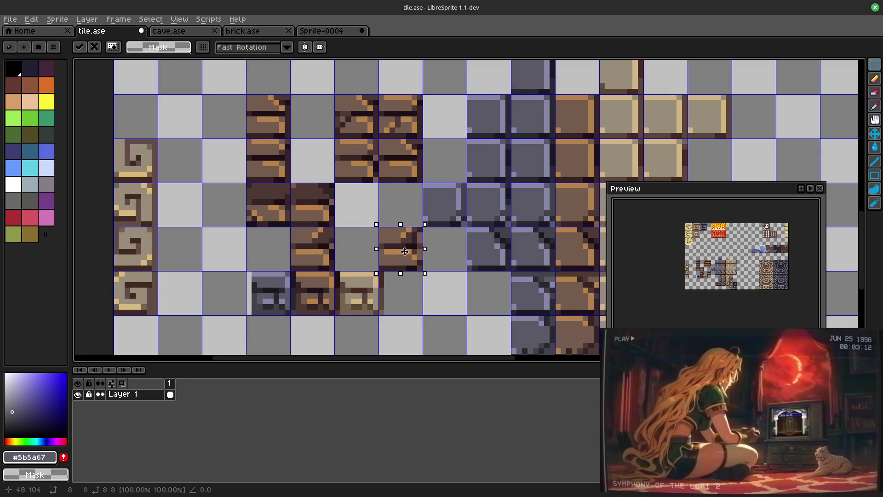
{"action": "mouse_move", "coordinate": [298, 230]}
{"action": "left_mouse_down"}
{"action": "mouse_move", "coordinate": [331, 269]}
{"action": "mouse_move", "coordinate": [436, 299]}
{"action": "left_mouse_up"}
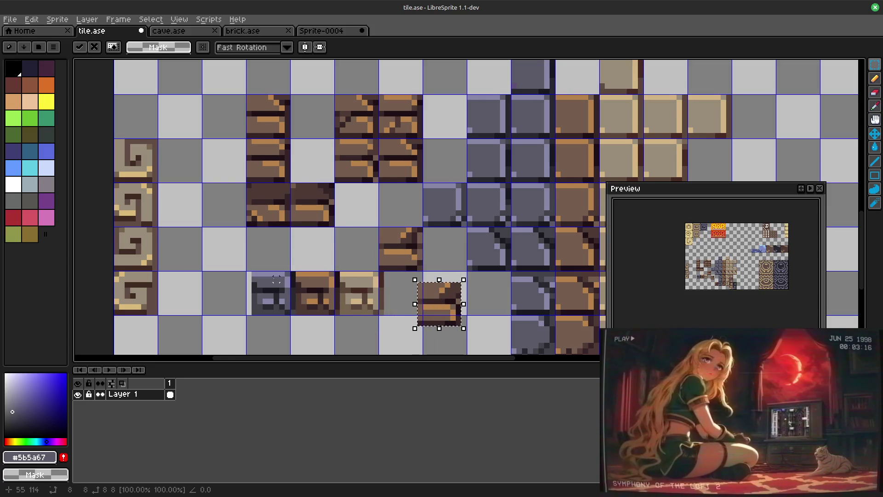
{"action": "key", "text": "Return"}
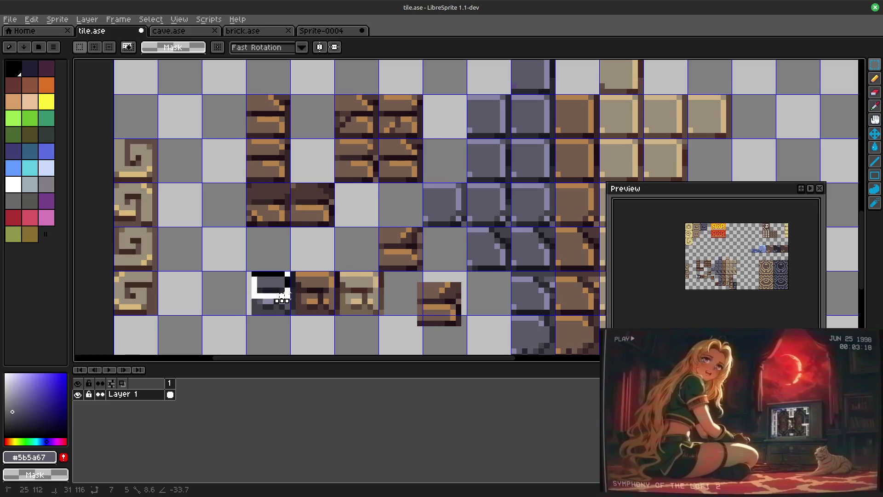
{"action": "mouse_move", "coordinate": [250, 271]}
{"action": "left_mouse_down"}
{"action": "mouse_move", "coordinate": [386, 317]}
{"action": "mouse_move", "coordinate": [362, 302]}
{"action": "left_mouse_up"}
{"action": "key", "text": "Return"}
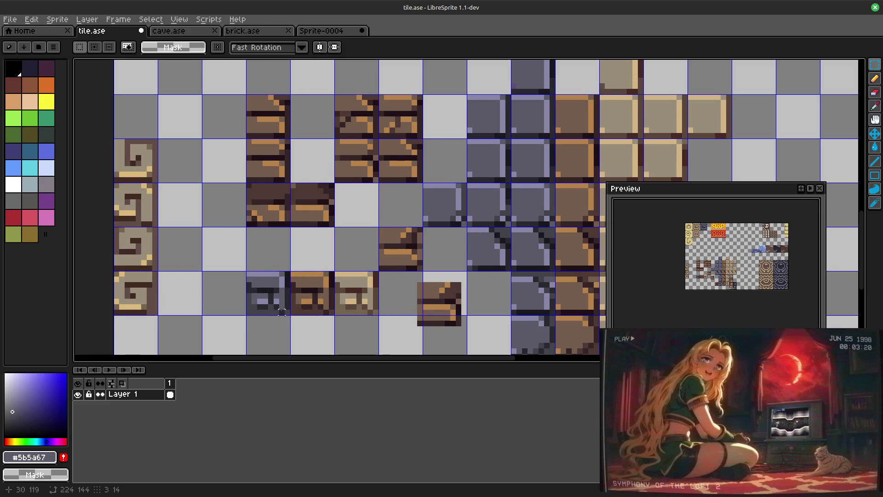
Step: Place the grey stone tile below a brick tile and move another brick tile into a new cell
{"action": "left_click_drag", "start_coordinate": [248, 274], "coordinate": [289, 315]}
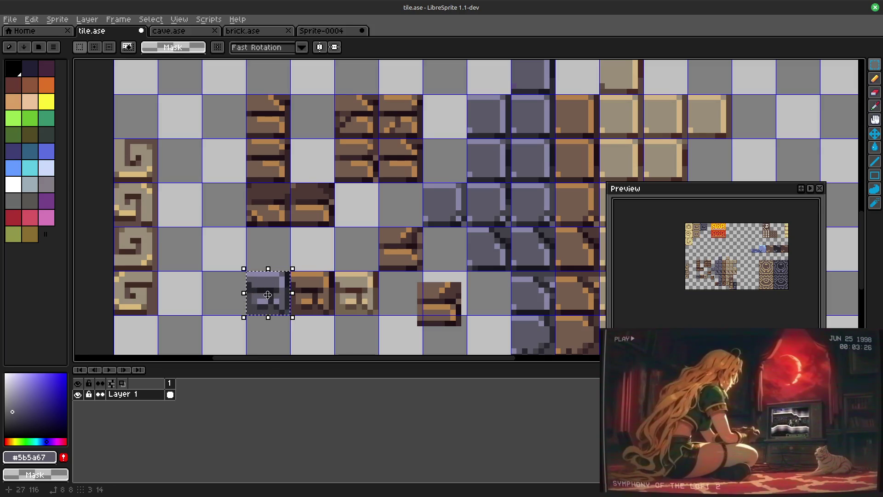
{"action": "left_click_drag", "start_coordinate": [268, 296], "coordinate": [443, 338]}
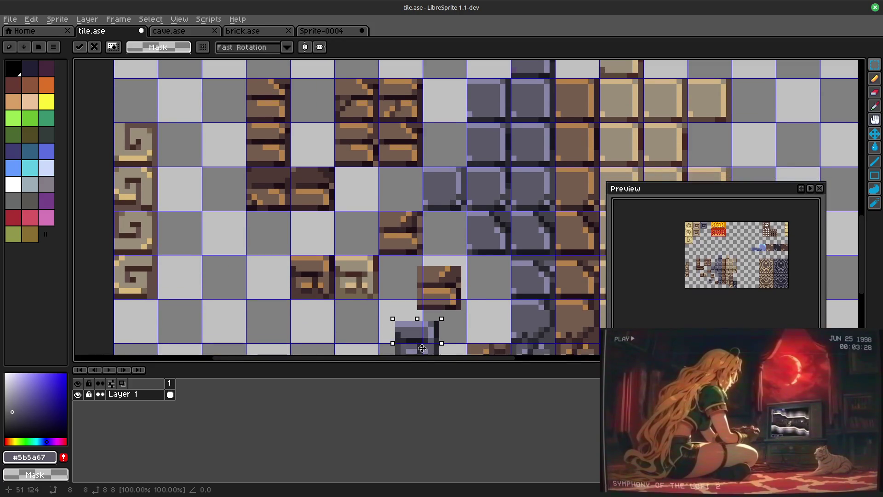
{"action": "scroll", "coordinate": [443, 338], "scroll_direction": "down", "scroll_amount": 1}
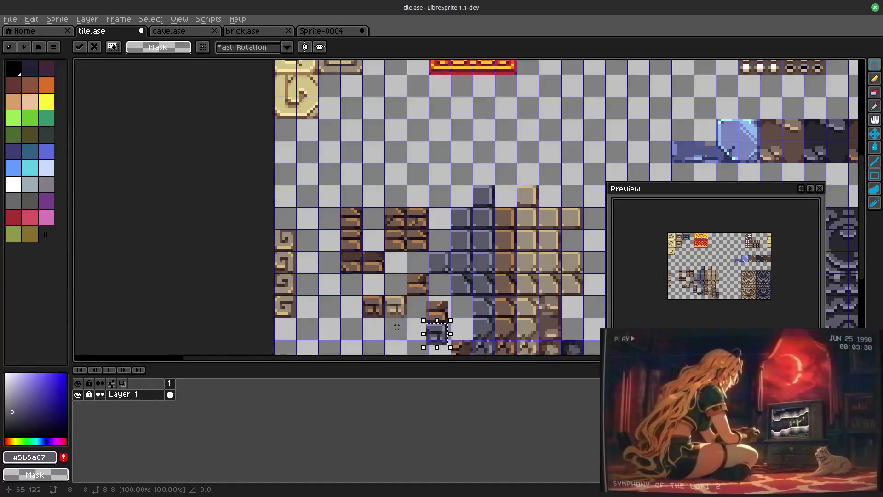
{"action": "scroll", "coordinate": [397, 329], "scroll_direction": "up", "scroll_amount": 1}
{"action": "scroll", "coordinate": [397, 329], "scroll_direction": "up", "scroll_amount": 1}
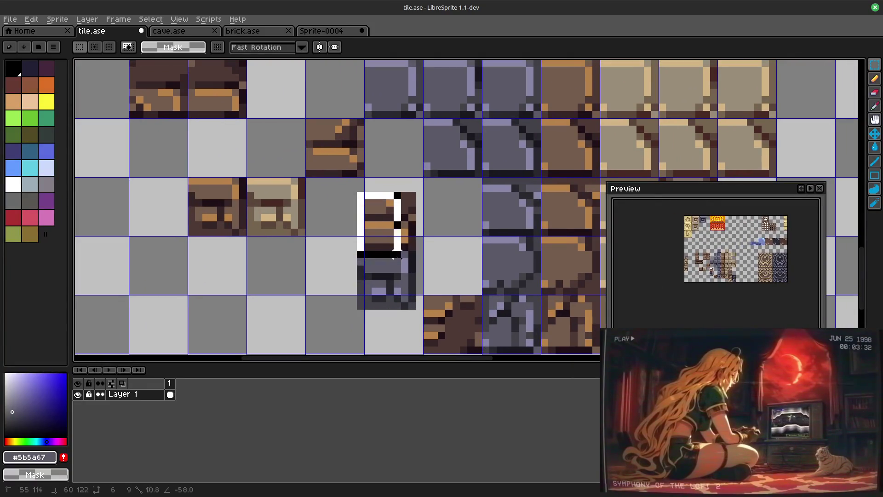
{"action": "left_click_drag", "start_coordinate": [394, 256], "coordinate": [348, 230]}
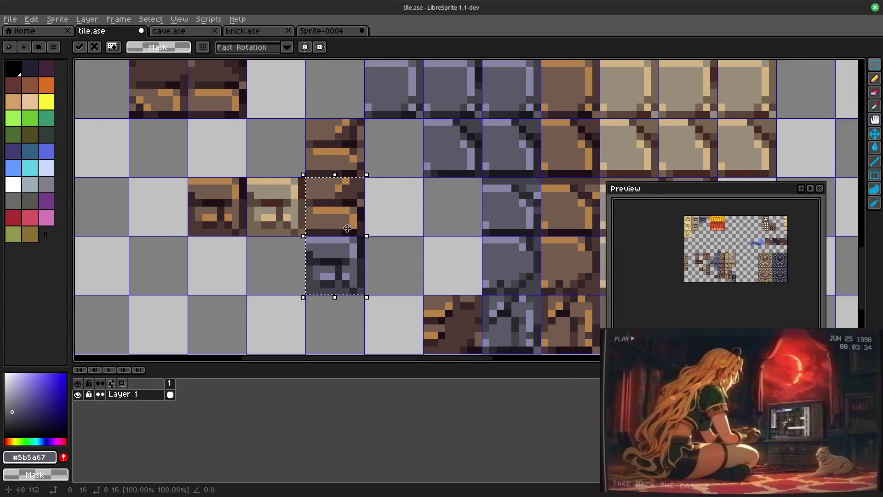
{"action": "scroll", "coordinate": [348, 230], "scroll_direction": "down", "scroll_amount": 1}
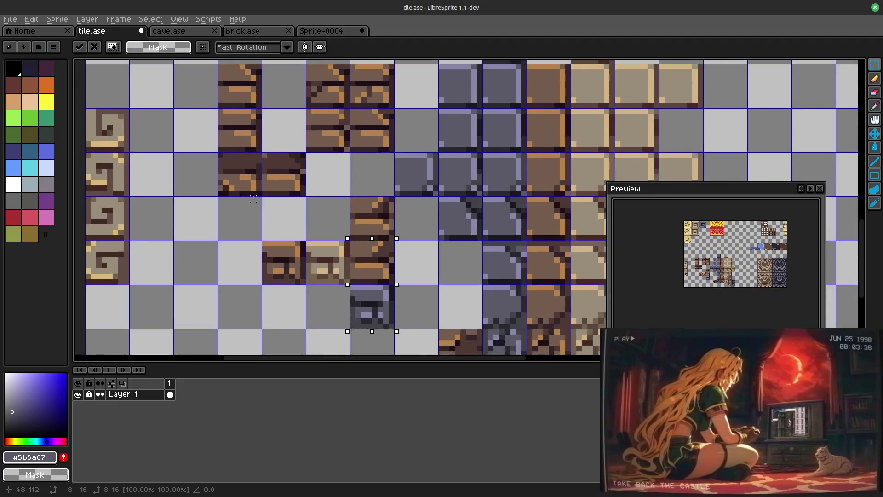
{"action": "mouse_move", "coordinate": [220, 153]}
{"action": "left_mouse_down"}
{"action": "mouse_move", "coordinate": [378, 341]}
{"action": "mouse_move", "coordinate": [382, 331]}
{"action": "left_mouse_up"}
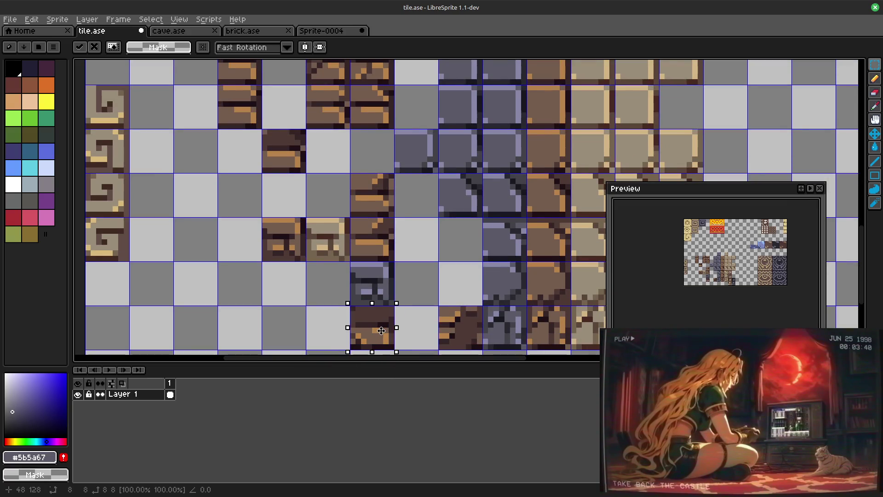
{"action": "key", "text": "Return"}
{"action": "scroll", "coordinate": [267, 134], "scroll_direction": "up", "scroll_amount": 1}
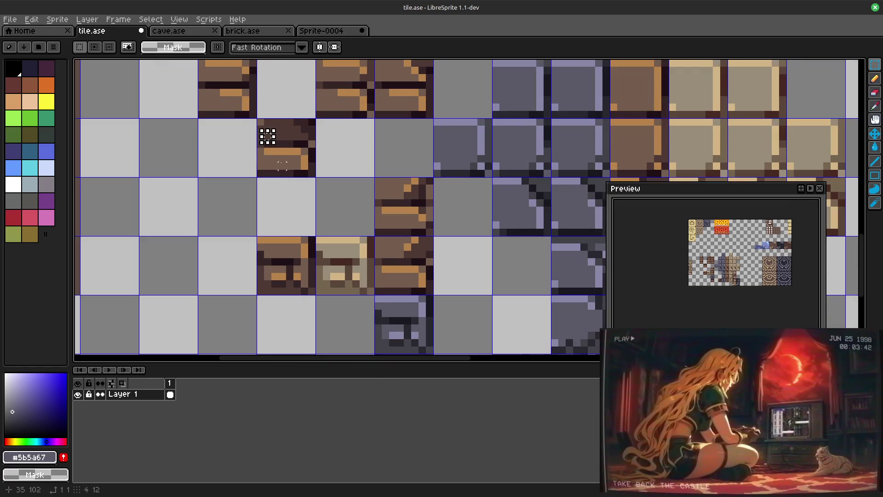
{"action": "scroll", "coordinate": [287, 187], "scroll_direction": "down", "scroll_amount": 2}
{"action": "scroll", "coordinate": [292, 193], "scroll_direction": "up", "scroll_amount": 1}
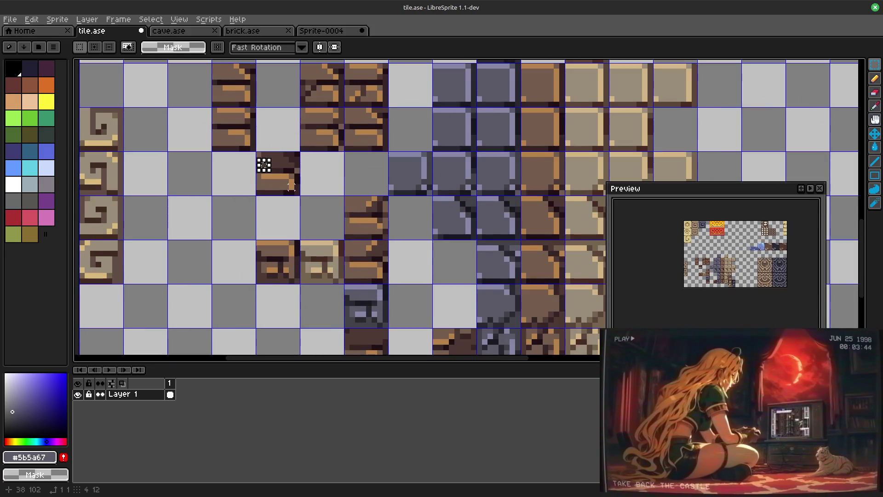
{"action": "mouse_move", "coordinate": [258, 154]}
{"action": "left_mouse_down"}
{"action": "mouse_move", "coordinate": [295, 191]}
{"action": "mouse_move", "coordinate": [475, 271]}
{"action": "mouse_move", "coordinate": [413, 310]}
{"action": "left_mouse_up"}
{"action": "scroll", "coordinate": [330, 314], "scroll_direction": "down", "scroll_amount": 5}
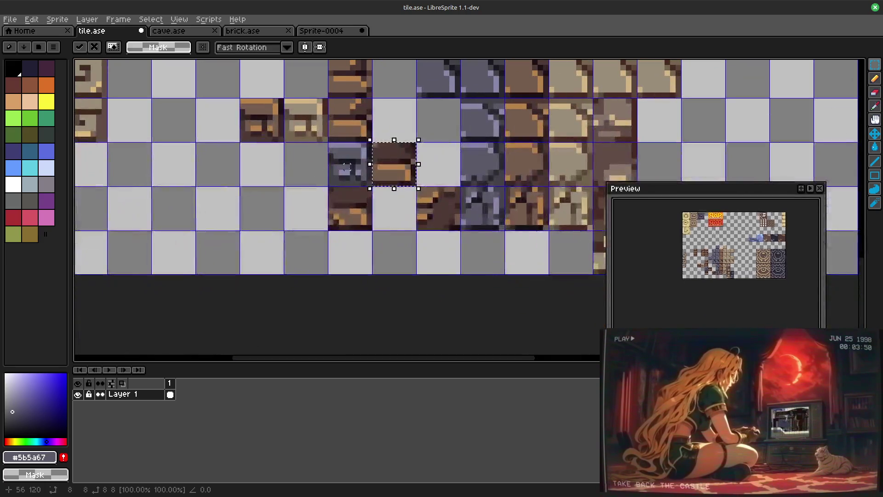
{"action": "key", "text": "ctrl+d"}
Step: Shift the grey tile and its neighbour down one cell and move the brown tile one cell left
{"action": "left_click_drag", "start_coordinate": [330, 143], "coordinate": [372, 231]}
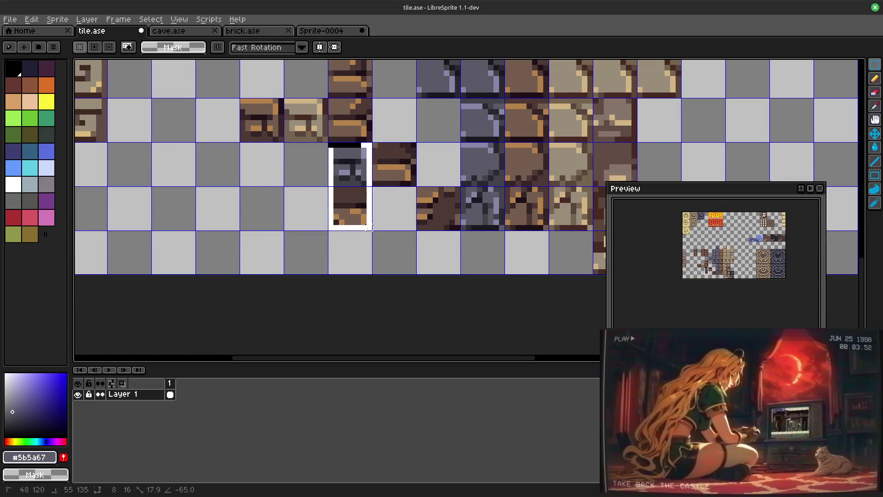
{"action": "left_click_drag", "start_coordinate": [356, 183], "coordinate": [356, 228]}
{"action": "mouse_move", "coordinate": [375, 143]}
{"action": "left_mouse_down"}
{"action": "mouse_move", "coordinate": [412, 183]}
{"action": "mouse_move", "coordinate": [367, 180]}
{"action": "left_mouse_up"}
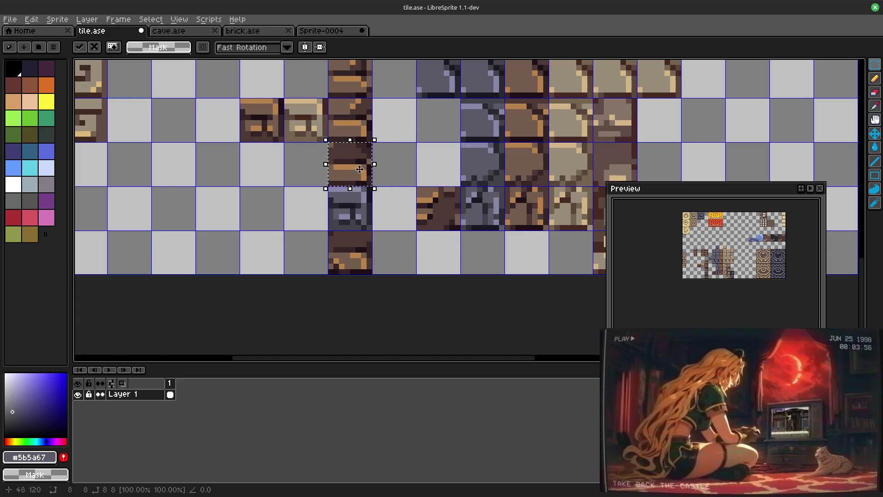
{"action": "left_click_drag", "start_coordinate": [408, 112], "coordinate": [448, 295]}
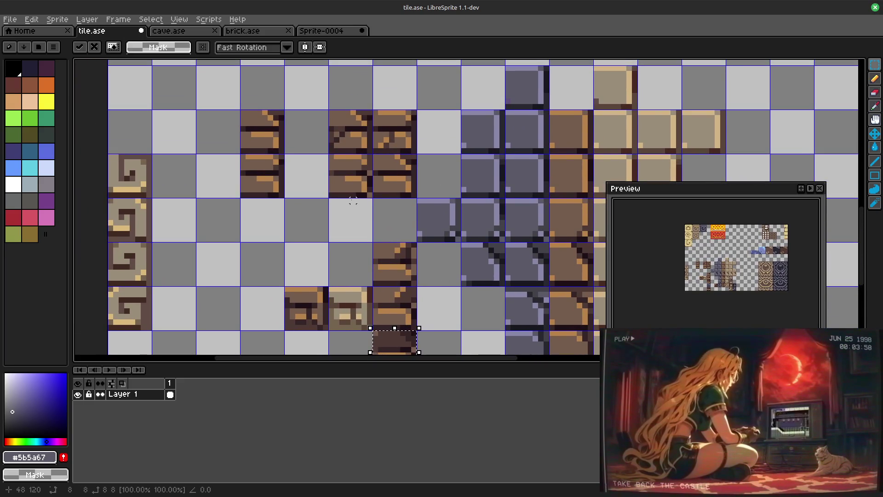
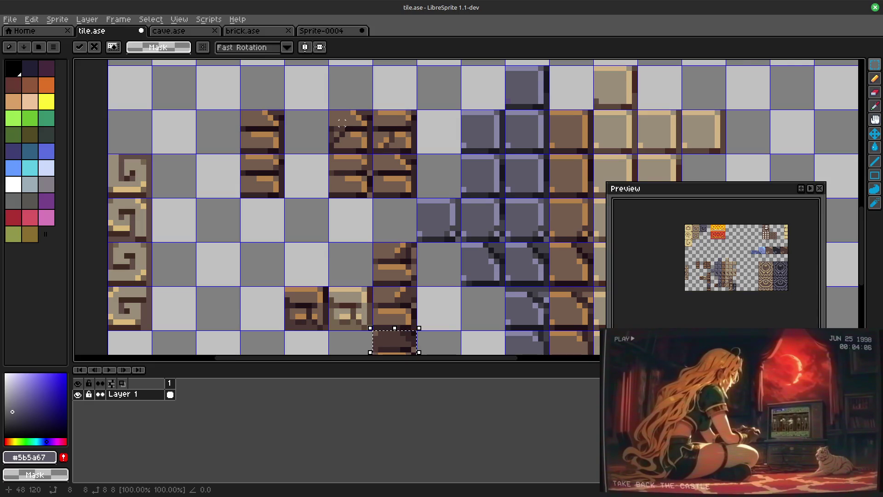
Step: Move a second-row brick tile lower so the brick tiles form one vertical column
{"action": "left_click", "coordinate": [331, 111]}
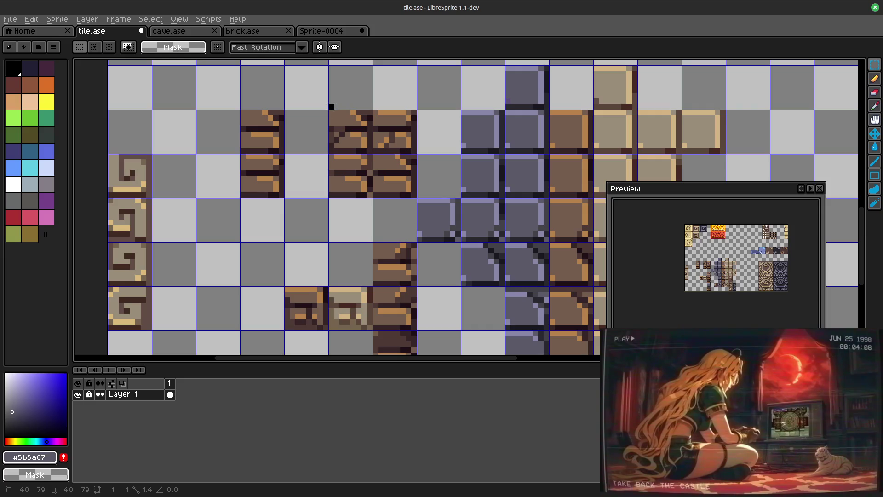
{"action": "mouse_move", "coordinate": [330, 111]}
{"action": "left_mouse_down"}
{"action": "mouse_move", "coordinate": [362, 142]}
{"action": "mouse_move", "coordinate": [409, 234]}
{"action": "left_mouse_up"}
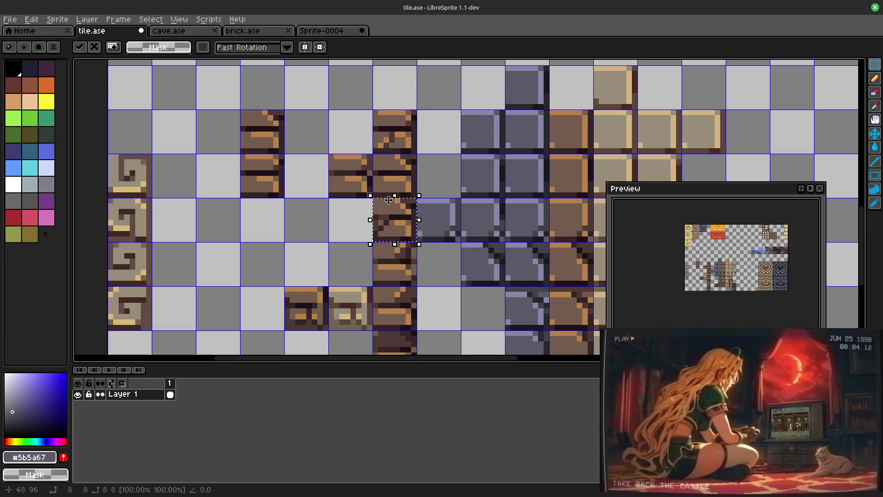
{"action": "left_click", "coordinate": [374, 112]}
Step: Select the whole tall brick column, then switch to the Sprite-0004 sprite
{"action": "mouse_move", "coordinate": [374, 111]}
{"action": "left_mouse_down"}
{"action": "mouse_move", "coordinate": [398, 168]}
{"action": "mouse_move", "coordinate": [400, 321]}
{"action": "left_mouse_up"}
{"action": "scroll", "coordinate": [398, 169], "scroll_direction": "down", "scroll_amount": 3}
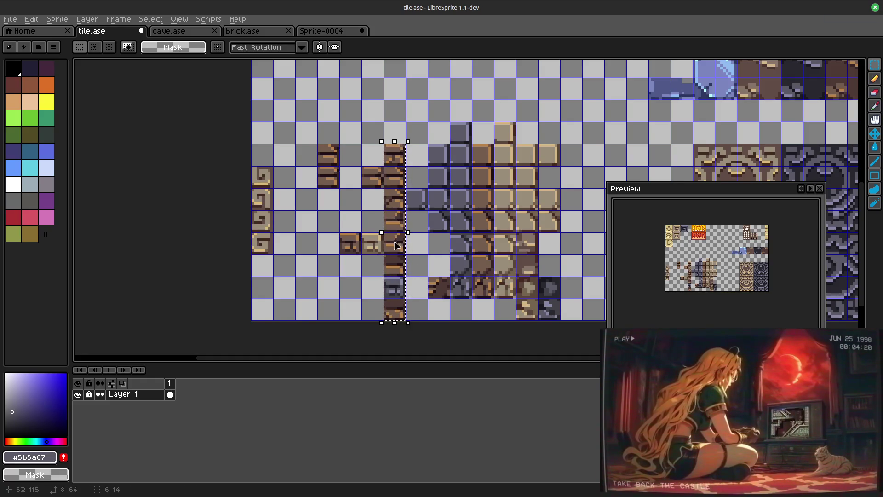
{"action": "left_click", "coordinate": [315, 33]}
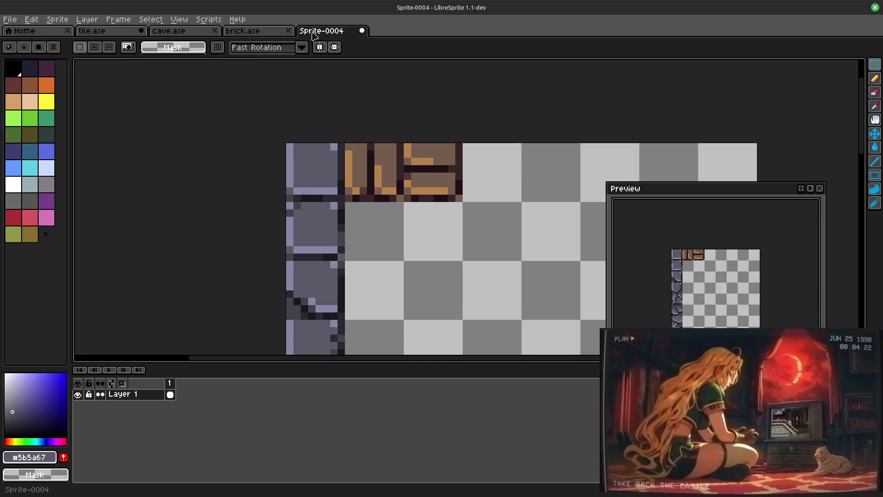
{"action": "scroll", "coordinate": [413, 115], "scroll_direction": "down", "scroll_amount": 1}
{"action": "scroll", "coordinate": [413, 115], "scroll_direction": "down", "scroll_amount": 1}
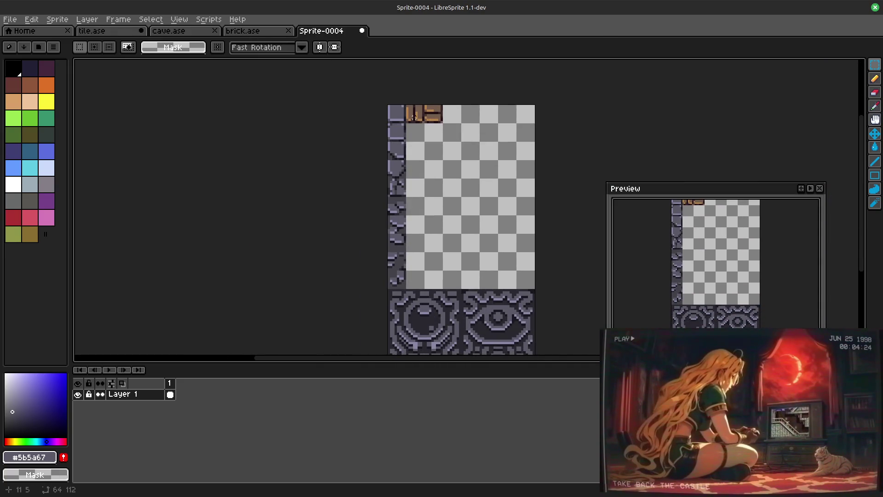
Step: Paste the brick column and drop it directly beside the stone tile column
{"action": "key", "text": "ctrl+v"}
{"action": "left_click_drag", "start_coordinate": [461, 178], "coordinate": [415, 146]}
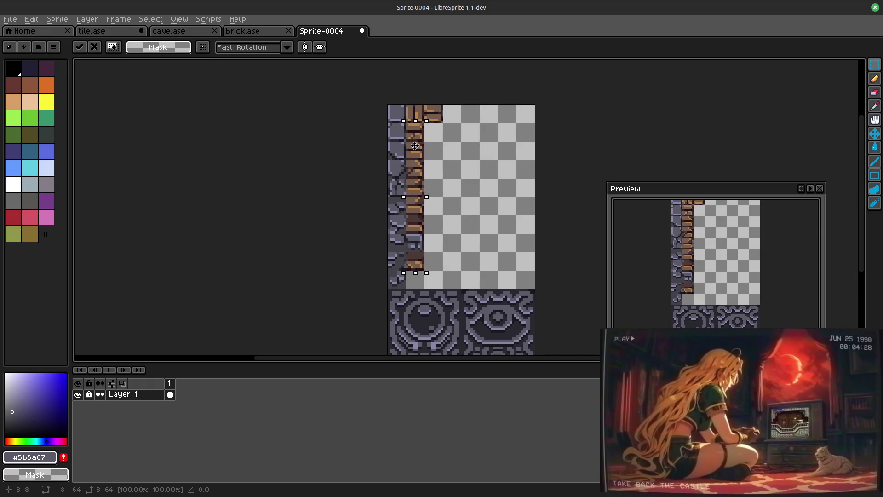
{"action": "left_click", "coordinate": [475, 225]}
{"action": "scroll", "coordinate": [455, 214], "scroll_direction": "up", "scroll_amount": 1}
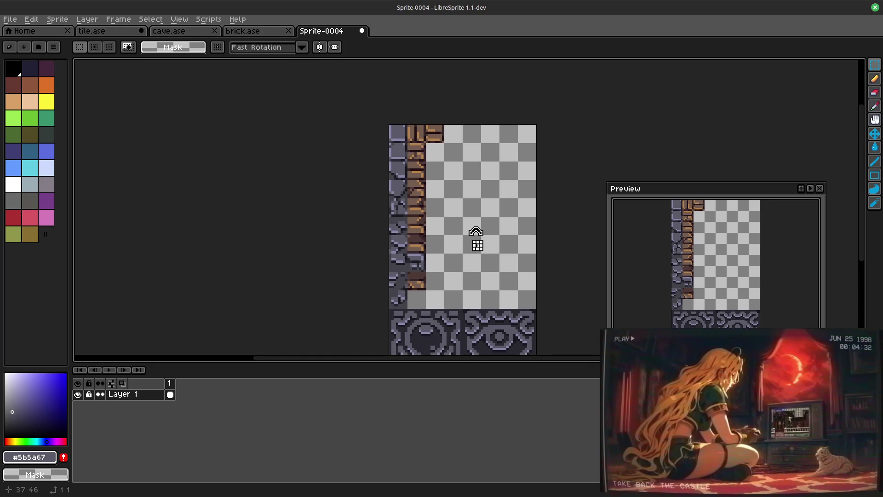
{"action": "scroll", "coordinate": [478, 245], "scroll_direction": "up", "scroll_amount": 2}
Step: Select a single brick tile in the new column's second row
{"action": "mouse_move", "coordinate": [498, 262]}
{"action": "left_mouse_down"}
{"action": "mouse_move", "coordinate": [559, 259]}
{"action": "mouse_move", "coordinate": [546, 302]}
{"action": "left_mouse_up"}
{"action": "scroll", "coordinate": [525, 325], "scroll_direction": "up", "scroll_amount": 2}
{"action": "scroll", "coordinate": [467, 318], "scroll_direction": "up", "scroll_amount": 2}
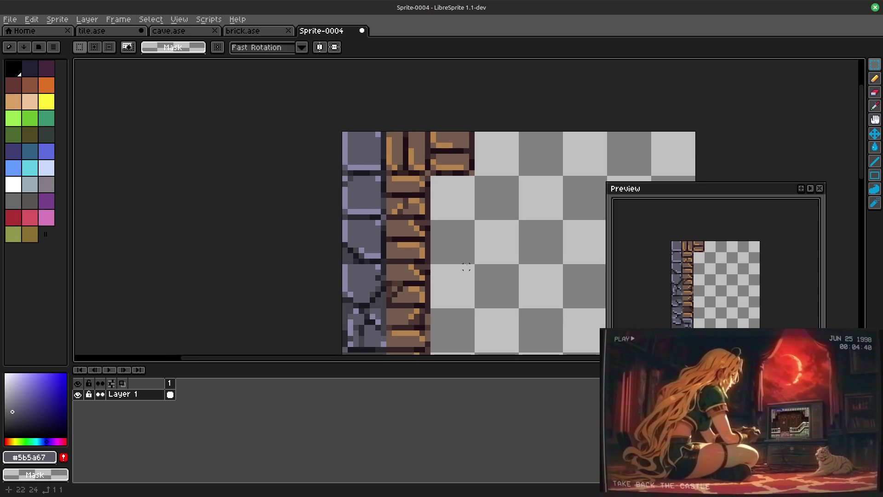
{"action": "left_click_drag", "start_coordinate": [389, 178], "coordinate": [424, 213]}
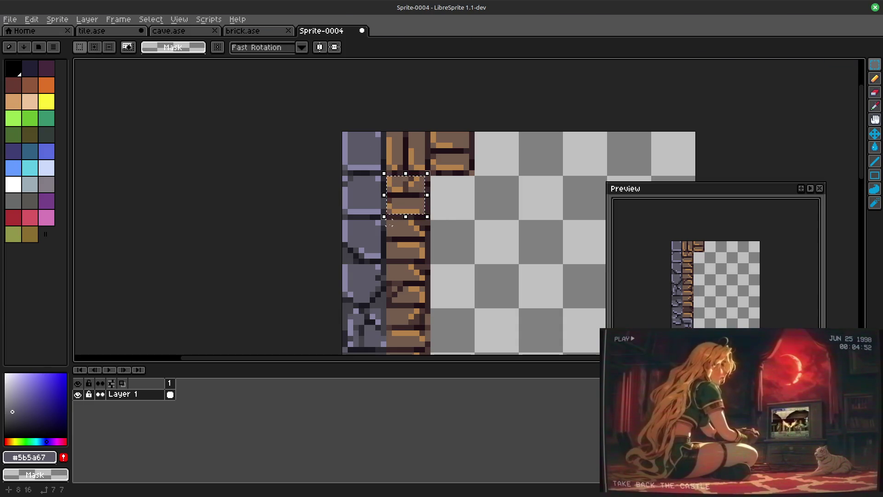
Step: Rotate a brick tile and flip it vertically and horizontally with Shift+V/Shift+H
{"action": "left_click_drag", "start_coordinate": [386, 221], "coordinate": [427, 260]}
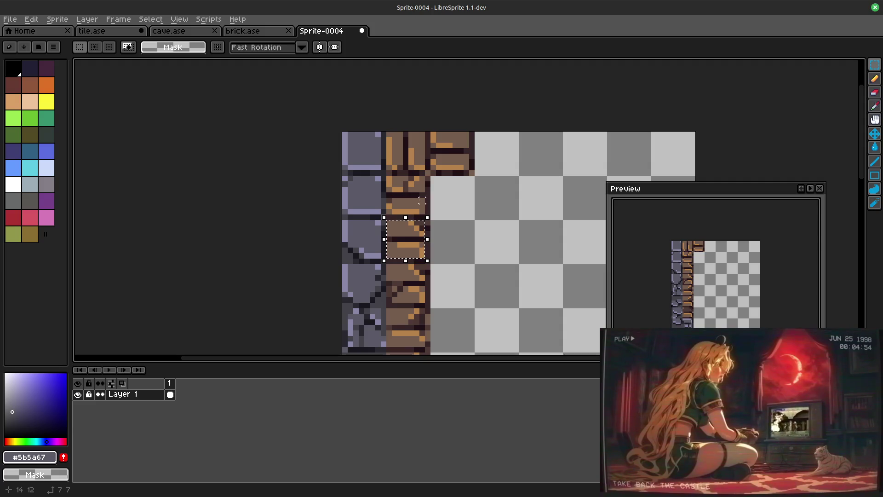
{"action": "scroll", "coordinate": [474, 282], "scroll_direction": "down", "scroll_amount": 1}
{"action": "scroll", "coordinate": [474, 282], "scroll_direction": "down", "scroll_amount": 5}
{"action": "left_click_drag", "start_coordinate": [432, 123], "coordinate": [432, 167]}
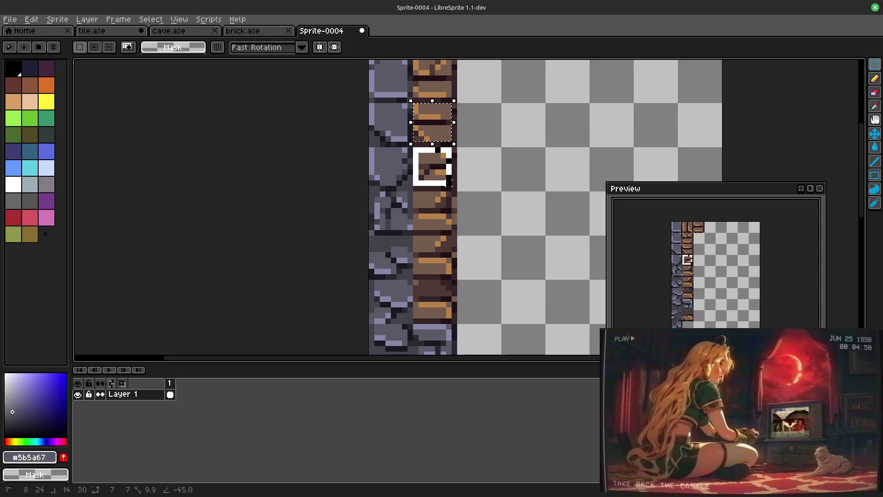
{"action": "left_click_drag", "start_coordinate": [437, 133], "coordinate": [424, 201]}
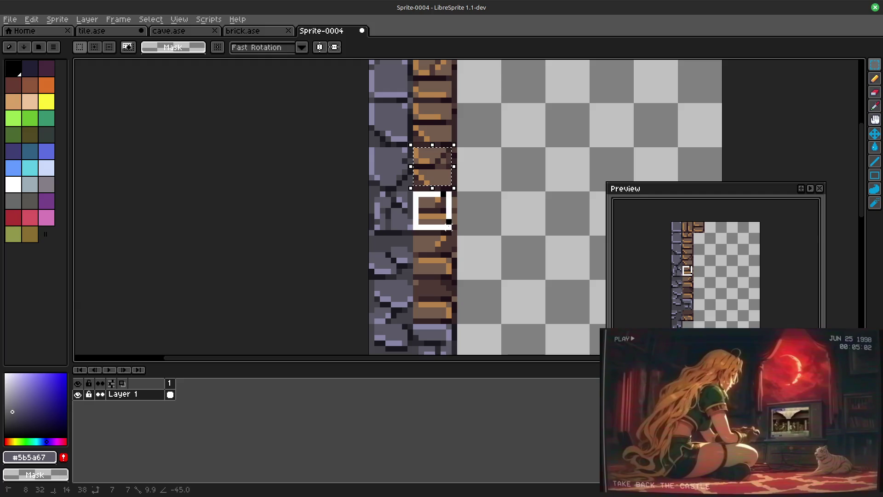
{"action": "scroll", "coordinate": [448, 227], "scroll_direction": "down", "scroll_amount": 3}
{"action": "key", "text": "shift+v"}
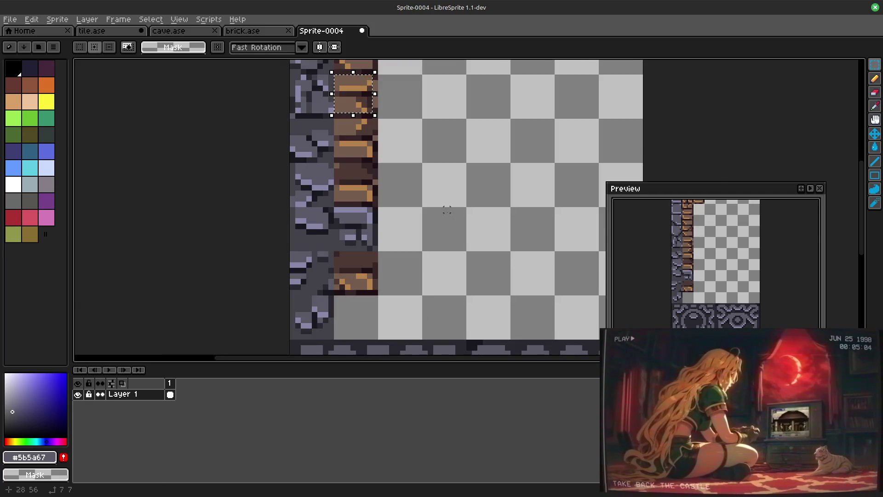
{"action": "key", "text": "shift+v"}
{"action": "key", "text": "shift+h"}
{"action": "key", "text": "shift+v"}
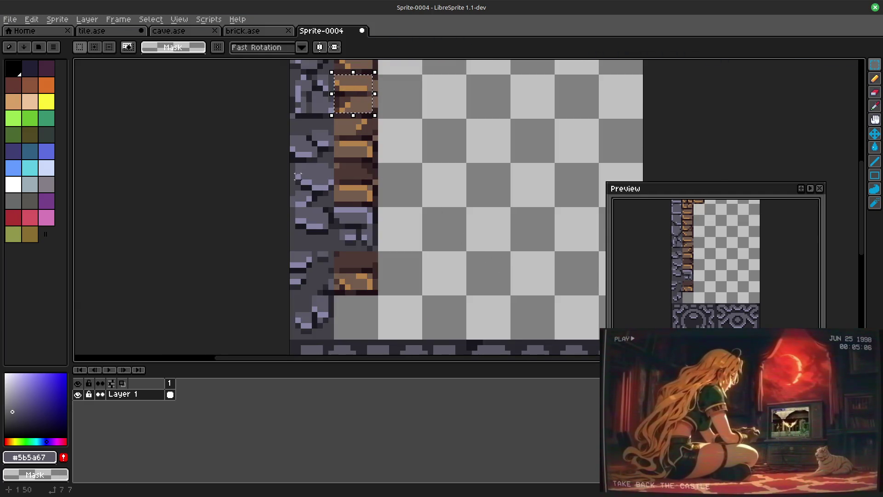
Step: Flip the next tile down vertically, show the grid and clear the selection
{"action": "left_click_drag", "start_coordinate": [336, 124], "coordinate": [374, 159]}
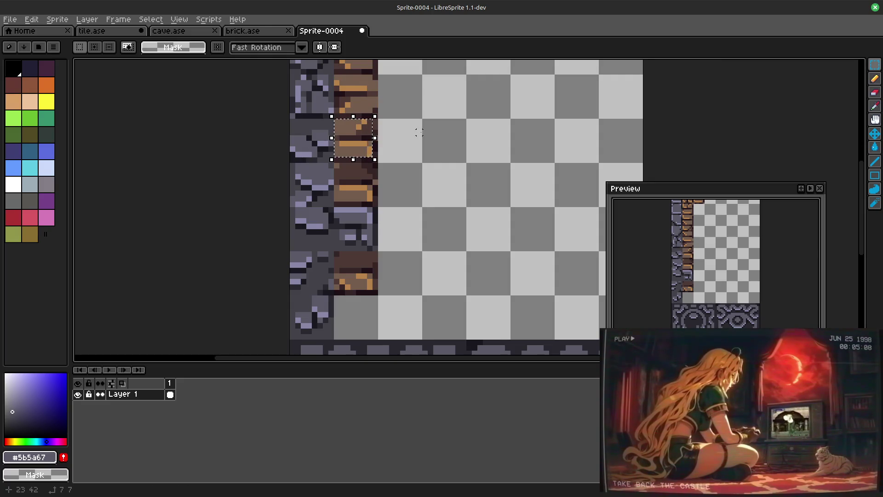
{"action": "key", "text": "shift+v"}
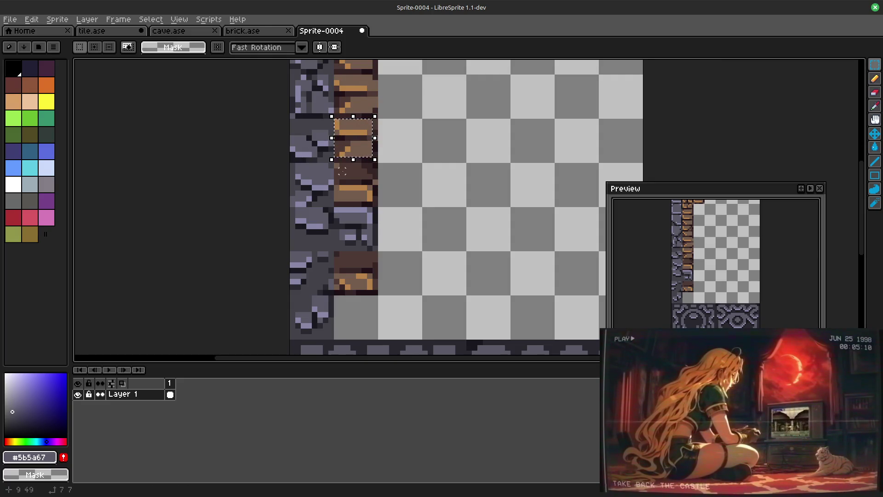
{"action": "left_click_drag", "start_coordinate": [336, 163], "coordinate": [374, 203]}
{"action": "key", "text": "ctrl+apostrophe"}
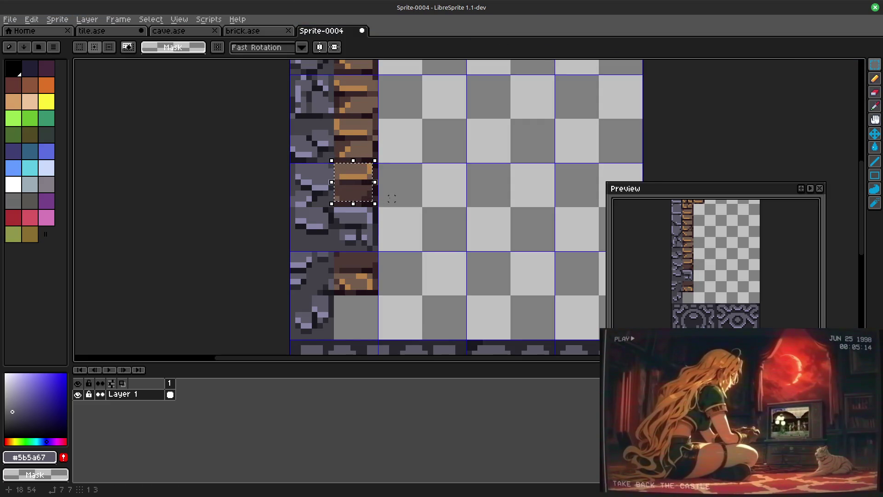
{"action": "key", "text": "ctrl+d"}
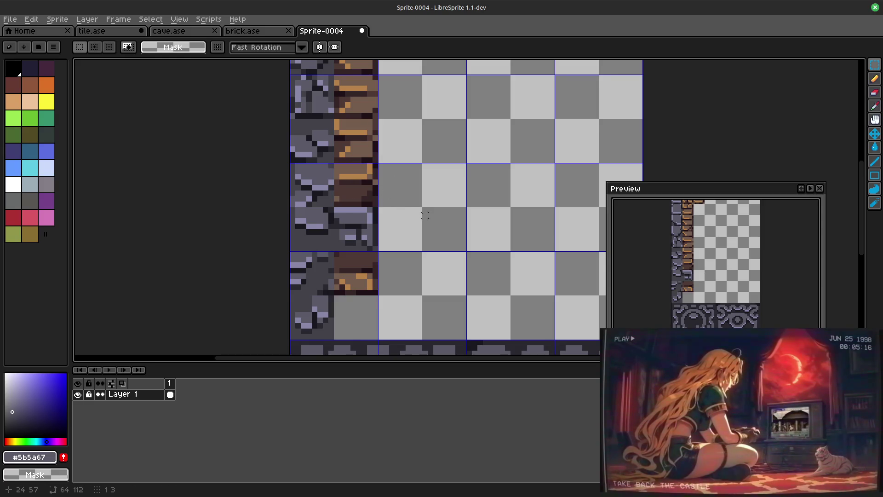
{"action": "scroll", "coordinate": [434, 192], "scroll_direction": "down", "scroll_amount": 2}
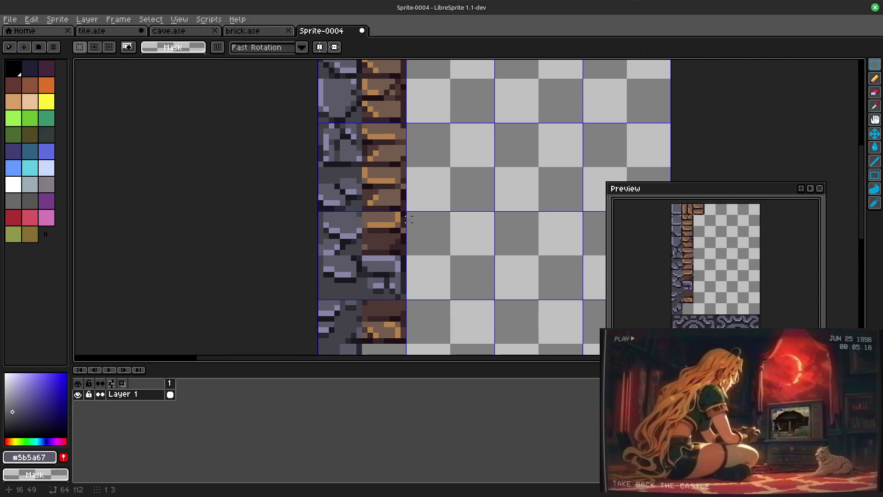
{"action": "scroll", "coordinate": [415, 220], "scroll_direction": "down", "scroll_amount": 1}
{"action": "scroll", "coordinate": [440, 221], "scroll_direction": "down", "scroll_amount": 1}
Step: Move two tiles further down the column, then select brick strips and undo the last edit
{"action": "mouse_move", "coordinate": [418, 234]}
{"action": "left_mouse_down"}
{"action": "mouse_move", "coordinate": [377, 147]}
{"action": "mouse_move", "coordinate": [398, 206]}
{"action": "left_mouse_up"}
{"action": "key", "text": "Return"}
{"action": "scroll", "coordinate": [451, 162], "scroll_direction": "up", "scroll_amount": 2}
{"action": "left_click_drag", "start_coordinate": [469, 210], "coordinate": [462, 281]}
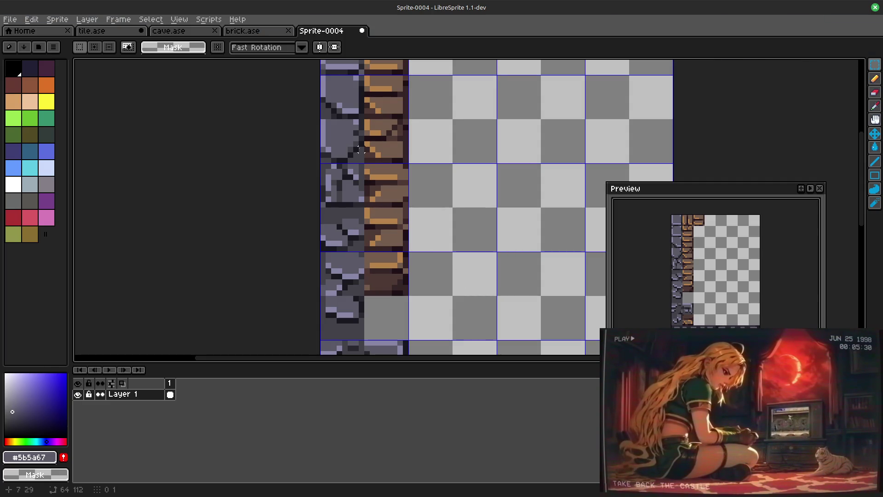
{"action": "left_click_drag", "start_coordinate": [366, 144], "coordinate": [396, 156]}
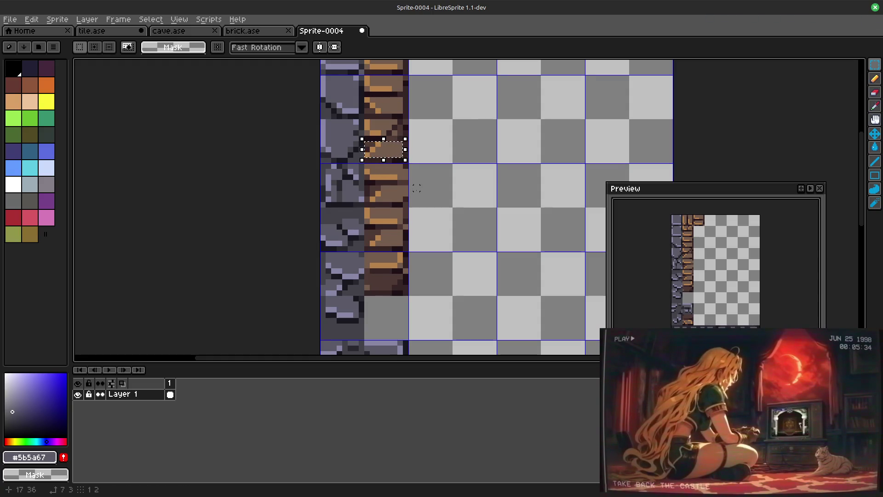
{"action": "left_click", "coordinate": [461, 193]}
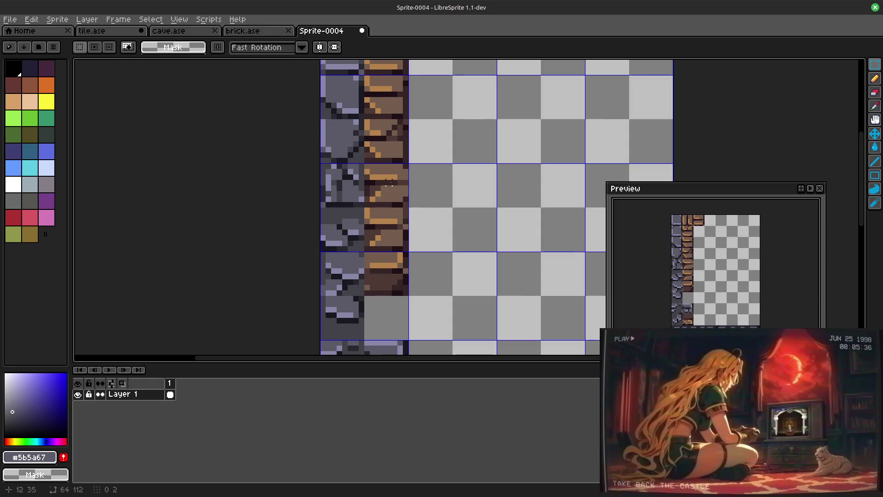
{"action": "left_click_drag", "start_coordinate": [367, 191], "coordinate": [404, 200]}
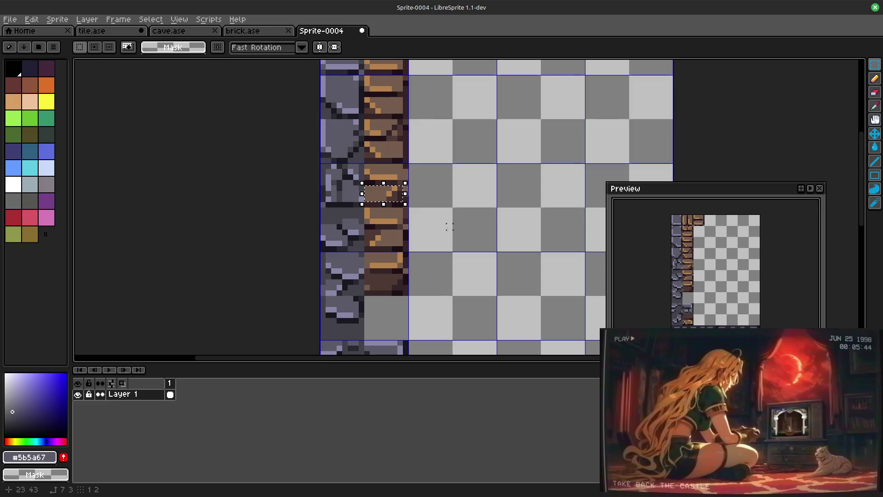
{"action": "key", "text": "ctrl+z"}
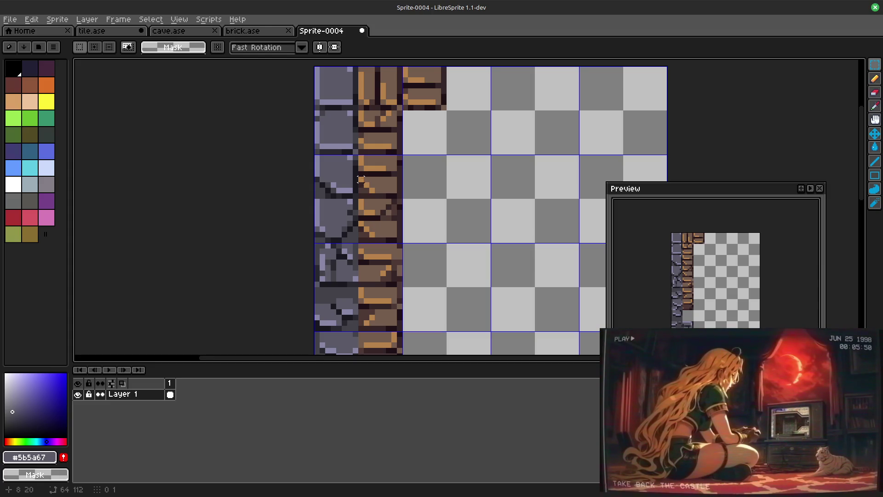
Step: Select brick strips and step back and forth through undo/redo of the tile transformations
{"action": "mouse_move", "coordinate": [359, 179]}
{"action": "left_mouse_down"}
{"action": "mouse_move", "coordinate": [403, 198]}
{"action": "mouse_move", "coordinate": [388, 192]}
{"action": "left_mouse_up"}
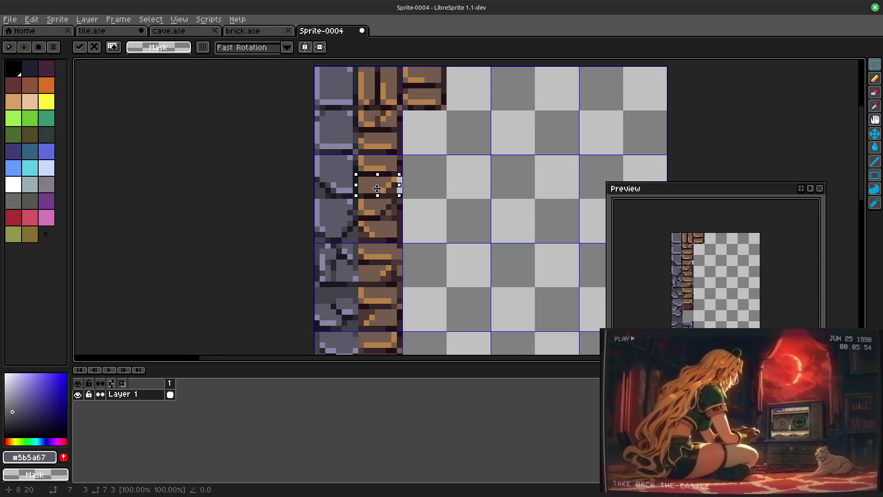
{"action": "scroll", "coordinate": [438, 222], "scroll_direction": "down", "scroll_amount": 1}
{"action": "scroll", "coordinate": [438, 233], "scroll_direction": "down", "scroll_amount": 2}
{"action": "left_click_drag", "start_coordinate": [438, 210], "coordinate": [439, 210]}
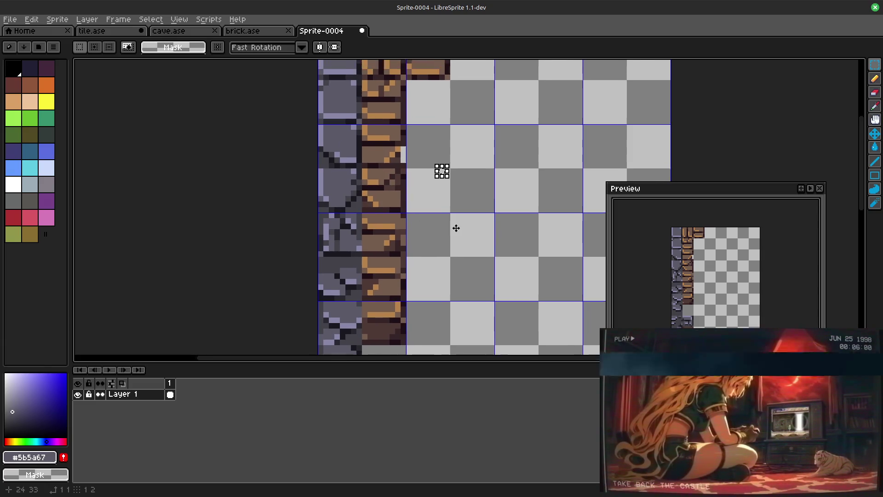
{"action": "left_click_drag", "start_coordinate": [452, 210], "coordinate": [461, 227]}
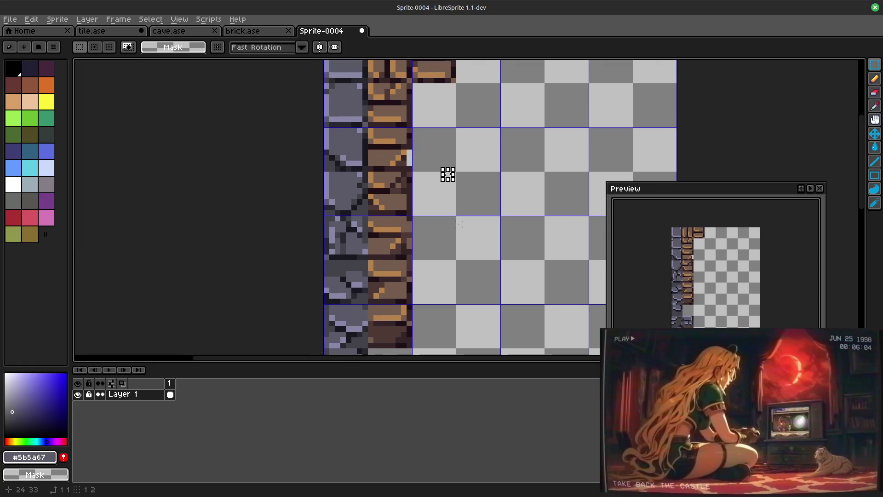
{"action": "left_click_drag", "start_coordinate": [415, 146], "coordinate": [366, 173]}
{"action": "key", "text": "ctrl+z"}
{"action": "key", "text": "ctrl+z"}
{"action": "key", "text": "ctrl+z"}
{"action": "key", "text": "ctrl+z"}
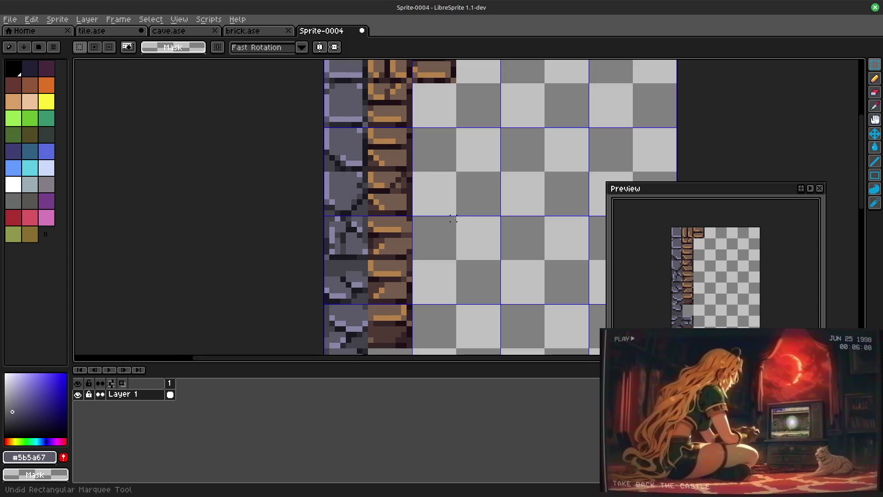
{"action": "key", "text": "ctrl+y"}
{"action": "key", "text": "ctrl+y"}
{"action": "key", "text": "ctrl+y"}
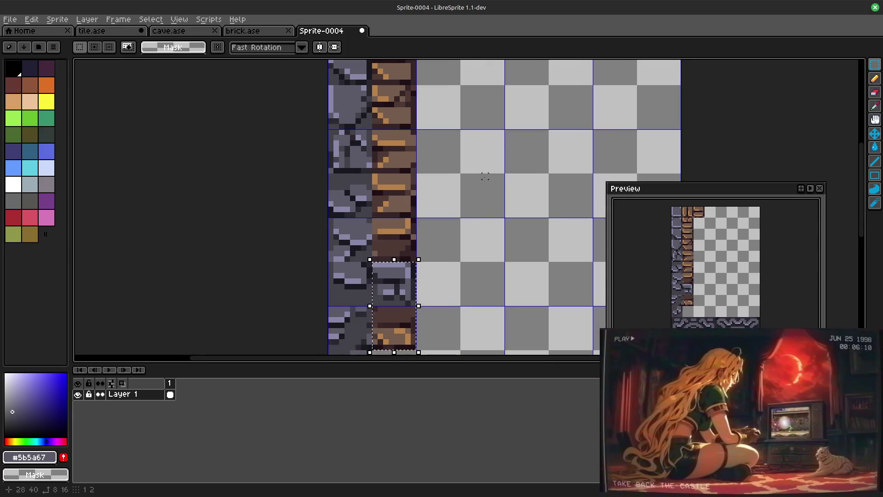
{"action": "key", "text": "ctrl+y"}
{"action": "key", "text": "ctrl+y"}
{"action": "key", "text": "ctrl+y"}
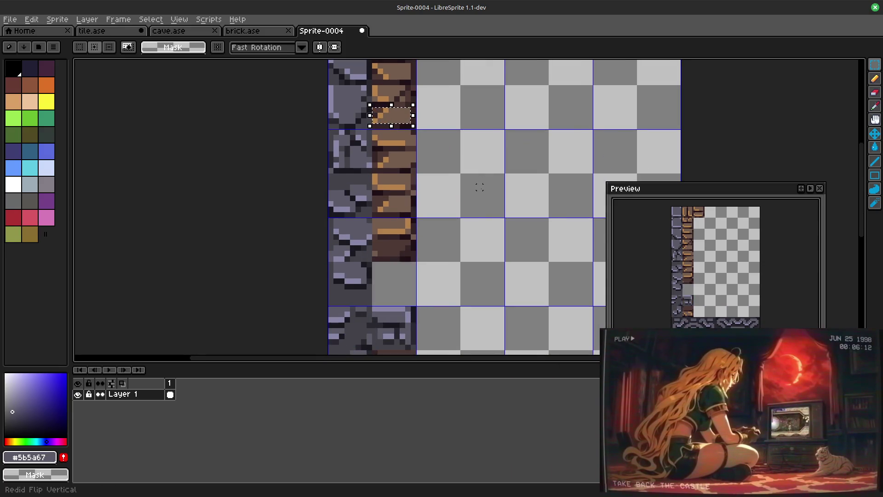
{"action": "key", "text": "ctrl+z"}
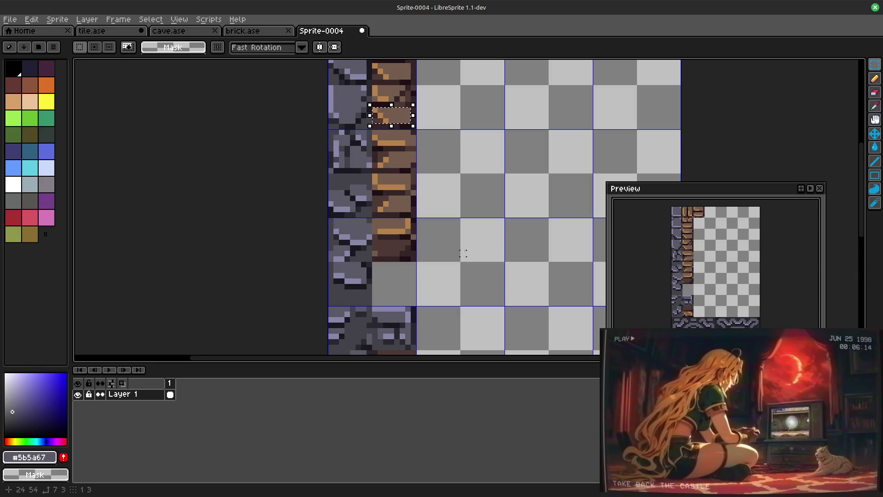
{"action": "left_click_drag", "start_coordinate": [468, 215], "coordinate": [435, 166]}
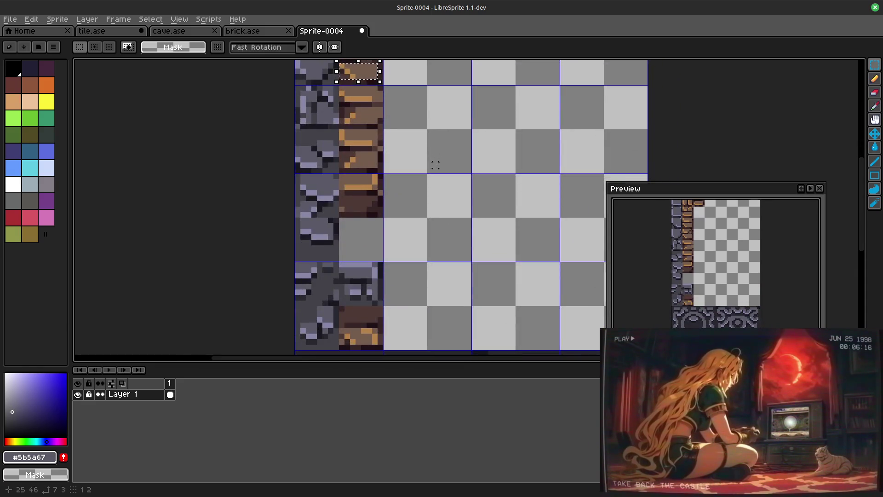
Step: Move a small dark brick piece into a gap low in the brick column
{"action": "mouse_move", "coordinate": [339, 197]}
{"action": "left_mouse_down"}
{"action": "mouse_move", "coordinate": [383, 219]}
{"action": "mouse_move", "coordinate": [363, 229]}
{"action": "mouse_move", "coordinate": [379, 236]}
{"action": "left_mouse_up"}
{"action": "left_click", "coordinate": [386, 223]}
{"action": "left_click", "coordinate": [414, 248]}
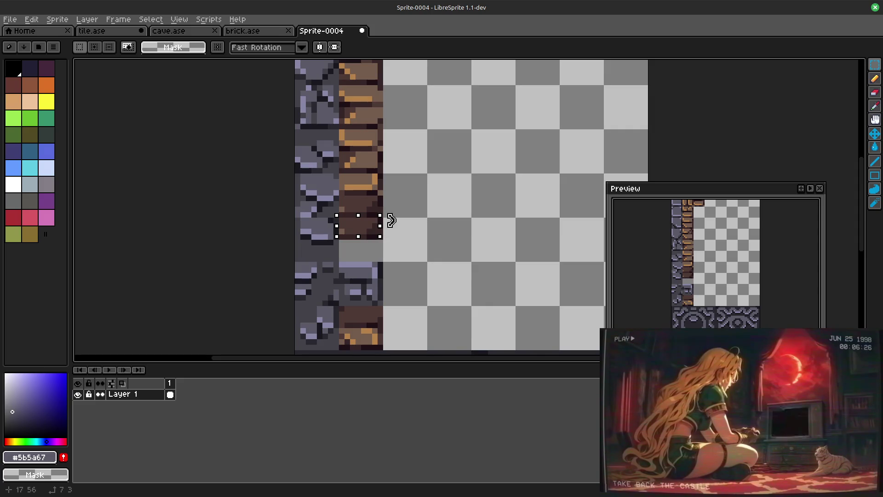
{"action": "left_click", "coordinate": [402, 248]}
{"action": "key", "text": "ctrl+z"}
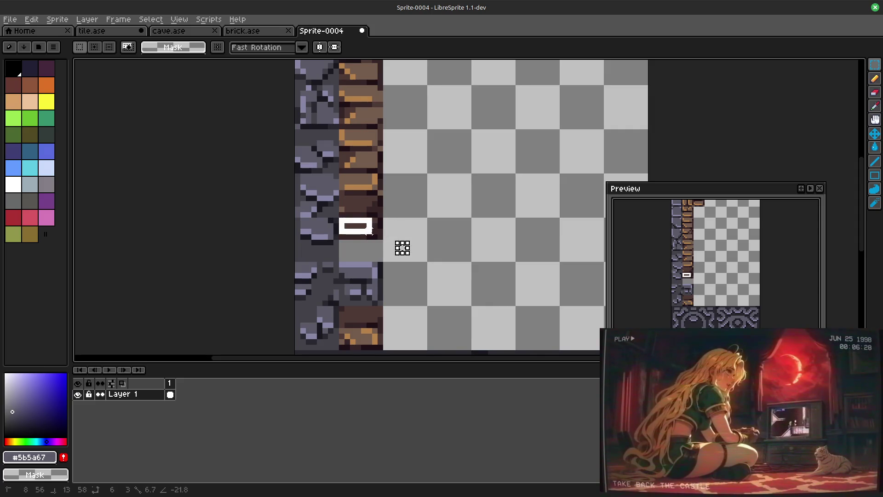
{"action": "mouse_move", "coordinate": [413, 257]}
{"action": "left_mouse_down"}
{"action": "mouse_move", "coordinate": [438, 213]}
{"action": "mouse_move", "coordinate": [418, 253]}
{"action": "mouse_move", "coordinate": [417, 295]}
{"action": "mouse_move", "coordinate": [432, 243]}
{"action": "mouse_move", "coordinate": [455, 270]}
{"action": "mouse_move", "coordinate": [448, 333]}
{"action": "left_mouse_up"}
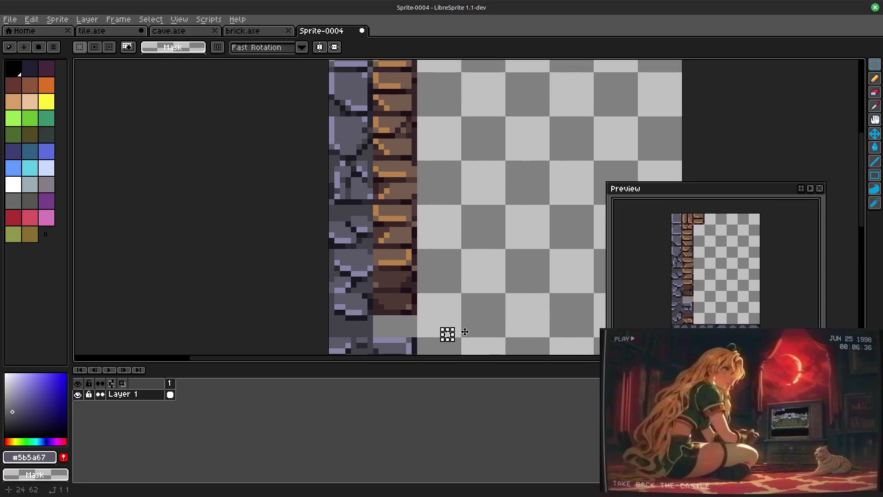
{"action": "scroll", "coordinate": [447, 334], "scroll_direction": "up", "scroll_amount": 3}
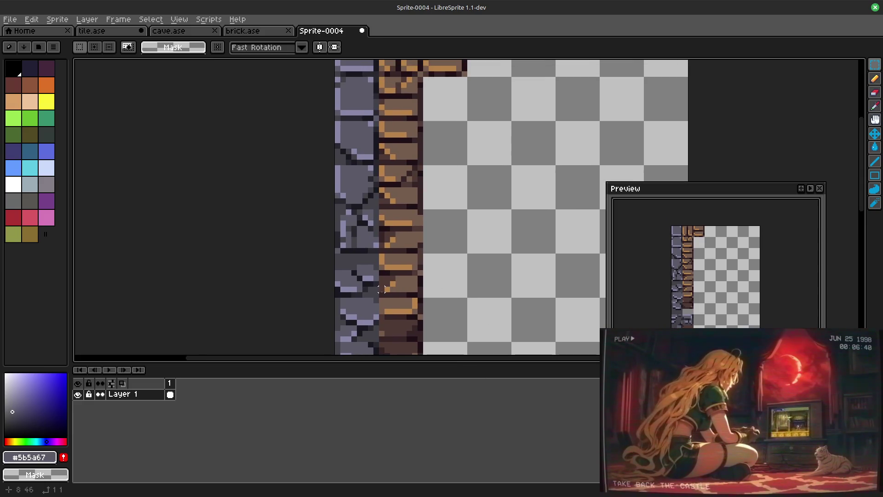
Step: Select a brick in the column and cut it out, leaving its slot empty
{"action": "left_click_drag", "start_coordinate": [377, 297], "coordinate": [420, 316]}
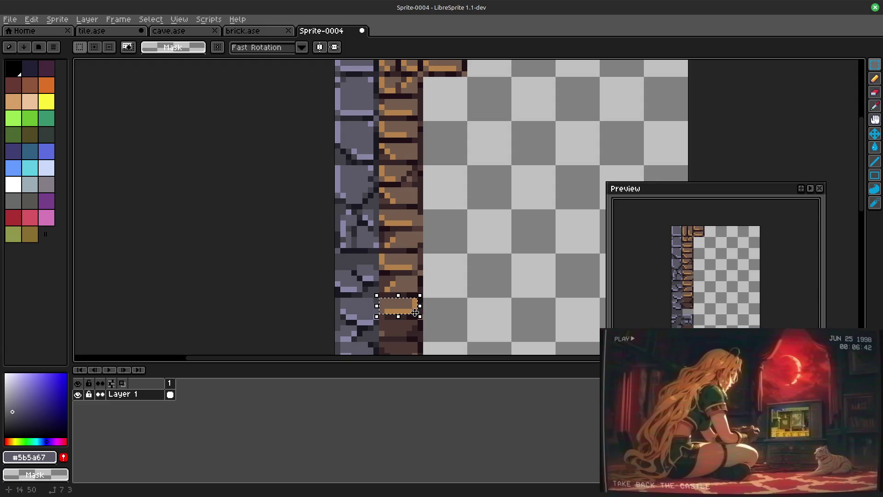
{"action": "key", "text": "ctrl+d"}
{"action": "mouse_move", "coordinate": [469, 266]}
{"action": "left_mouse_down"}
{"action": "mouse_move", "coordinate": [446, 233]}
{"action": "mouse_move", "coordinate": [453, 162]}
{"action": "left_mouse_up"}
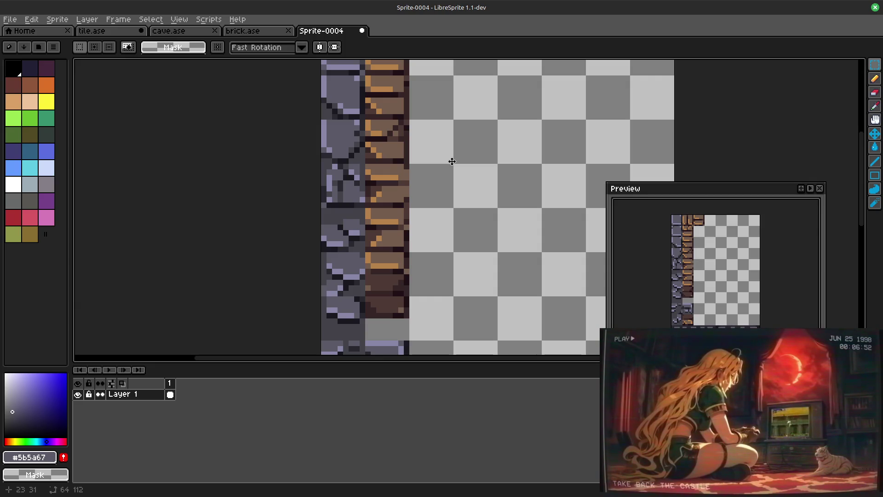
{"action": "mouse_move", "coordinate": [452, 162]}
{"action": "left_mouse_down"}
{"action": "mouse_move", "coordinate": [456, 138]}
{"action": "mouse_move", "coordinate": [448, 257]}
{"action": "left_mouse_up"}
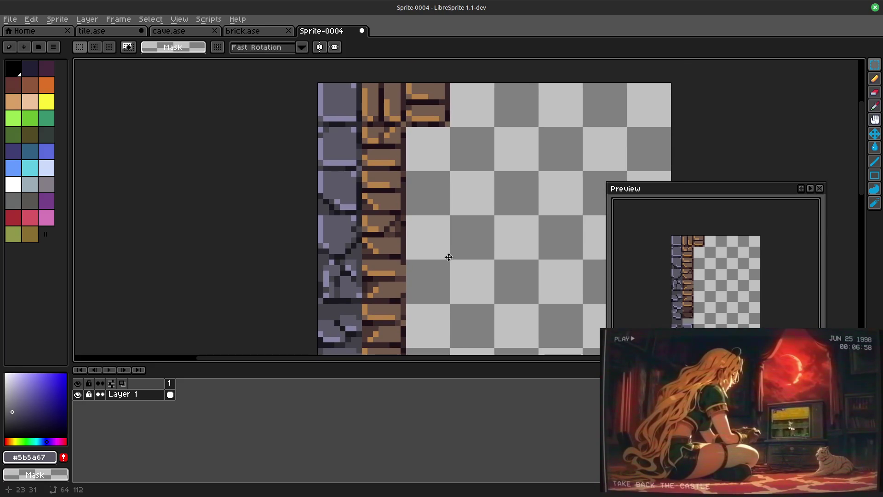
{"action": "left_click_drag", "start_coordinate": [448, 256], "coordinate": [459, 230]}
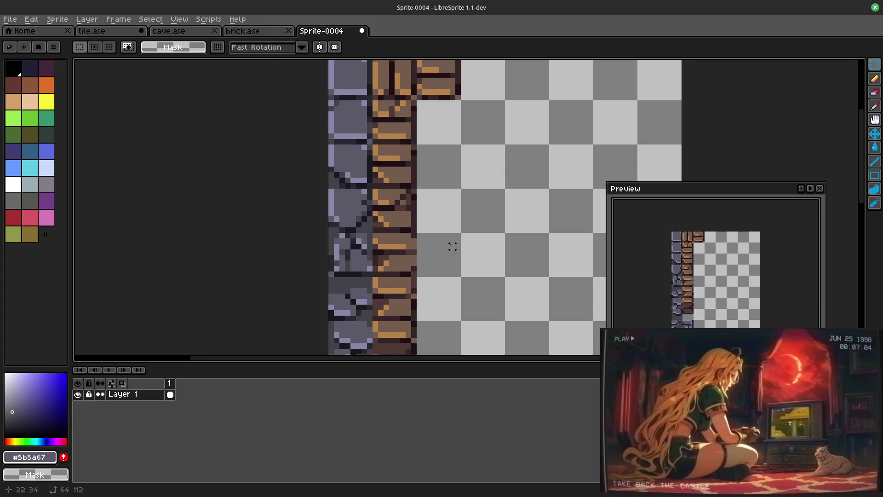
{"action": "left_click_drag", "start_coordinate": [373, 188], "coordinate": [417, 211]}
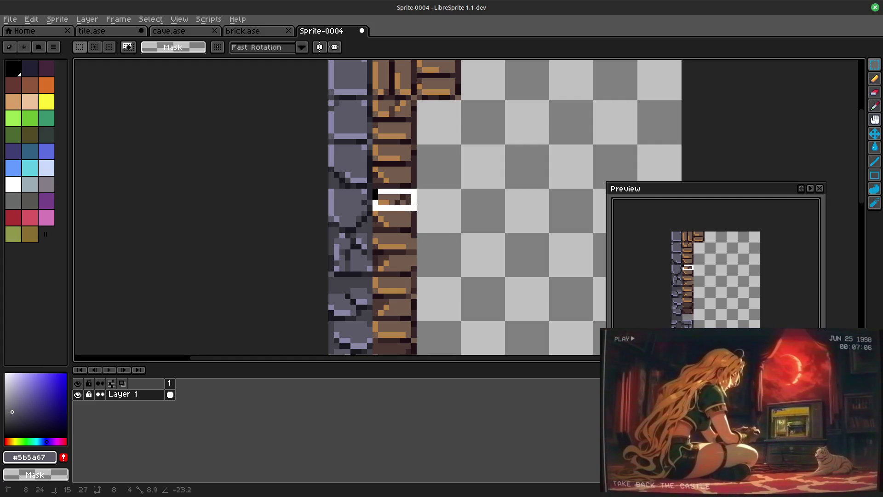
{"action": "key", "text": "Delete"}
Step: Paste the cut brick lower down the column, commit it, deselect and switch to the Pencil (B)
{"action": "left_click_drag", "start_coordinate": [469, 263], "coordinate": [480, 158]}
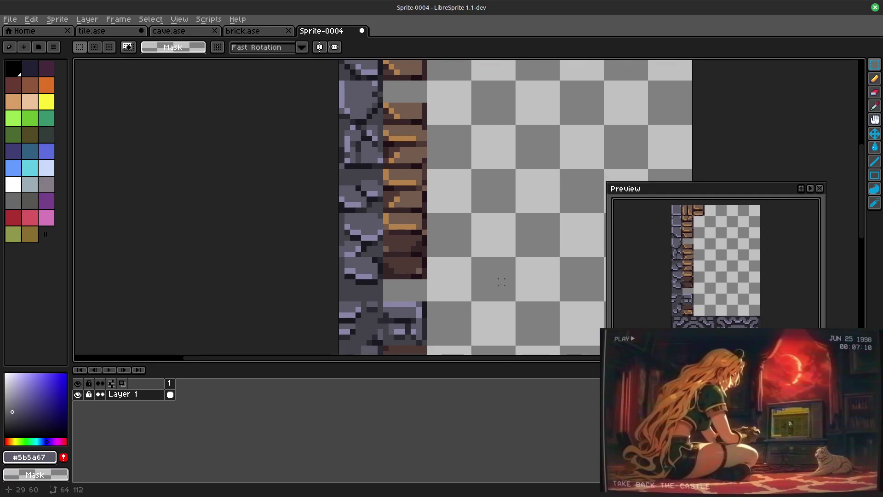
{"action": "key", "text": "ctrl+v"}
{"action": "left_click_drag", "start_coordinate": [407, 99], "coordinate": [406, 299]}
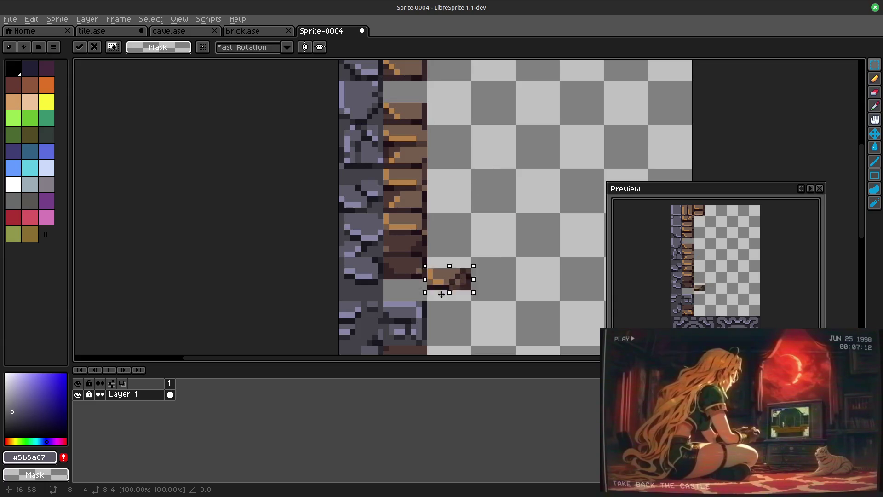
{"action": "key", "text": "Return"}
{"action": "scroll", "coordinate": [487, 212], "scroll_direction": "up", "scroll_amount": 1}
{"action": "scroll", "coordinate": [475, 253], "scroll_direction": "up", "scroll_amount": 2}
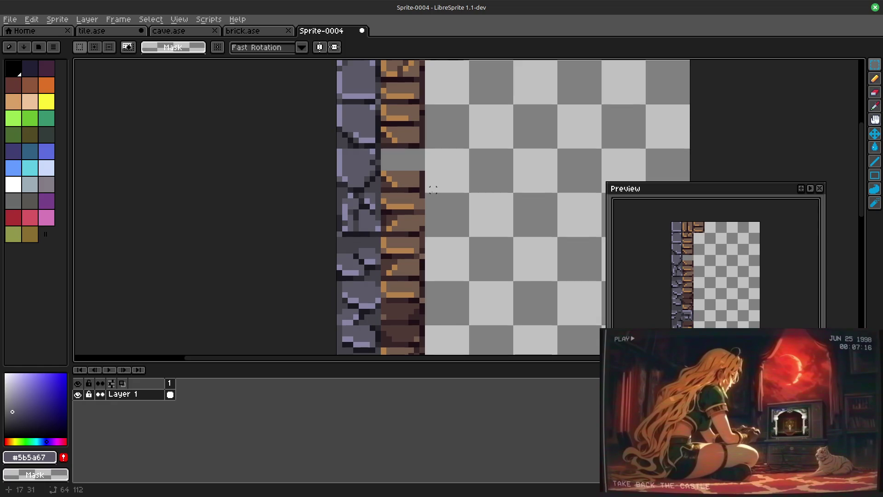
{"action": "left_click_drag", "start_coordinate": [382, 173], "coordinate": [424, 193]}
{"action": "left_click", "coordinate": [453, 175]}
{"action": "scroll", "coordinate": [451, 175], "scroll_direction": "down", "scroll_amount": 2}
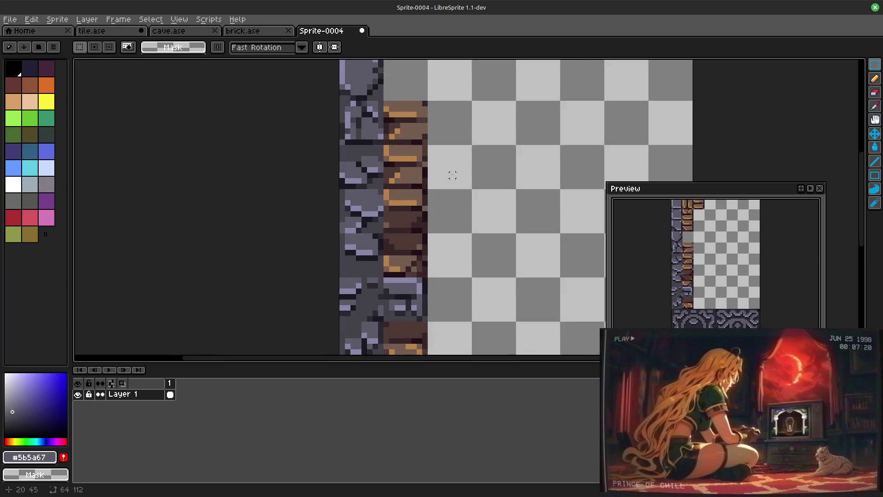
{"action": "scroll", "coordinate": [452, 174], "scroll_direction": "down", "scroll_amount": 2}
{"action": "scroll", "coordinate": [452, 174], "scroll_direction": "up", "scroll_amount": 1}
{"action": "scroll", "coordinate": [457, 180], "scroll_direction": "down", "scroll_amount": 1}
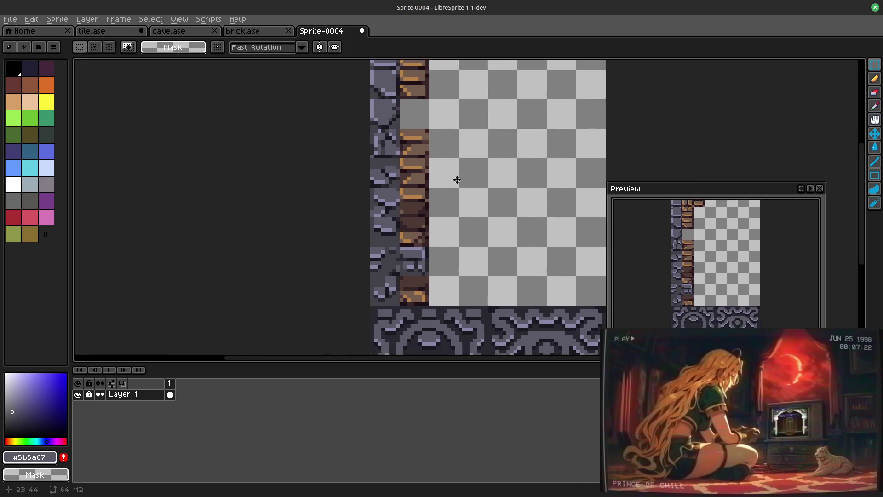
{"action": "scroll", "coordinate": [457, 179], "scroll_direction": "right", "scroll_amount": 2}
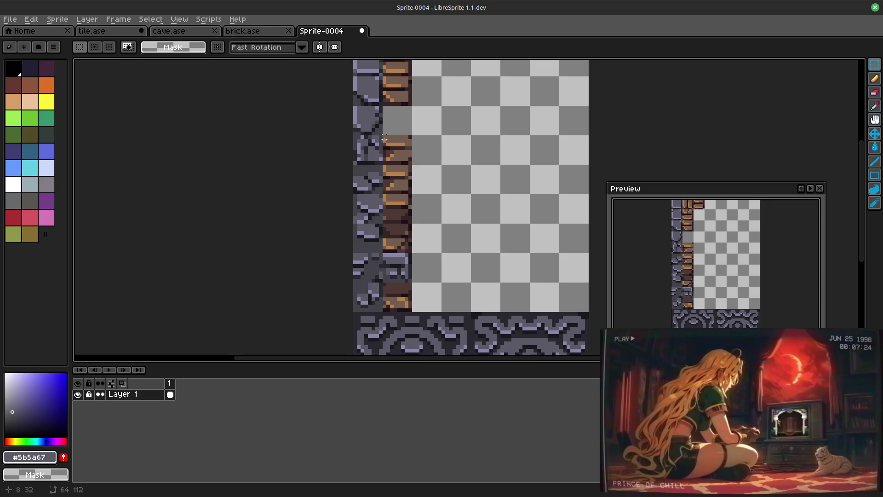
{"action": "scroll", "coordinate": [484, 165], "scroll_direction": "up", "scroll_amount": 1}
{"action": "scroll", "coordinate": [451, 145], "scroll_direction": "down", "scroll_amount": 1}
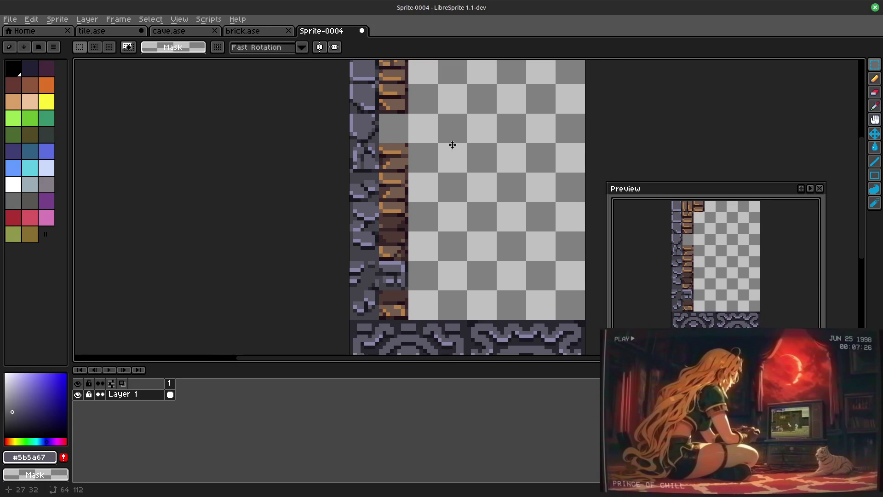
{"action": "scroll", "coordinate": [455, 160], "scroll_direction": "up", "scroll_amount": 3}
{"action": "scroll", "coordinate": [469, 200], "scroll_direction": "left", "scroll_amount": 1}
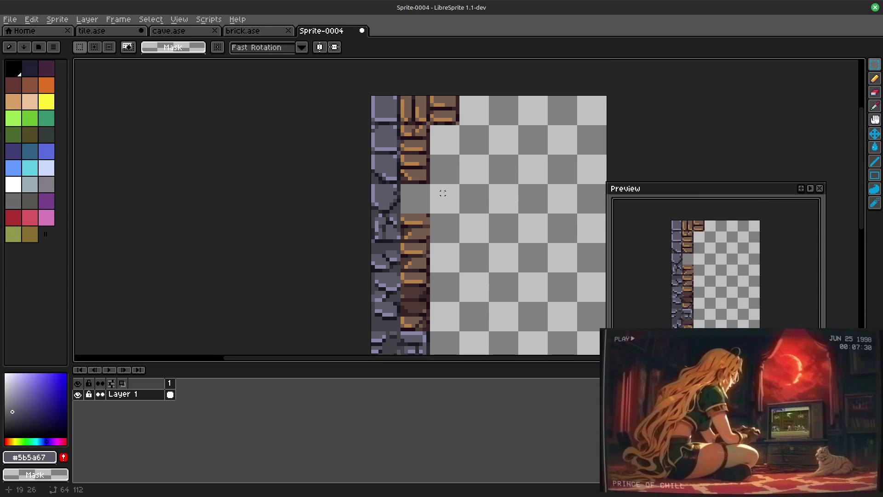
{"action": "scroll", "coordinate": [443, 190], "scroll_direction": "down", "scroll_amount": 1}
{"action": "scroll", "coordinate": [454, 217], "scroll_direction": "down", "scroll_amount": 1}
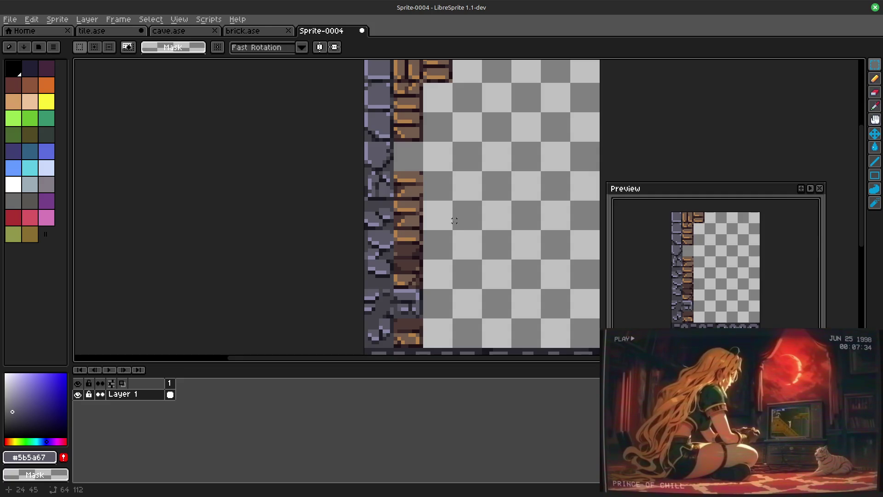
{"action": "scroll", "coordinate": [448, 232], "scroll_direction": "up", "scroll_amount": 1}
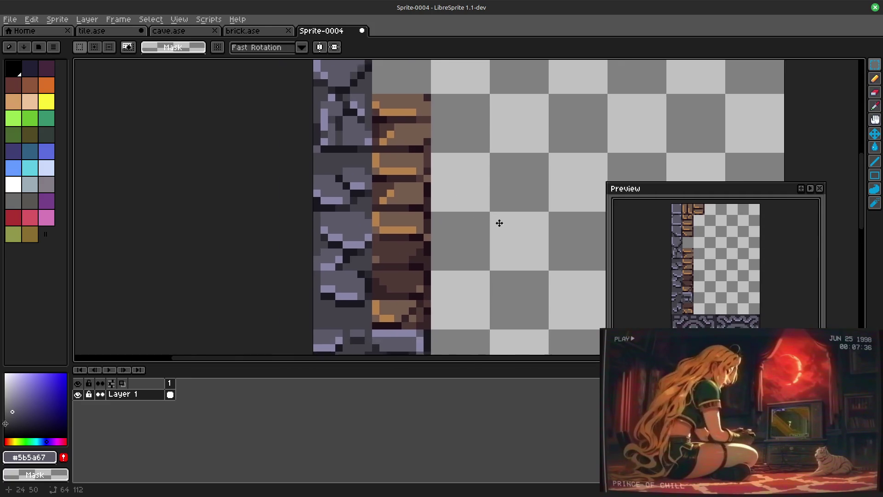
{"action": "key", "text": "b"}
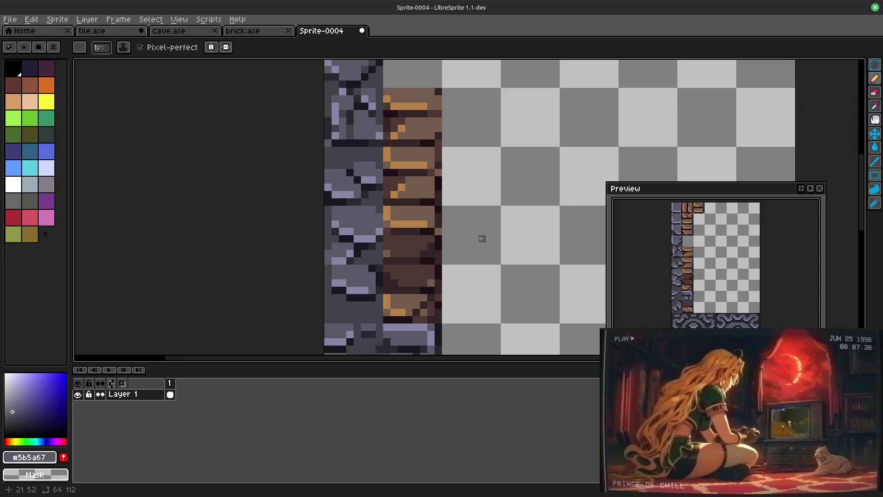
Step: Repaint brick pixels, swapping brown #755d4f and orange #b7834b rows on a brick
{"action": "left_click", "coordinate": [416, 216], "text": "alt"}
{"action": "left_click", "coordinate": [416, 222]}
{"action": "left_click_drag", "start_coordinate": [408, 223], "coordinate": [418, 222]}
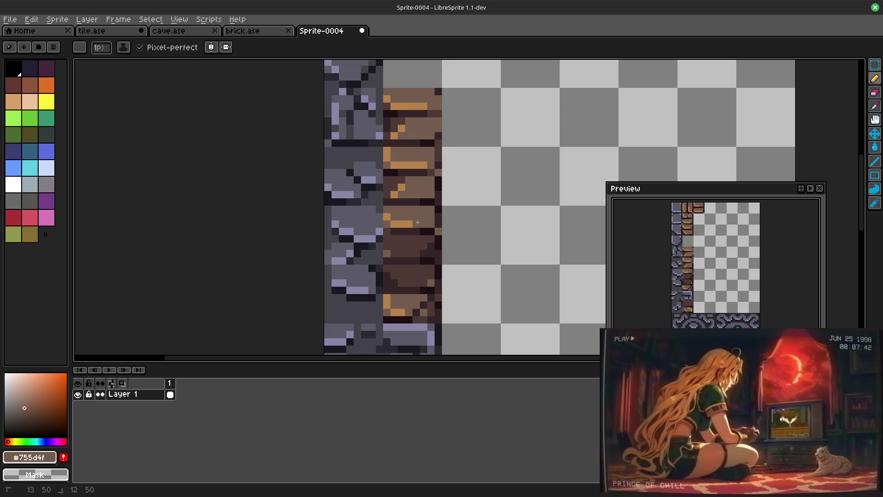
{"action": "scroll", "coordinate": [435, 188], "scroll_direction": "down", "scroll_amount": 2}
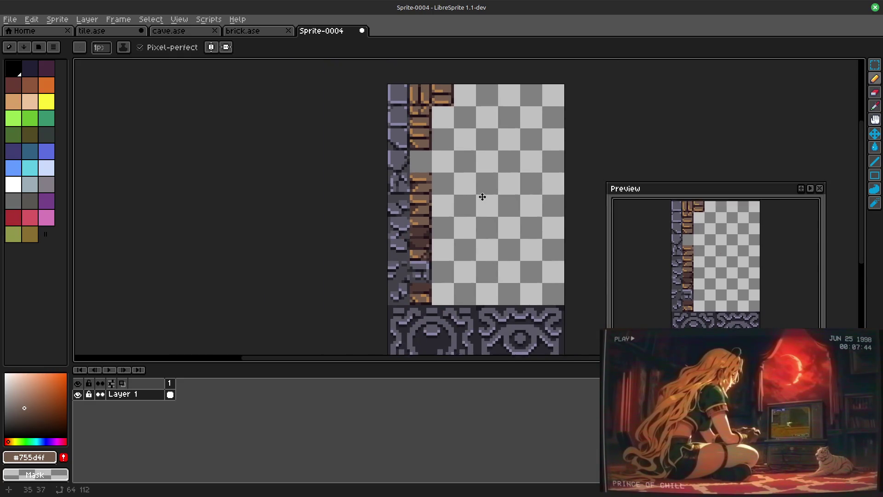
{"action": "left_click", "coordinate": [390, 237], "text": "alt"}
{"action": "scroll", "coordinate": [390, 237], "scroll_direction": "up", "scroll_amount": 2}
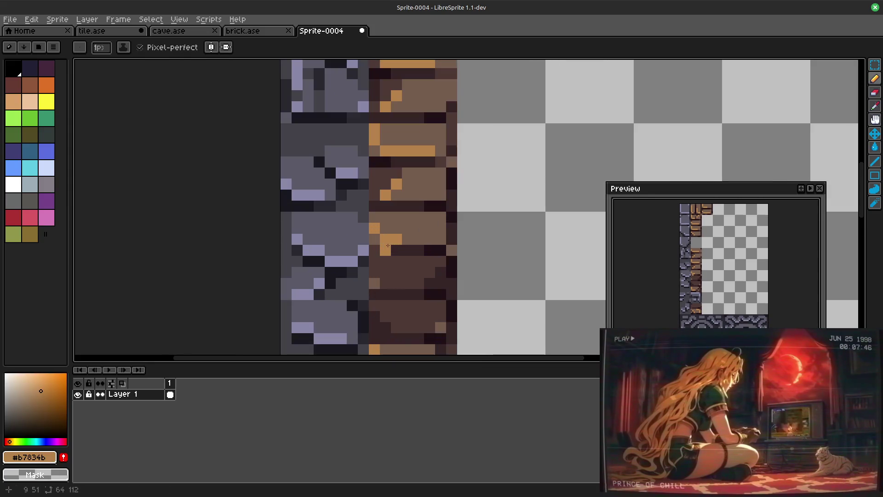
{"action": "left_click_drag", "start_coordinate": [398, 239], "coordinate": [435, 237]}
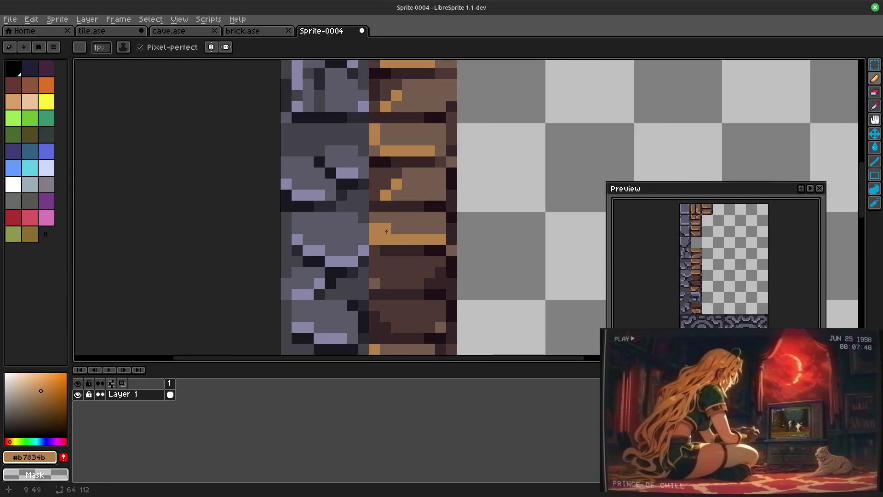
{"action": "left_click", "coordinate": [386, 229], "text": "alt"}
{"action": "scroll", "coordinate": [471, 219], "scroll_direction": "down", "scroll_amount": 1}
{"action": "scroll", "coordinate": [470, 218], "scroll_direction": "down", "scroll_amount": 1}
{"action": "scroll", "coordinate": [471, 219], "scroll_direction": "up", "scroll_amount": 1}
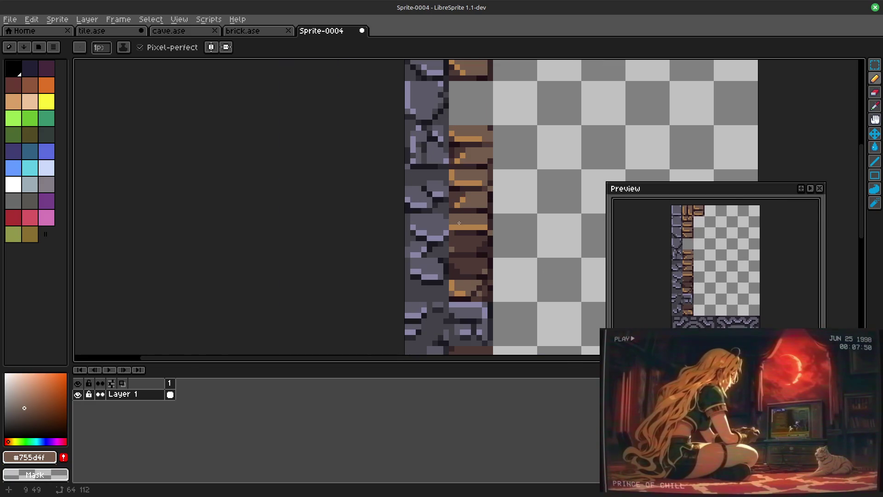
Step: Sample the dark browns #4f3a36 and #362527, then return to the Rectangular Marquee tool
{"action": "left_click", "coordinate": [452, 222], "text": "alt"}
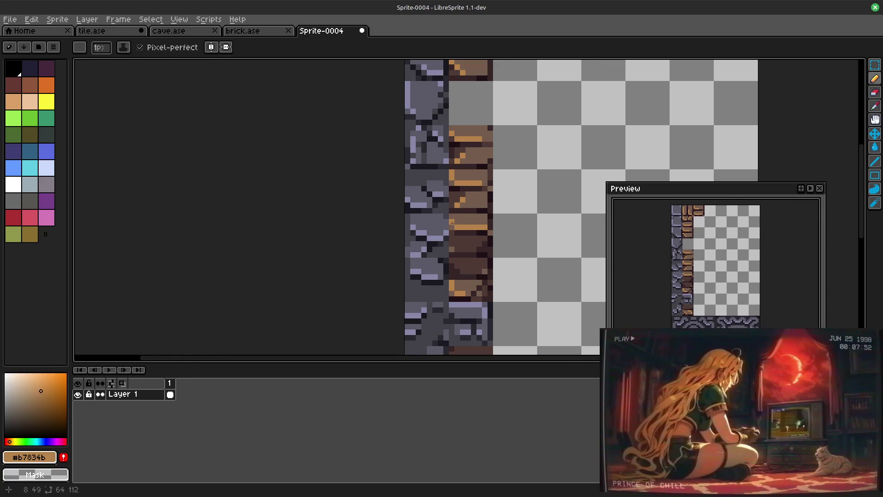
{"action": "left_click", "coordinate": [453, 233], "text": "alt"}
{"action": "left_click_drag", "start_coordinate": [489, 205], "coordinate": [462, 245]}
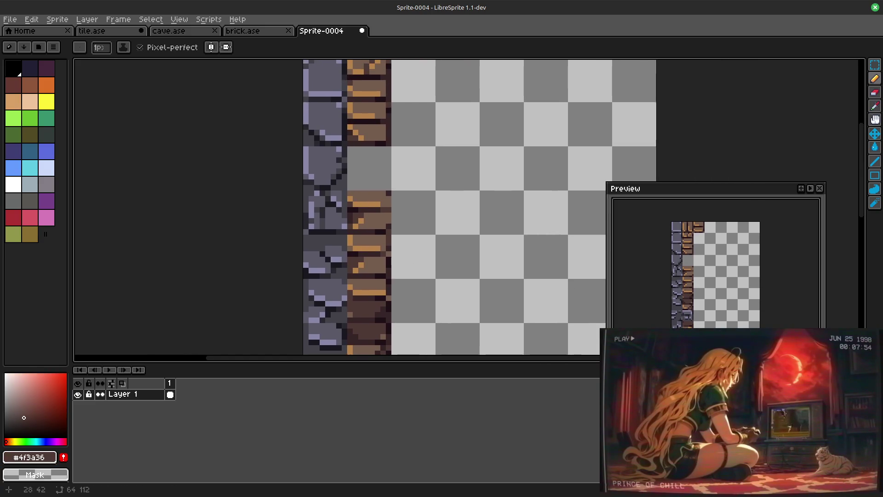
{"action": "left_click", "coordinate": [362, 297], "text": "alt"}
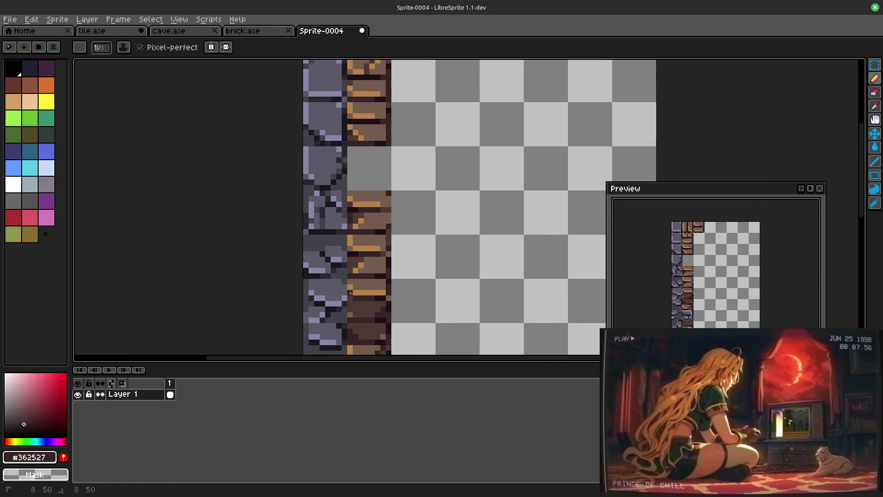
{"action": "scroll", "coordinate": [399, 227], "scroll_direction": "down", "scroll_amount": 1}
{"action": "scroll", "coordinate": [461, 227], "scroll_direction": "down", "scroll_amount": 1}
{"action": "scroll", "coordinate": [503, 237], "scroll_direction": "down", "scroll_amount": 1}
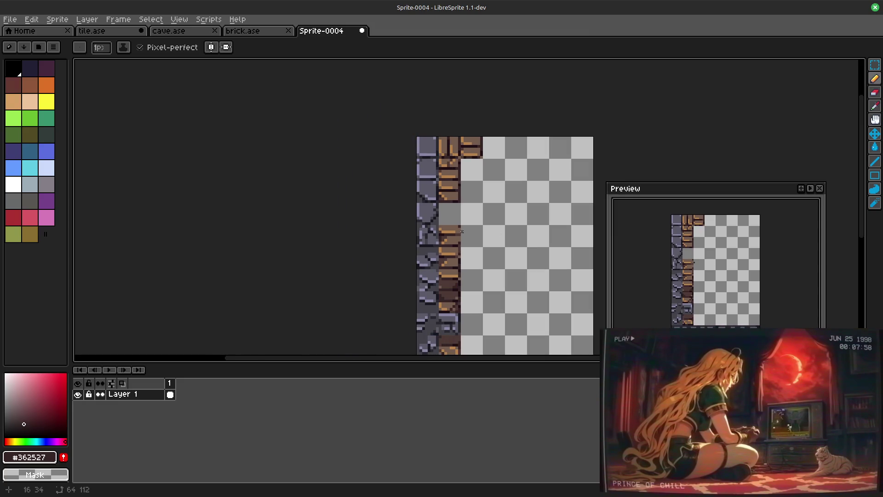
{"action": "scroll", "coordinate": [462, 234], "scroll_direction": "up", "scroll_amount": 3}
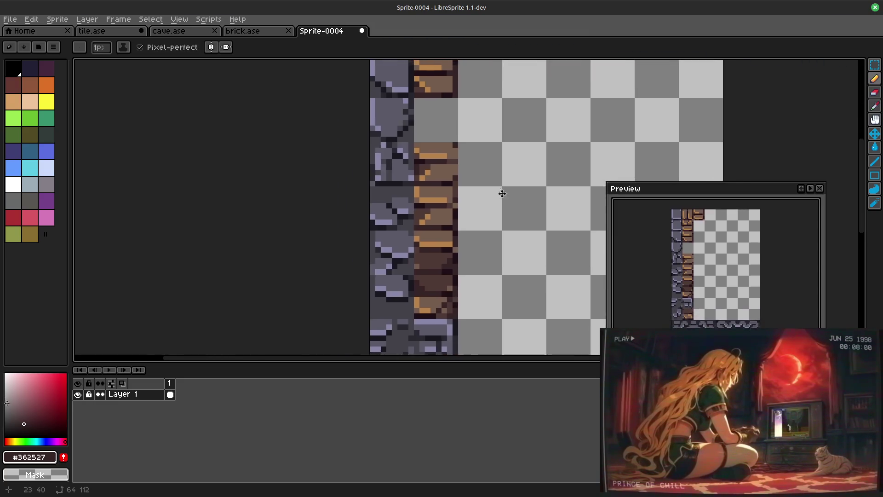
{"action": "scroll", "coordinate": [506, 263], "scroll_direction": "down", "scroll_amount": 3}
{"action": "scroll", "coordinate": [507, 267], "scroll_direction": "up", "scroll_amount": 1}
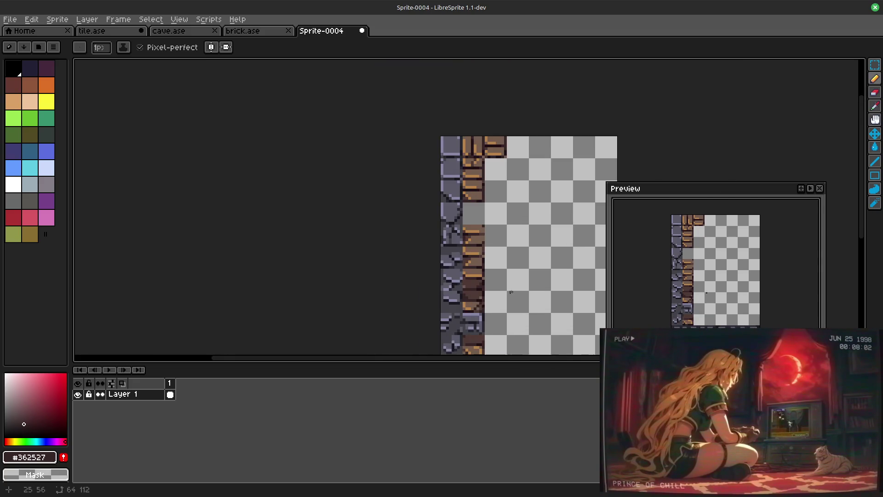
{"action": "scroll", "coordinate": [489, 248], "scroll_direction": "up", "scroll_amount": 1}
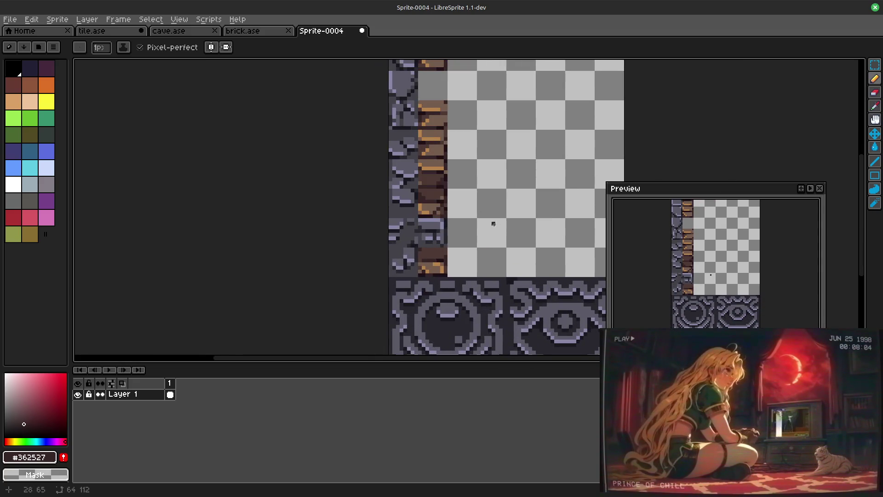
{"action": "left_click", "coordinate": [875, 64]}
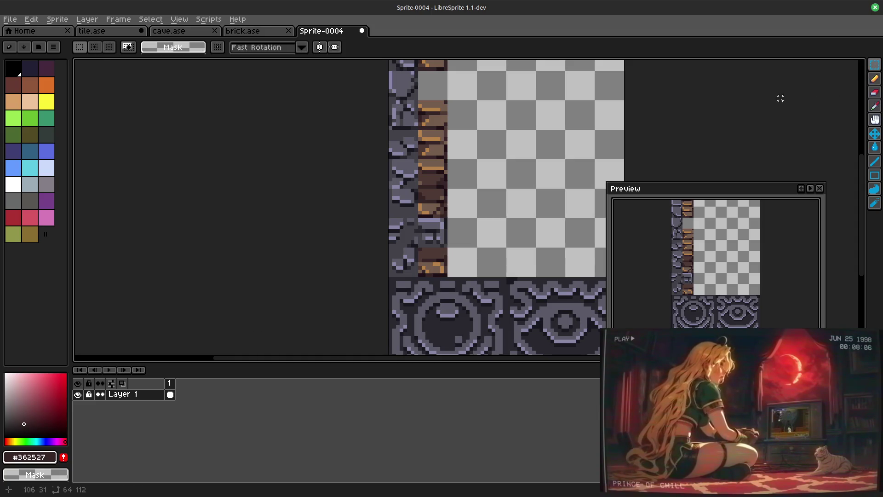
Step: Move the whole brick column over against the stone column and commit it
{"action": "left_click_drag", "start_coordinate": [491, 165], "coordinate": [489, 203]}
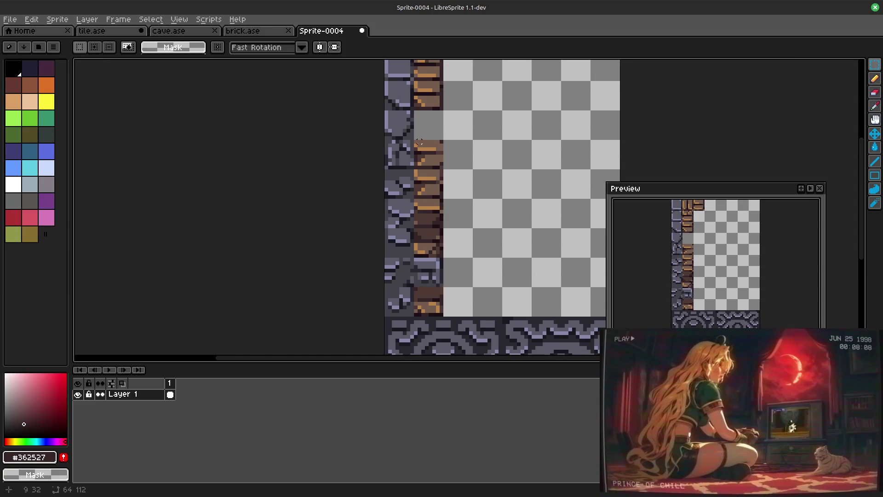
{"action": "left_click_drag", "start_coordinate": [413, 139], "coordinate": [445, 319]}
{"action": "mouse_move", "coordinate": [485, 175]}
{"action": "left_mouse_down"}
{"action": "mouse_move", "coordinate": [391, 232]}
{"action": "mouse_move", "coordinate": [397, 222]}
{"action": "left_mouse_up"}
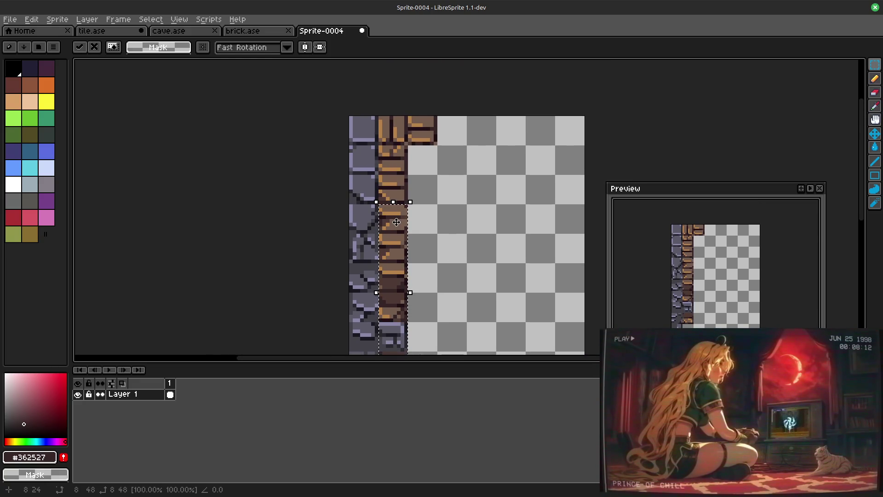
{"action": "left_click", "coordinate": [475, 220]}
{"action": "mouse_move", "coordinate": [376, 147]}
{"action": "left_mouse_down"}
{"action": "mouse_move", "coordinate": [399, 168]}
{"action": "mouse_move", "coordinate": [399, 348]}
{"action": "mouse_move", "coordinate": [400, 289]}
{"action": "mouse_move", "coordinate": [429, 269]}
{"action": "left_mouse_up"}
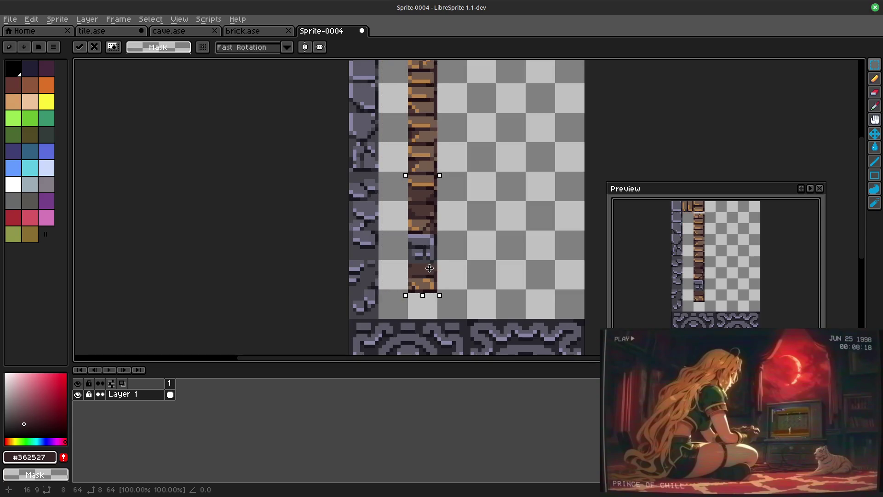
{"action": "key", "text": "Return"}
{"action": "scroll", "coordinate": [464, 246], "scroll_direction": "up", "scroll_amount": 2}
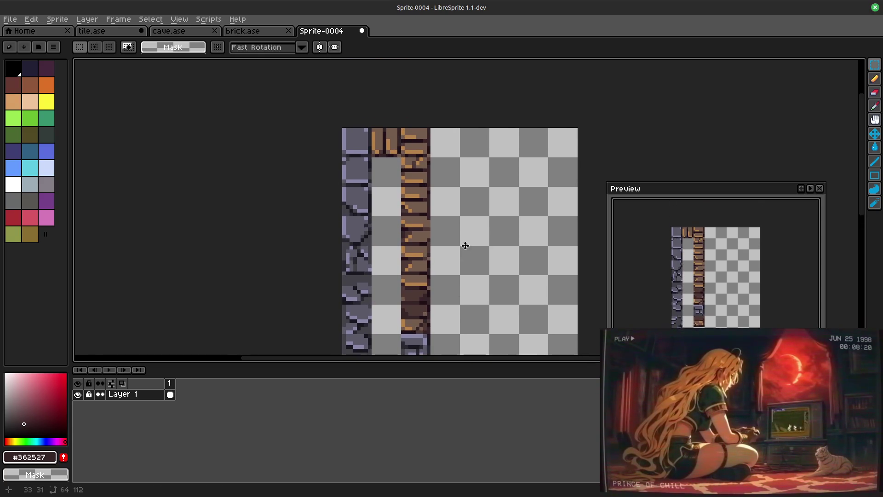
{"action": "scroll", "coordinate": [491, 200], "scroll_direction": "down", "scroll_amount": 1}
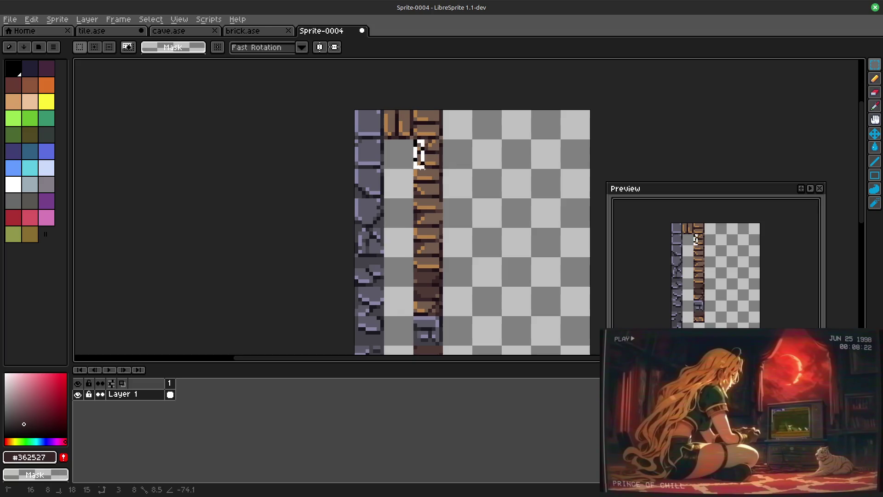
{"action": "left_click_drag", "start_coordinate": [414, 138], "coordinate": [440, 329]}
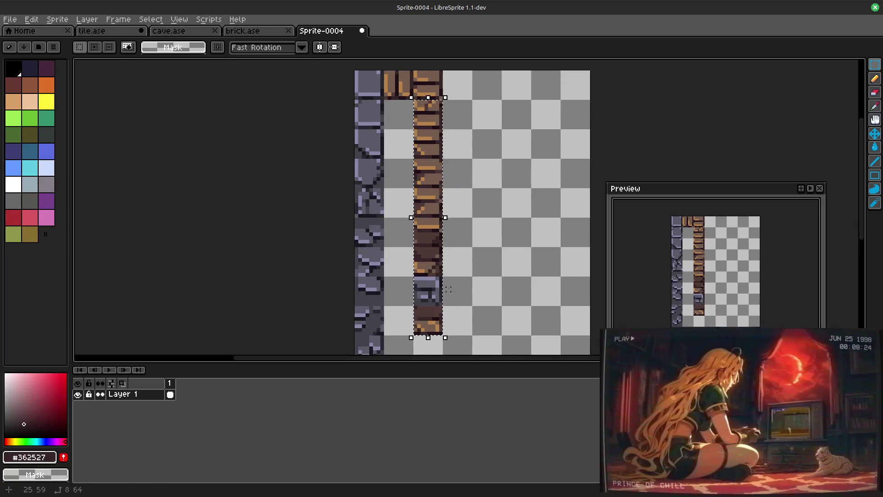
Step: Ctrl-drag a copy of the brick column beside it, then select one tile in the first brick column
{"action": "left_click_drag", "start_coordinate": [435, 181], "coordinate": [405, 181]}
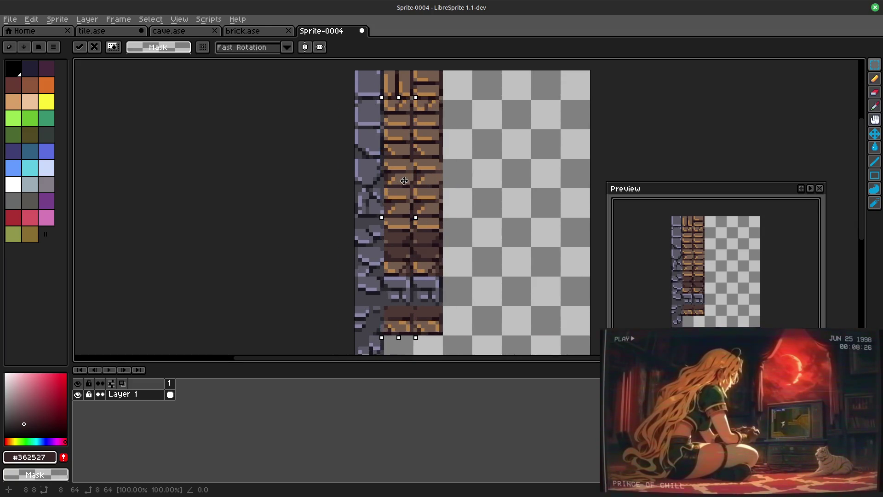
{"action": "left_click", "coordinate": [464, 172]}
{"action": "scroll", "coordinate": [463, 172], "scroll_direction": "up", "scroll_amount": 5}
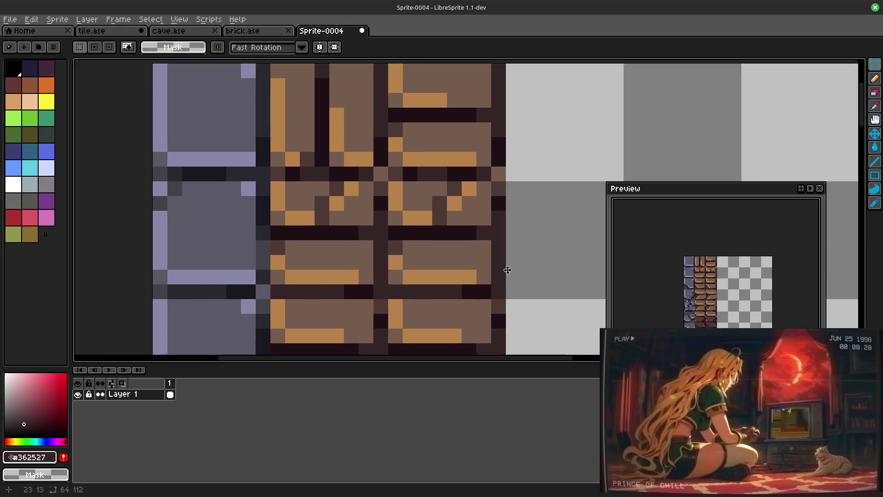
{"action": "left_click_drag", "start_coordinate": [538, 209], "coordinate": [564, 192]}
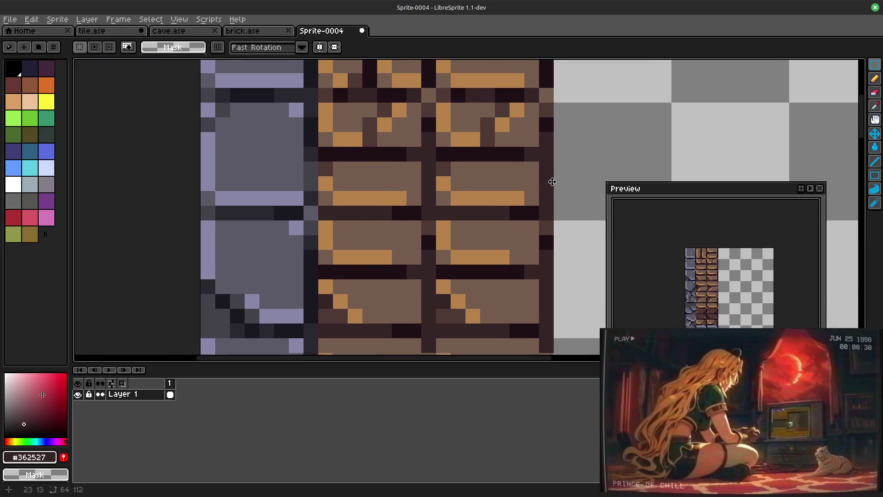
{"action": "scroll", "coordinate": [563, 191], "scroll_direction": "down", "scroll_amount": 2}
{"action": "scroll", "coordinate": [553, 166], "scroll_direction": "down", "scroll_amount": 1}
{"action": "scroll", "coordinate": [545, 145], "scroll_direction": "down", "scroll_amount": 1}
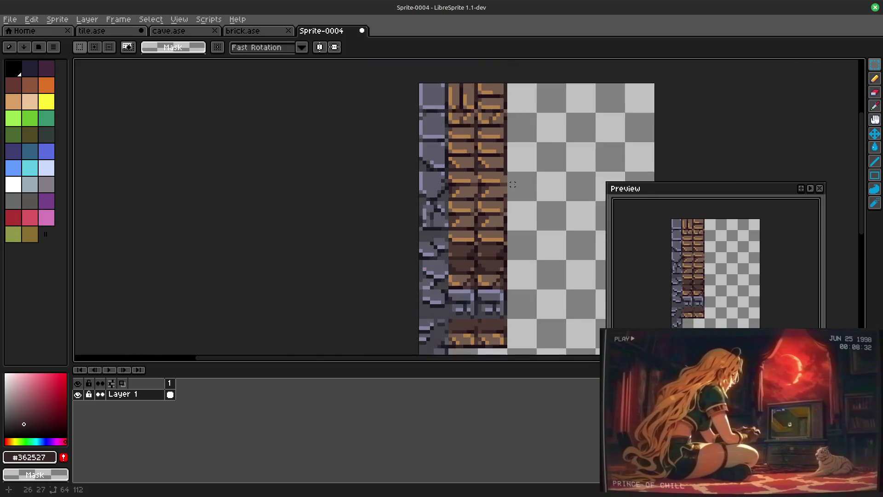
{"action": "scroll", "coordinate": [537, 129], "scroll_direction": "down", "scroll_amount": 1}
{"action": "scroll", "coordinate": [538, 129], "scroll_direction": "up", "scroll_amount": 2}
{"action": "left_click_drag", "start_coordinate": [536, 224], "coordinate": [498, 217]}
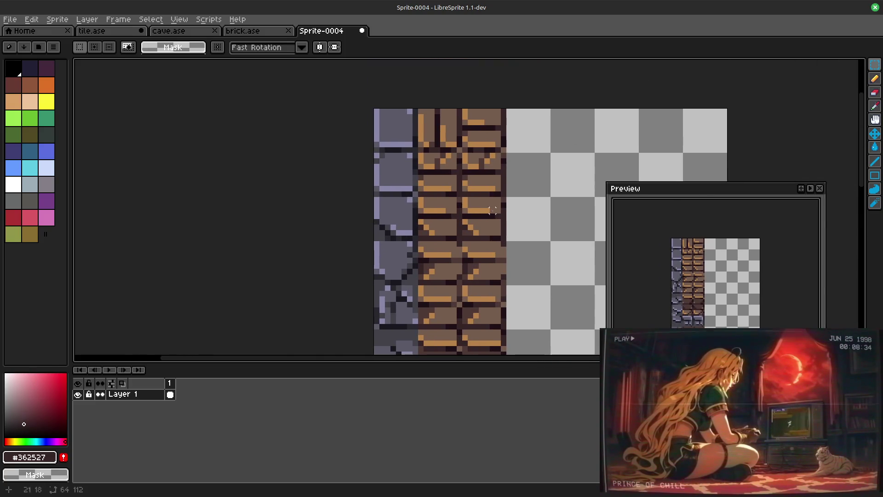
{"action": "left_click_drag", "start_coordinate": [420, 153], "coordinate": [452, 185]}
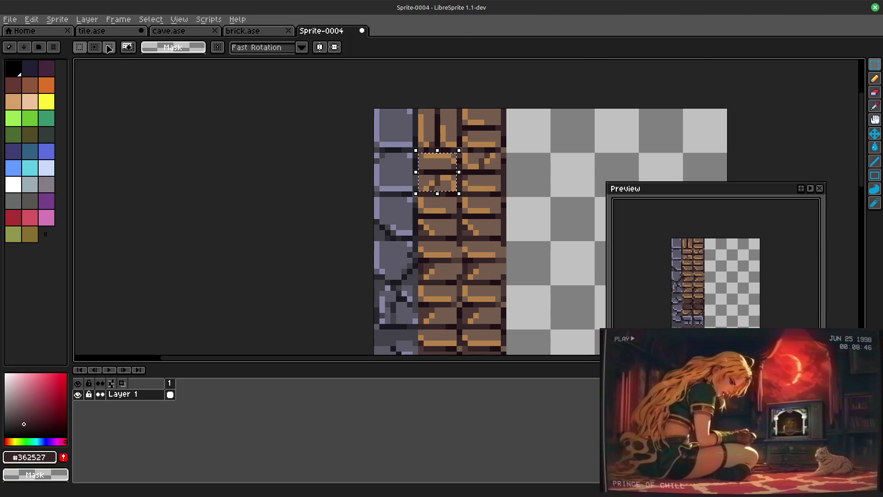
Step: Rotate the selected brick tile 90° clockwise via Edit > Rotate and commit it
{"action": "left_click", "coordinate": [32, 19]}
{"action": "mouse_move", "coordinate": [44, 144]}
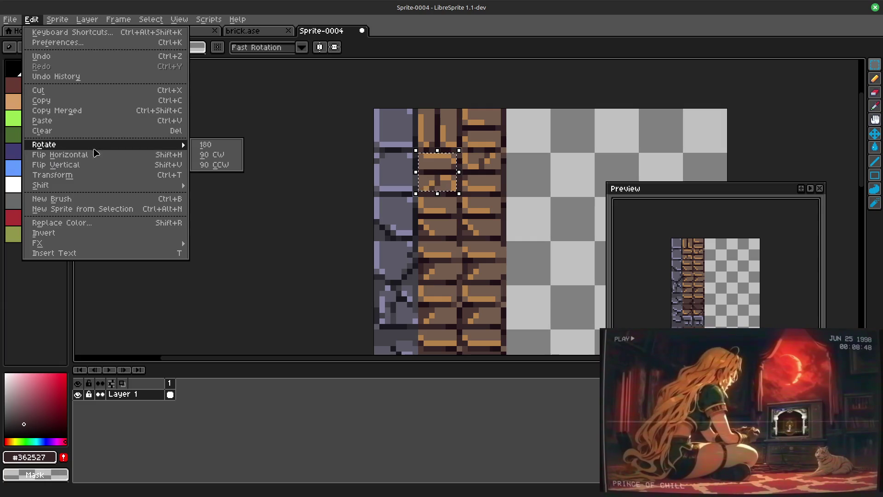
{"action": "left_click", "coordinate": [210, 154]}
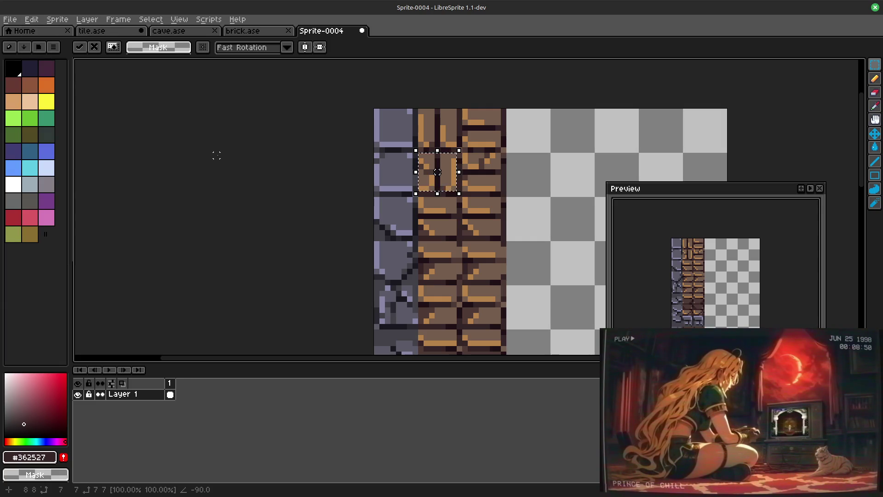
{"action": "mouse_move", "coordinate": [212, 155]}
{"action": "left_mouse_down"}
{"action": "mouse_move", "coordinate": [217, 161]}
{"action": "mouse_move", "coordinate": [211, 150]}
{"action": "left_mouse_up"}
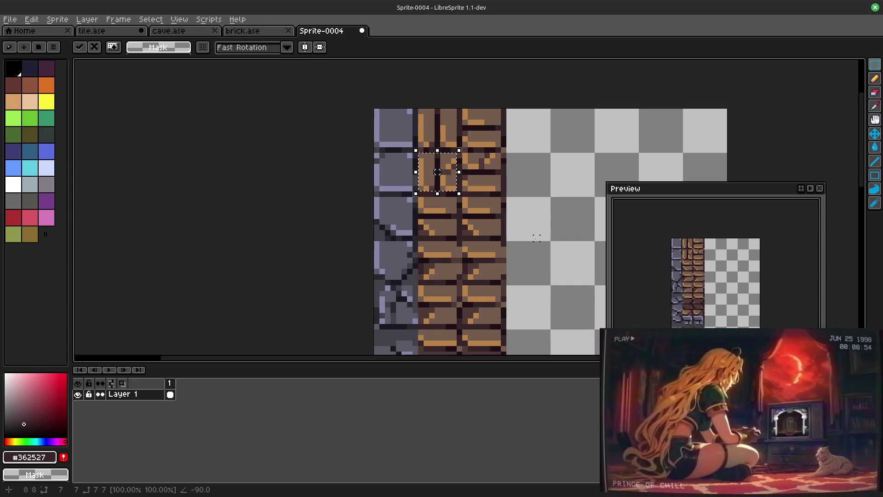
{"action": "left_click", "coordinate": [476, 228]}
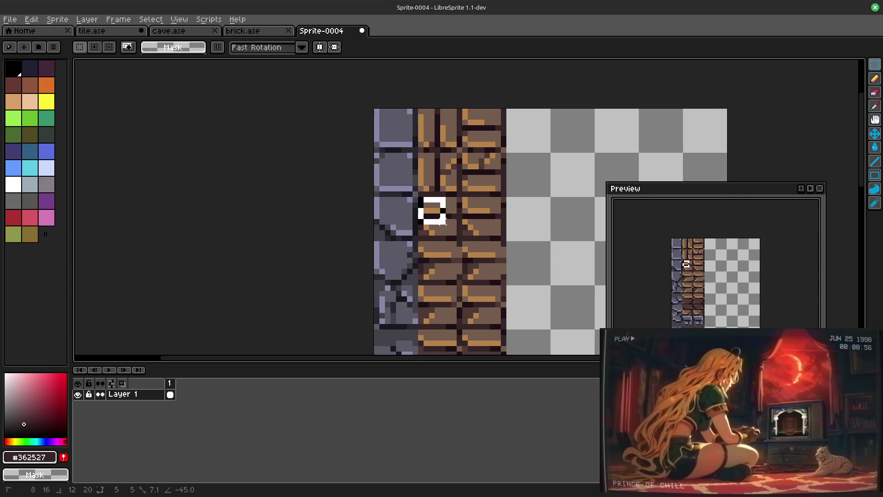
Step: Rotate the tile below 90° counter-clockwise, commit it and show the grid
{"action": "left_click_drag", "start_coordinate": [418, 196], "coordinate": [459, 237]}
{"action": "left_click", "coordinate": [31, 18]}
{"action": "mouse_move", "coordinate": [44, 144]}
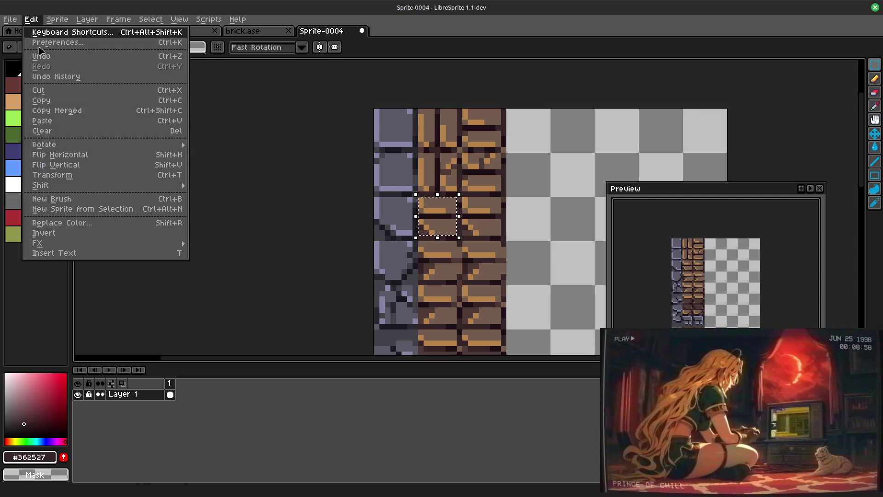
{"action": "left_click", "coordinate": [219, 165]}
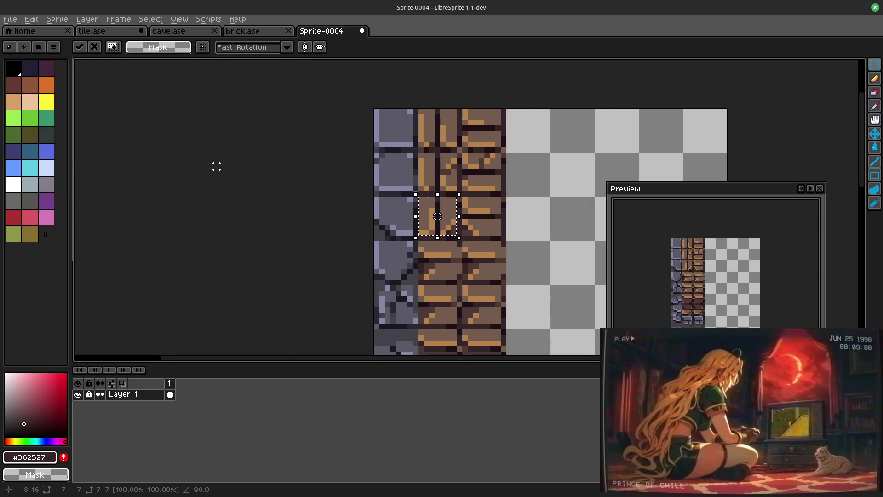
{"action": "key", "text": "Return"}
{"action": "scroll", "coordinate": [489, 229], "scroll_direction": "down", "scroll_amount": 2}
{"action": "scroll", "coordinate": [480, 210], "scroll_direction": "down", "scroll_amount": 1}
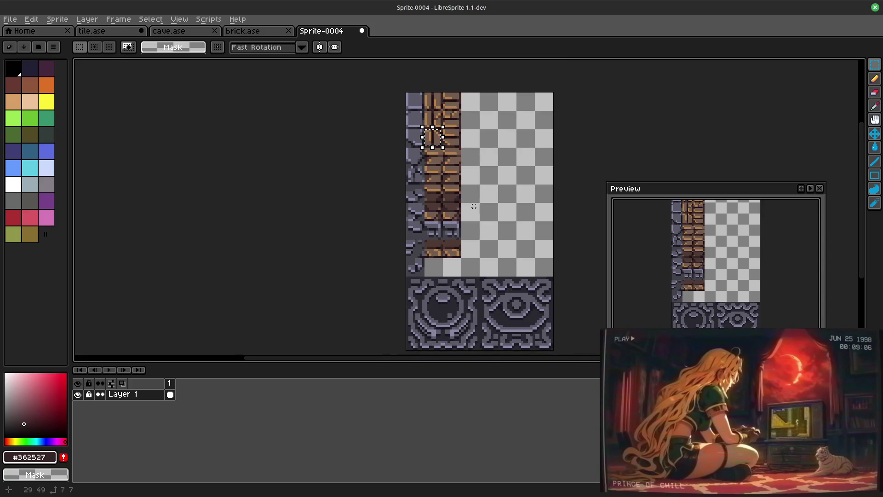
{"action": "scroll", "coordinate": [468, 183], "scroll_direction": "up", "scroll_amount": 1}
{"action": "scroll", "coordinate": [473, 193], "scroll_direction": "up", "scroll_amount": 1}
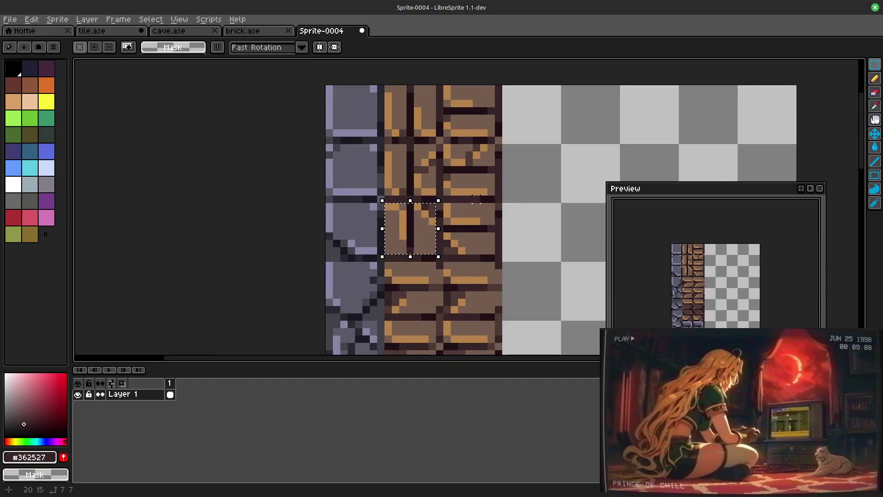
{"action": "key", "text": "ctrl+apostrophe"}
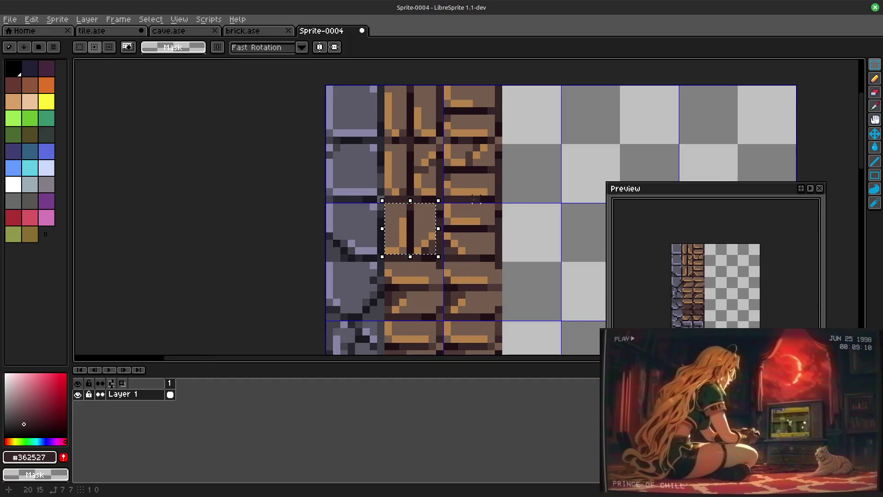
Step: Flip the rotated brick tile vertically and horizontally
{"action": "key", "text": "shift+v"}
{"action": "key", "text": "shift+h"}
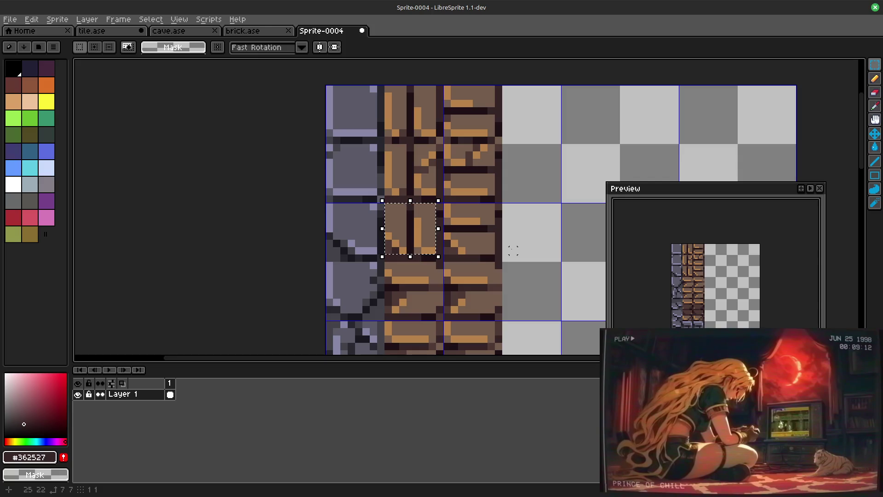
{"action": "left_click_drag", "start_coordinate": [525, 256], "coordinate": [535, 136]}
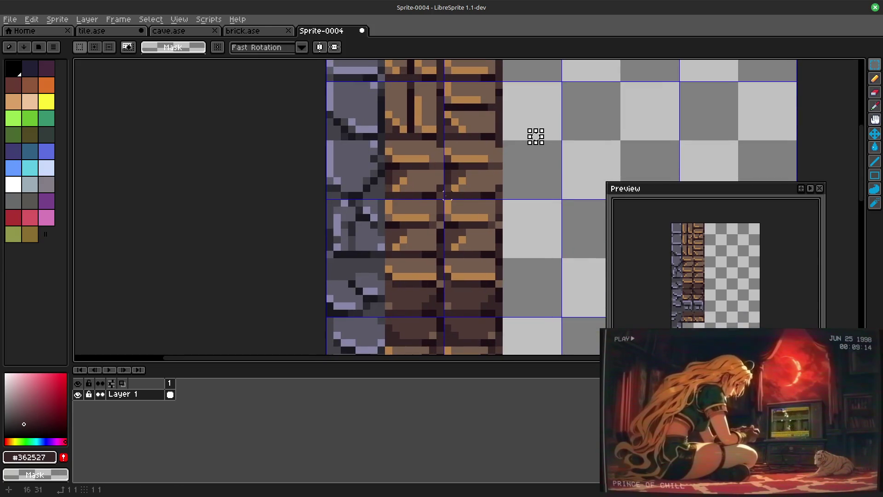
Step: Set the grid cells to 8 by 8 pixels in Grid Settings, then select a stone tile
{"action": "left_click", "coordinate": [179, 19]}
{"action": "mouse_move", "coordinate": [200, 80]}
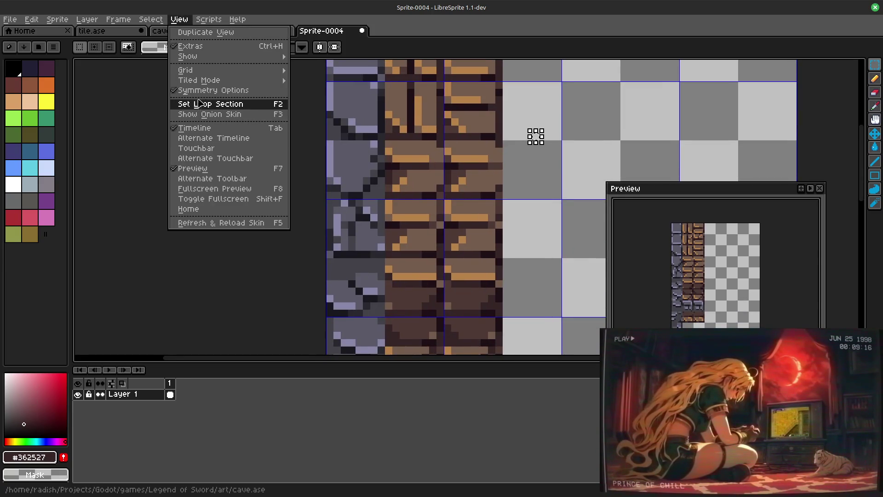
{"action": "left_click", "coordinate": [324, 69]}
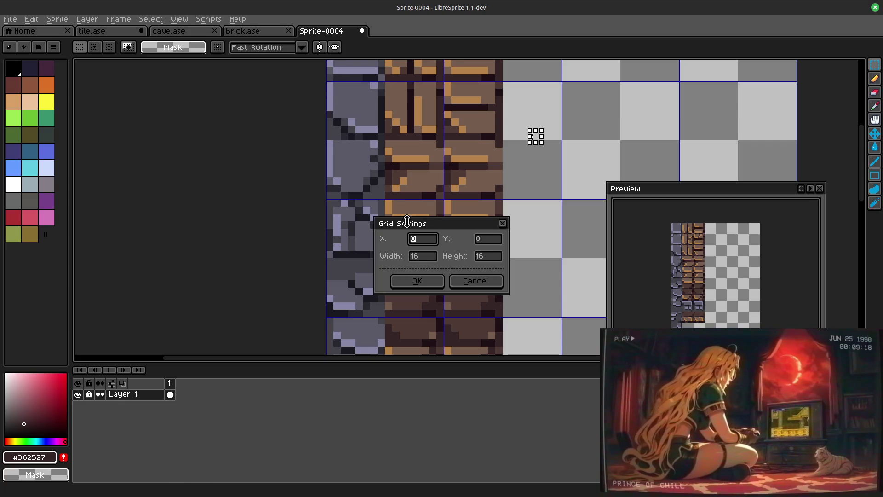
{"action": "left_click", "coordinate": [418, 261]}
{"action": "double_click", "coordinate": [419, 261]}
{"action": "type", "text": "8"}
{"action": "key", "text": "Tab"}
{"action": "type", "text": "8"}
{"action": "left_click", "coordinate": [423, 279]}
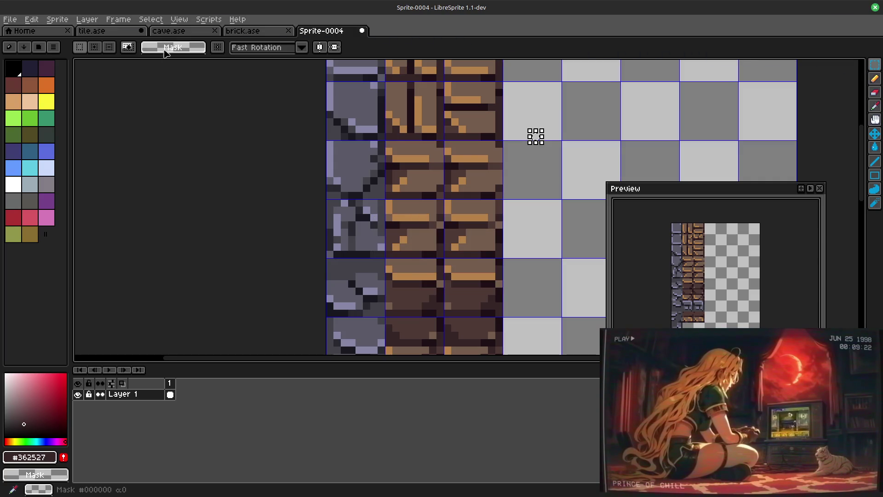
{"action": "mouse_move", "coordinate": [388, 157]}
{"action": "left_mouse_down"}
{"action": "mouse_move", "coordinate": [430, 188]}
{"action": "mouse_move", "coordinate": [326, 99]}
{"action": "left_mouse_up"}
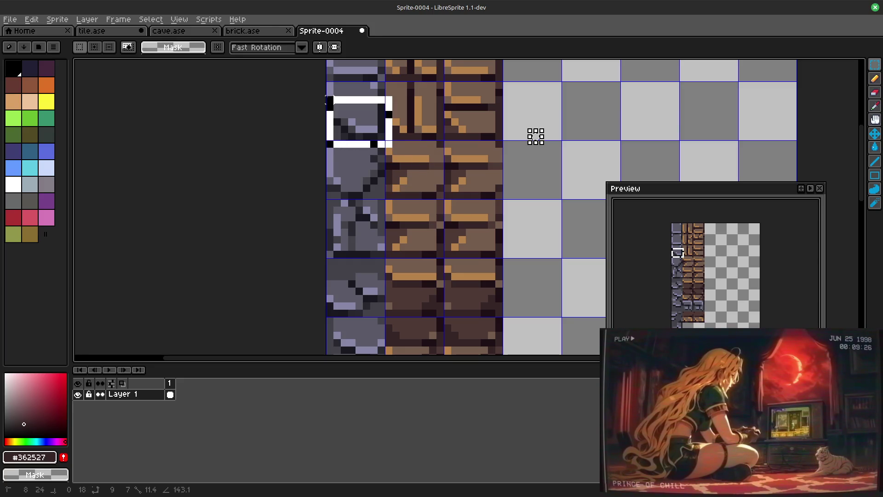
{"action": "scroll", "coordinate": [533, 164], "scroll_direction": "up", "scroll_amount": 1}
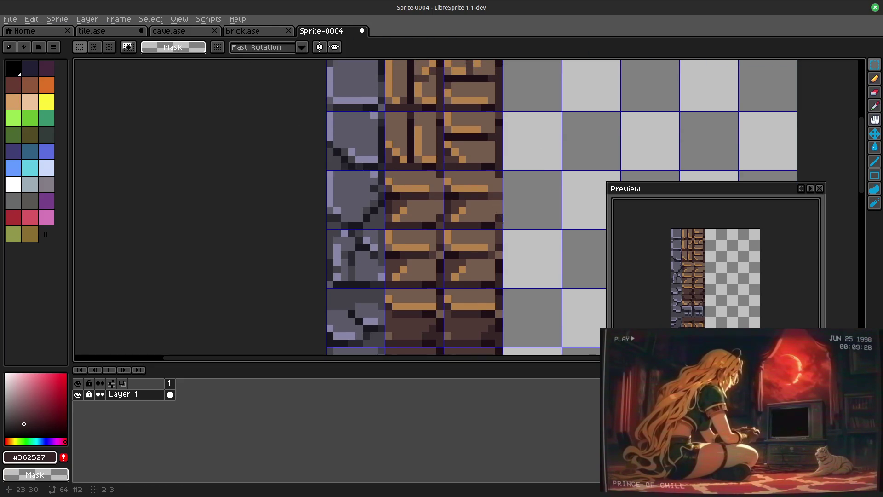
{"action": "scroll", "coordinate": [480, 200], "scroll_direction": "right", "scroll_amount": 1}
{"action": "scroll", "coordinate": [480, 200], "scroll_direction": "down", "scroll_amount": 1}
{"action": "scroll", "coordinate": [463, 210], "scroll_direction": "right", "scroll_amount": 1}
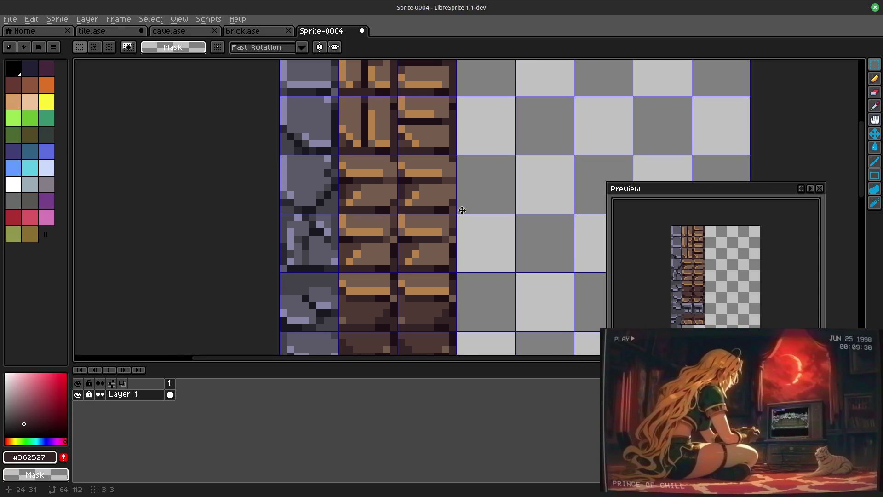
Step: Rotate the middle-column brick tile a quarter turn via Edit > Rotate, then undo it
{"action": "mouse_move", "coordinate": [466, 237]}
{"action": "left_mouse_down"}
{"action": "mouse_move", "coordinate": [479, 280]}
{"action": "mouse_move", "coordinate": [475, 257]}
{"action": "left_mouse_up"}
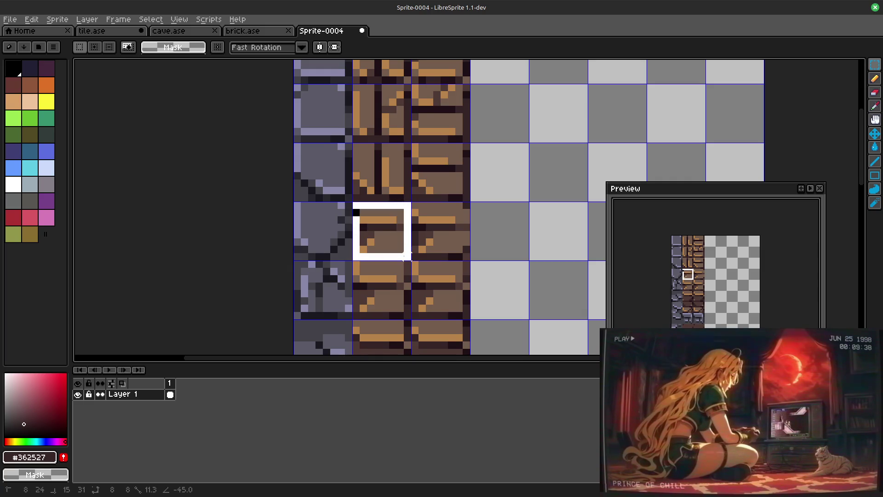
{"action": "left_click_drag", "start_coordinate": [353, 202], "coordinate": [411, 259]}
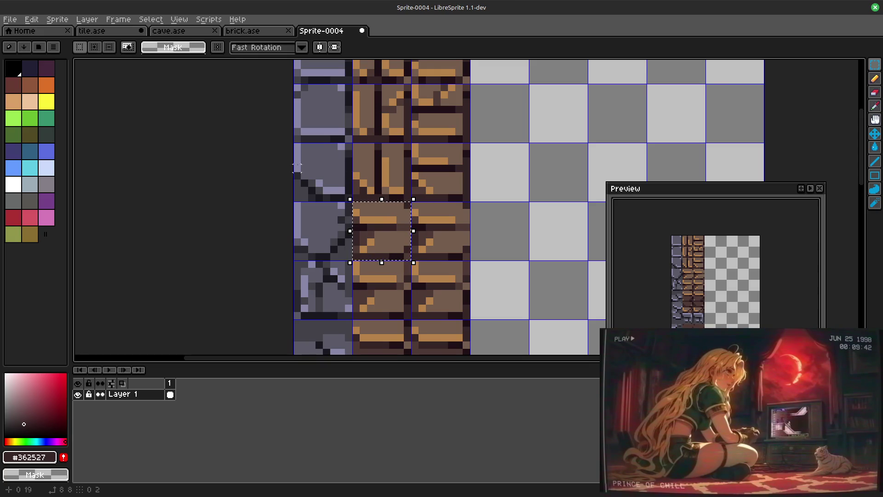
{"action": "left_click", "coordinate": [31, 19]}
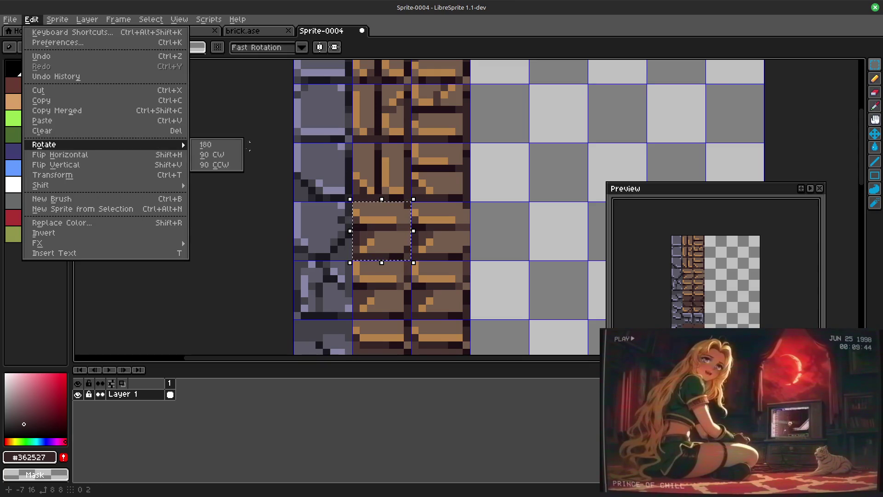
{"action": "left_click", "coordinate": [223, 162]}
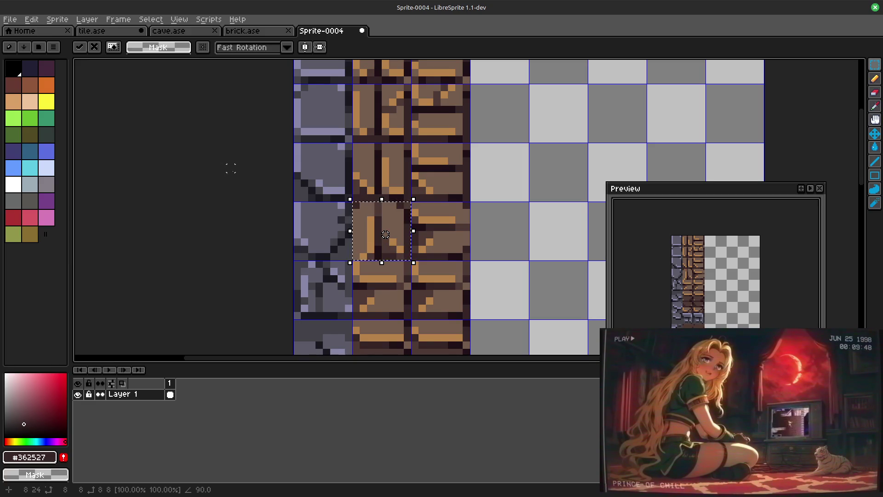
{"action": "key", "text": "ctrl+d"}
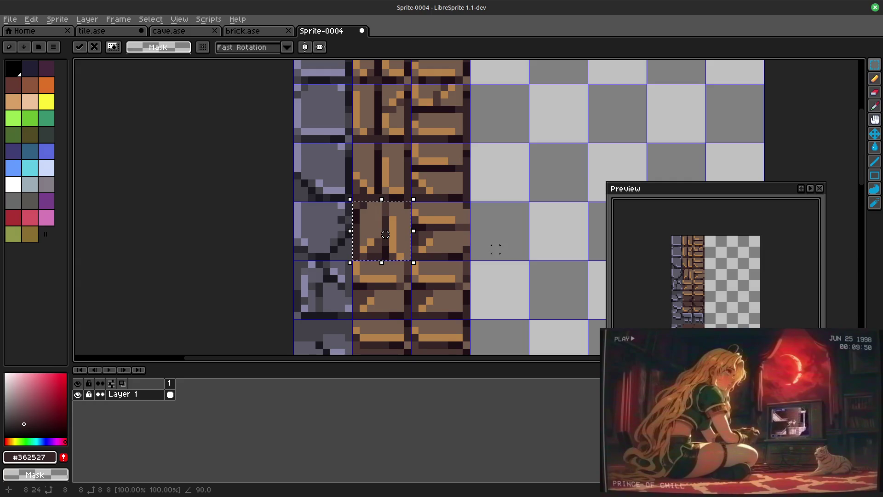
{"action": "scroll", "coordinate": [489, 281], "scroll_direction": "down", "scroll_amount": 1}
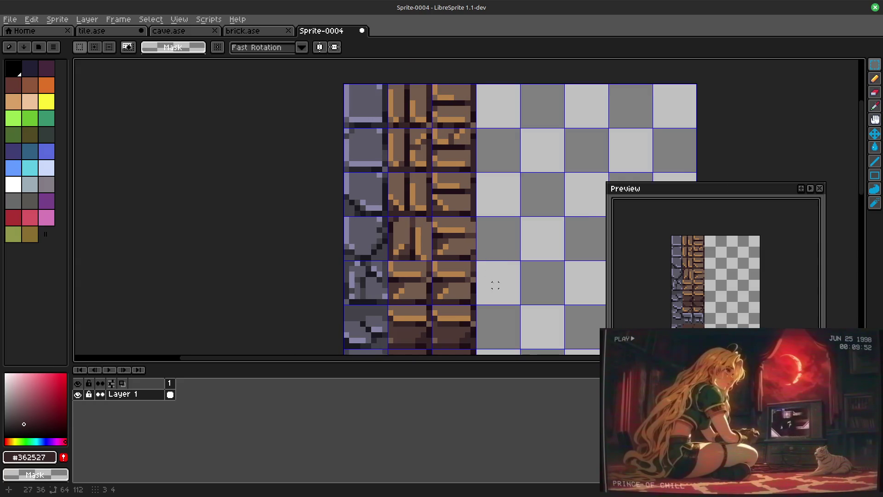
{"action": "scroll", "coordinate": [489, 281], "scroll_direction": "up", "scroll_amount": 1}
{"action": "key", "text": "ctrl+z"}
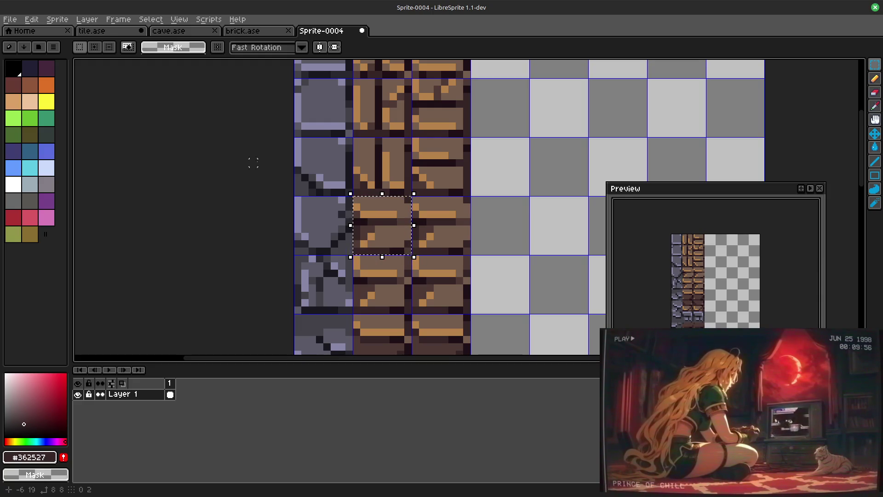
Step: Rotate the tile 90° counter-clockwise again, commit it so its bricks run vertically, and deselect
{"action": "left_click", "coordinate": [30, 19]}
{"action": "mouse_move", "coordinate": [44, 144]}
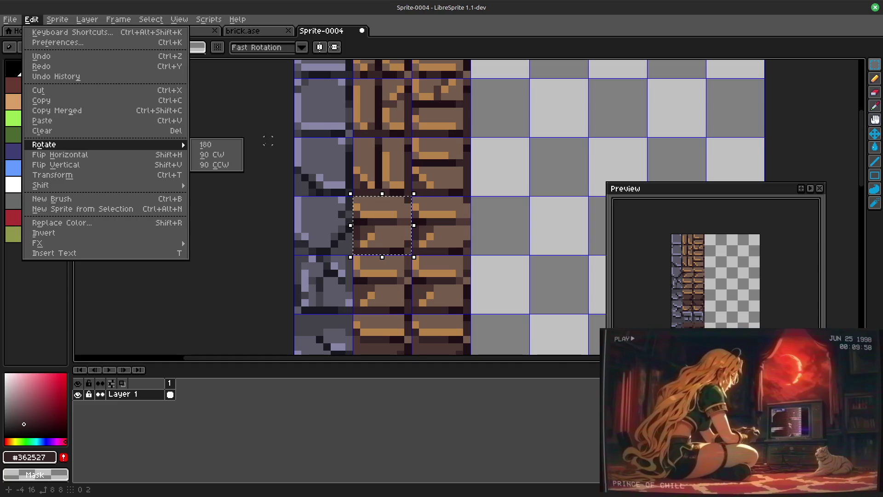
{"action": "left_click", "coordinate": [214, 164]}
{"action": "left_click_drag", "start_coordinate": [354, 197], "coordinate": [404, 255]}
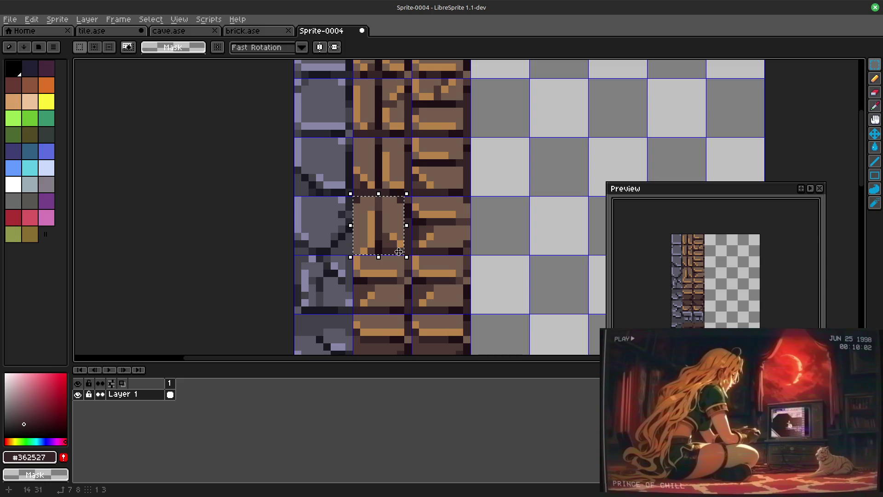
{"action": "left_click_drag", "start_coordinate": [399, 253], "coordinate": [408, 234]}
{"action": "left_click", "coordinate": [511, 295]}
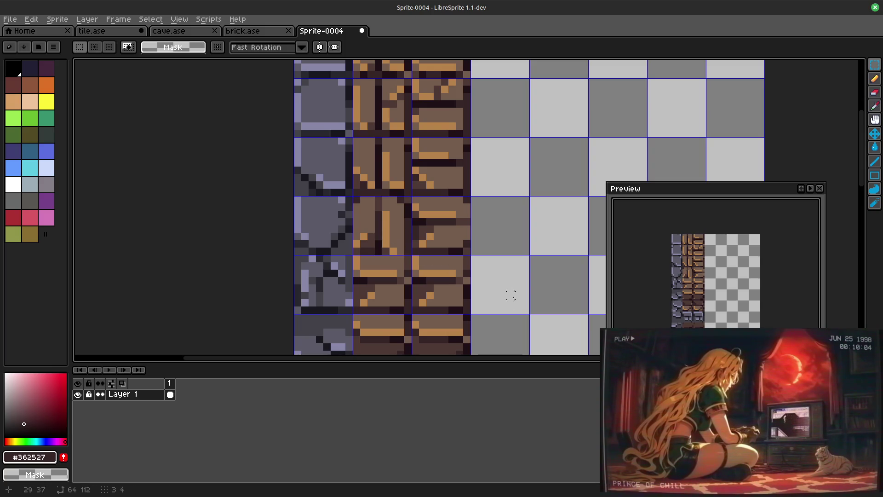
{"action": "scroll", "coordinate": [499, 205], "scroll_direction": "down", "scroll_amount": 2}
{"action": "scroll", "coordinate": [433, 201], "scroll_direction": "down", "scroll_amount": 1}
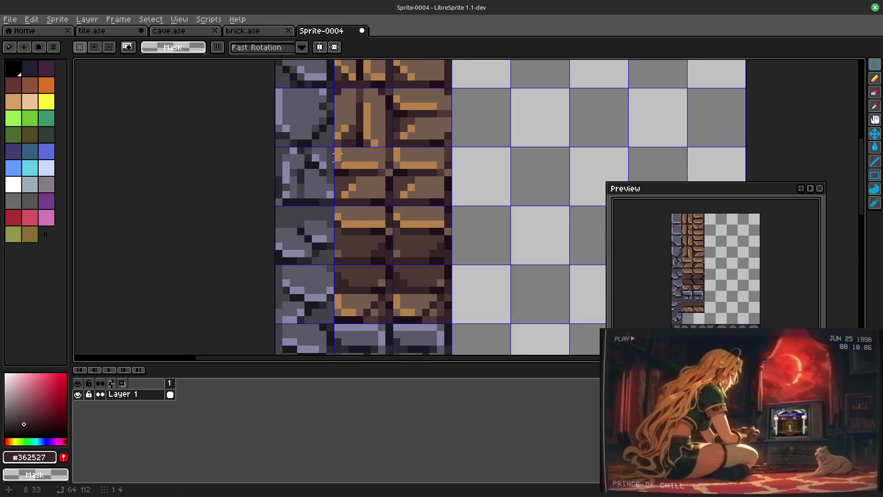
Step: Trial a 90° clockwise rotation plus flips on the next brick tile down, then undo it
{"action": "left_click_drag", "start_coordinate": [337, 157], "coordinate": [395, 207]}
{"action": "left_click", "coordinate": [31, 19]}
{"action": "mouse_move", "coordinate": [43, 144]}
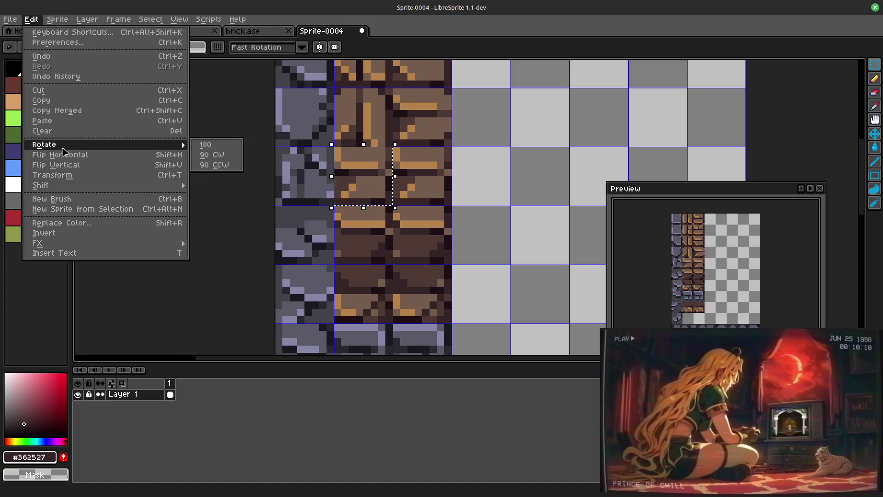
{"action": "left_click", "coordinate": [211, 154]}
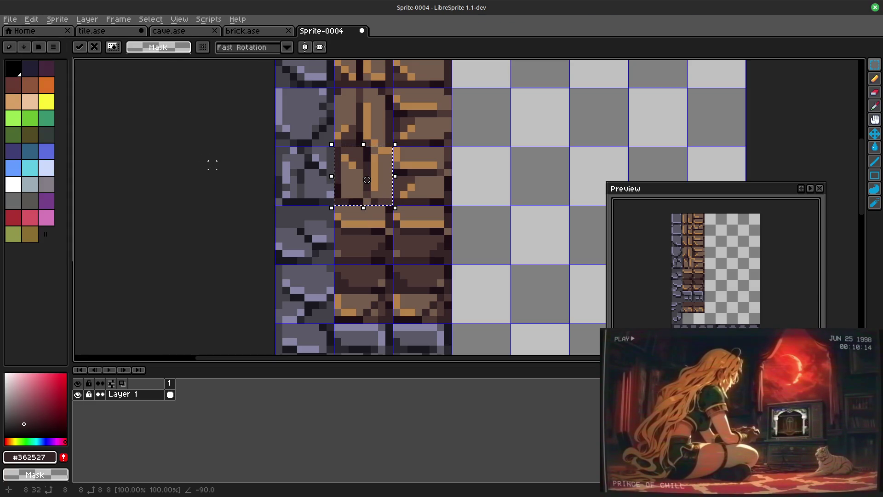
{"action": "key", "text": "shift+h"}
{"action": "key", "text": "shift+v"}
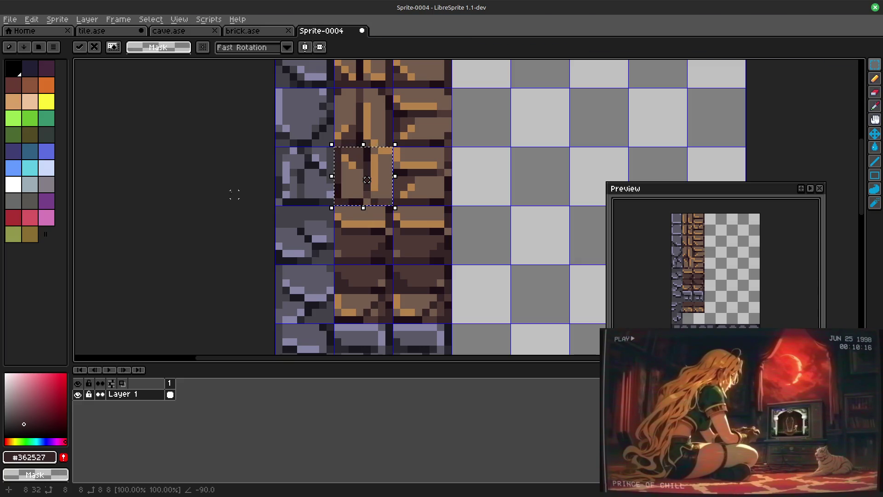
{"action": "key", "text": "shift+h"}
{"action": "left_click_drag", "start_coordinate": [529, 258], "coordinate": [539, 243]}
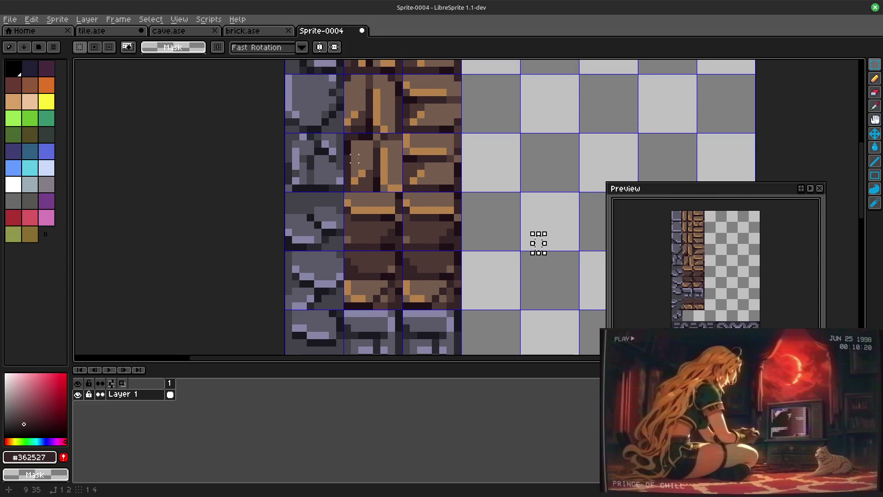
{"action": "key", "text": "ctrl+z"}
{"action": "key", "text": "ctrl+z"}
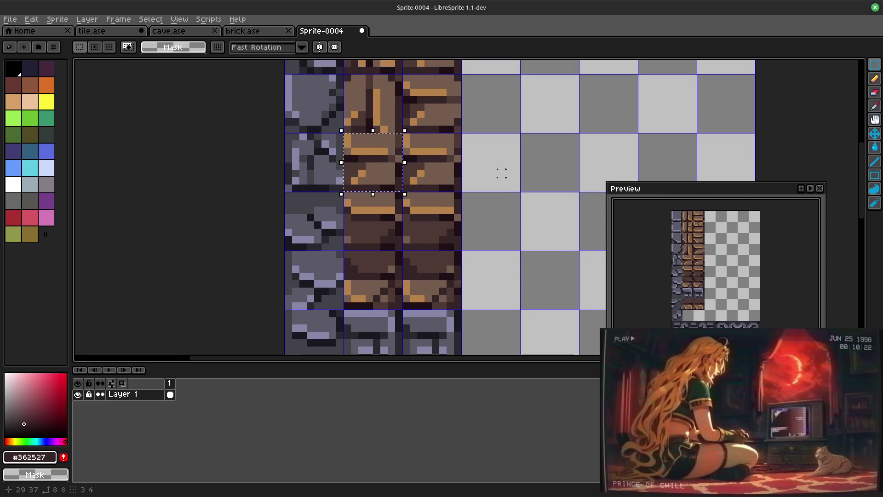
Step: Rotate that tile via Edit > Rotate again so its bricks run vertically
{"action": "left_click", "coordinate": [31, 18]}
{"action": "mouse_move", "coordinate": [43, 144]}
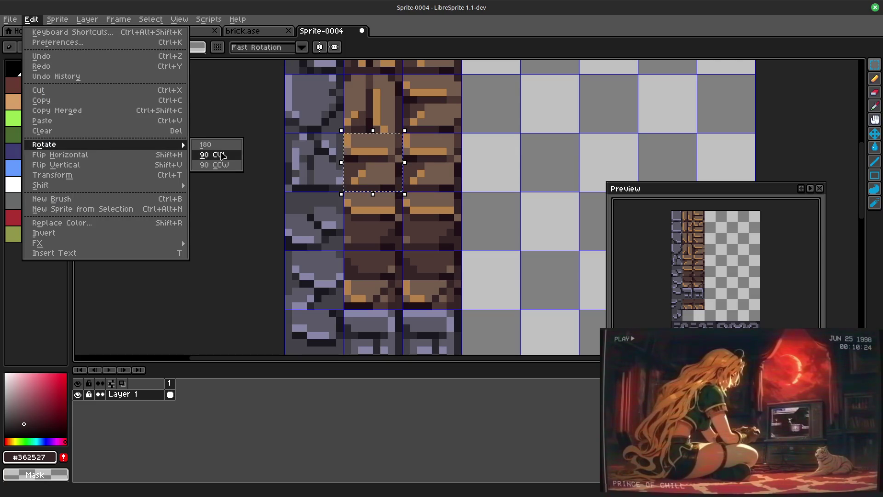
{"action": "left_click", "coordinate": [223, 156]}
{"action": "key", "text": "ctrl+z"}
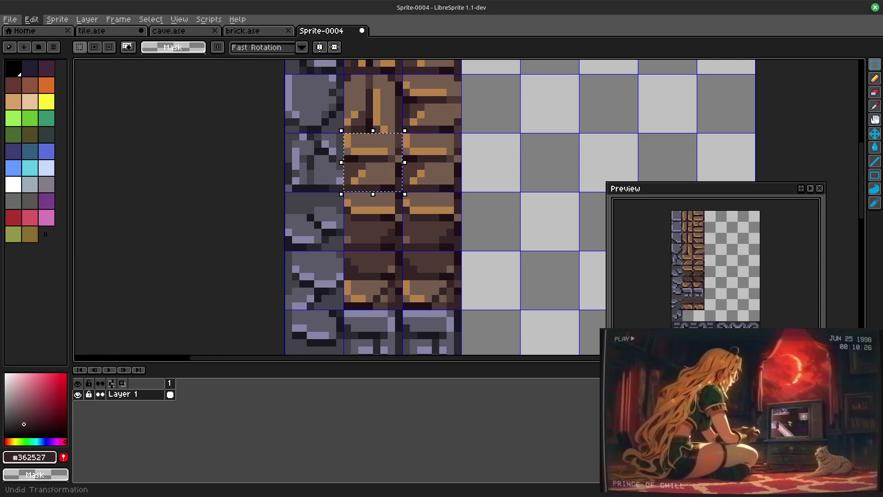
{"action": "left_click", "coordinate": [31, 19]}
{"action": "left_click", "coordinate": [214, 164]}
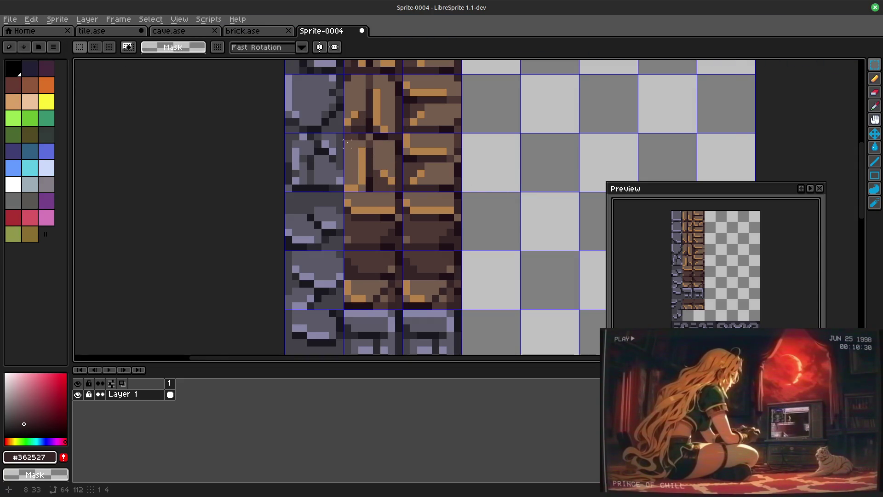
Step: Undo the rotation, reselect the tile, flip it both ways and commit a half turn
{"action": "key", "text": "ctrl+z"}
{"action": "left_click", "coordinate": [487, 166]}
{"action": "left_click_drag", "start_coordinate": [345, 135], "coordinate": [403, 193]}
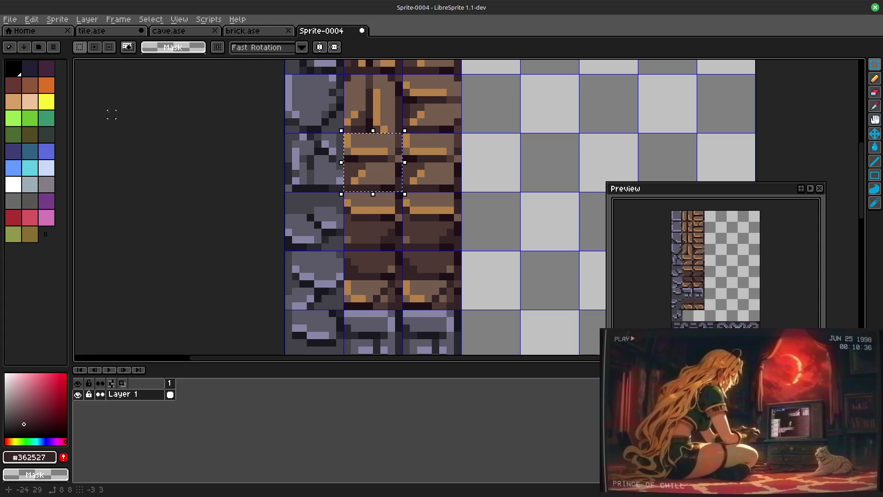
{"action": "key", "text": "shift+h"}
{"action": "key", "text": "shift+v"}
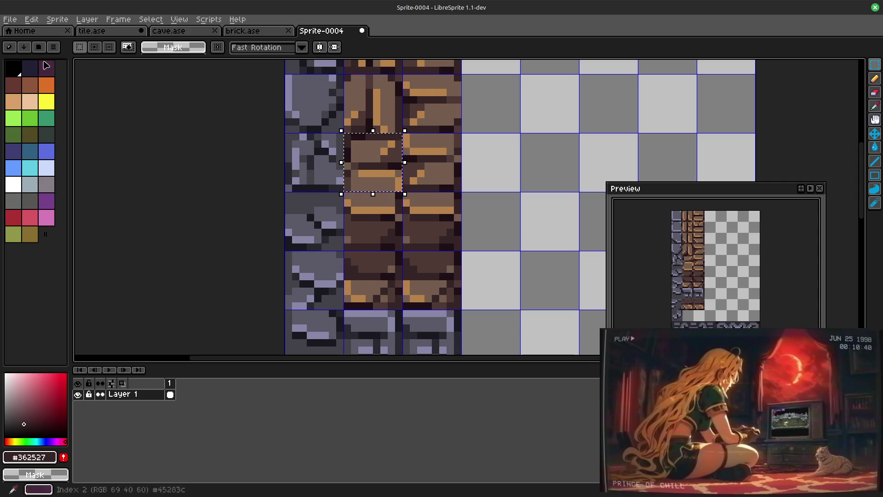
{"action": "left_click", "coordinate": [30, 19]}
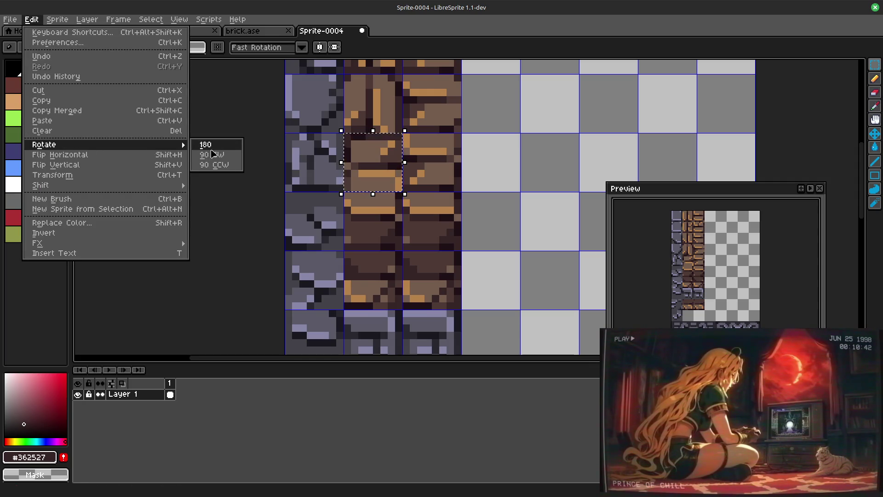
{"action": "left_click", "coordinate": [212, 148]}
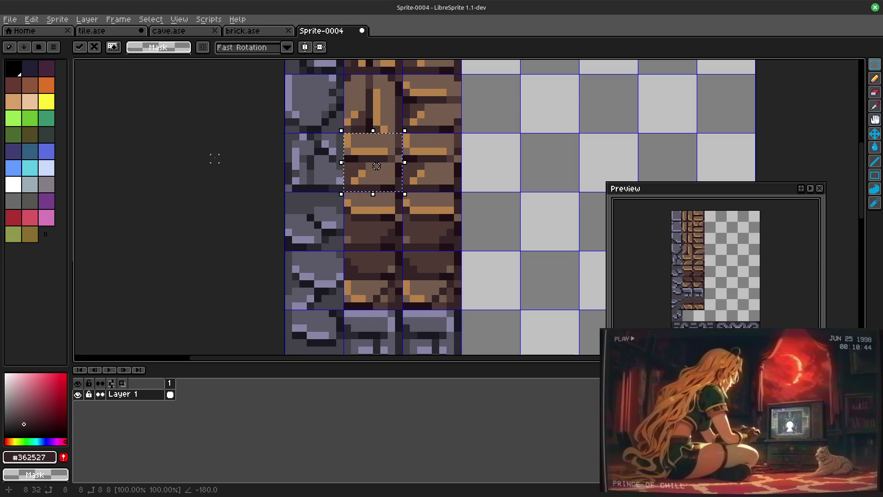
{"action": "left_click", "coordinate": [531, 225]}
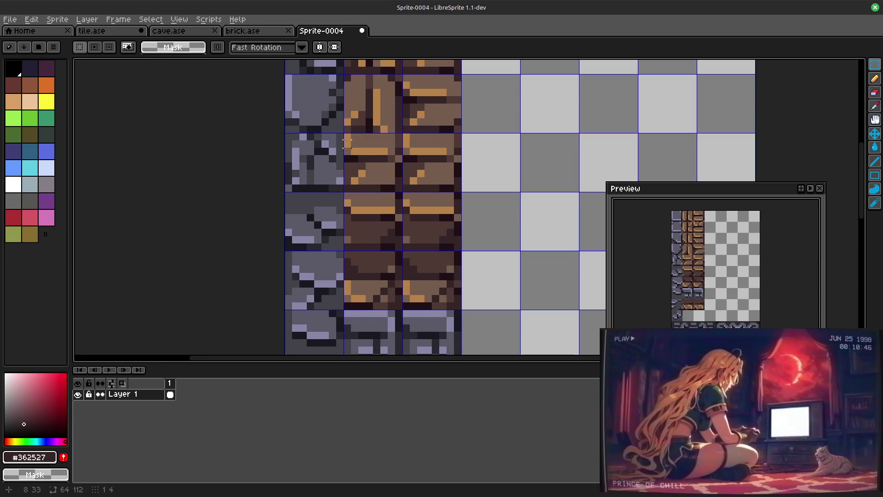
Step: Reselect the tile, try a quarter turn, then cancel it and drop the selection
{"action": "left_click", "coordinate": [347, 136]}
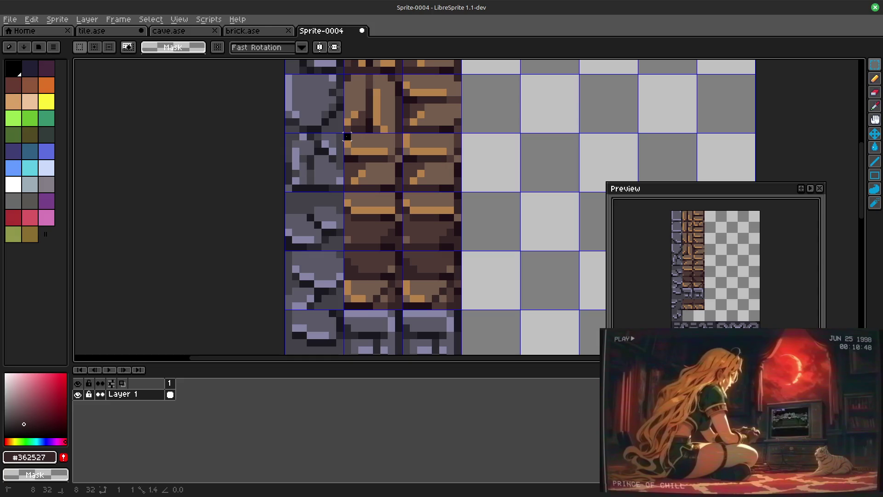
{"action": "mouse_move", "coordinate": [348, 136]}
{"action": "left_mouse_down"}
{"action": "mouse_move", "coordinate": [347, 150]}
{"action": "mouse_move", "coordinate": [348, 136]}
{"action": "left_mouse_up"}
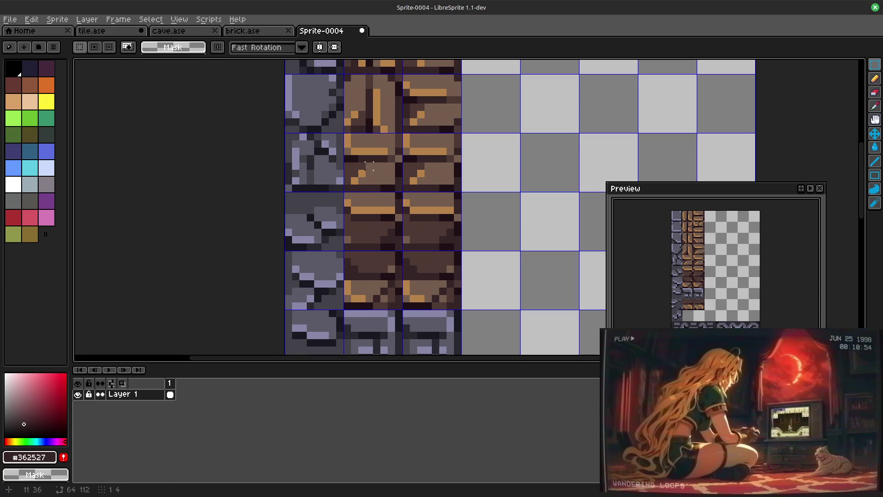
{"action": "left_click_drag", "start_coordinate": [347, 136], "coordinate": [399, 188]}
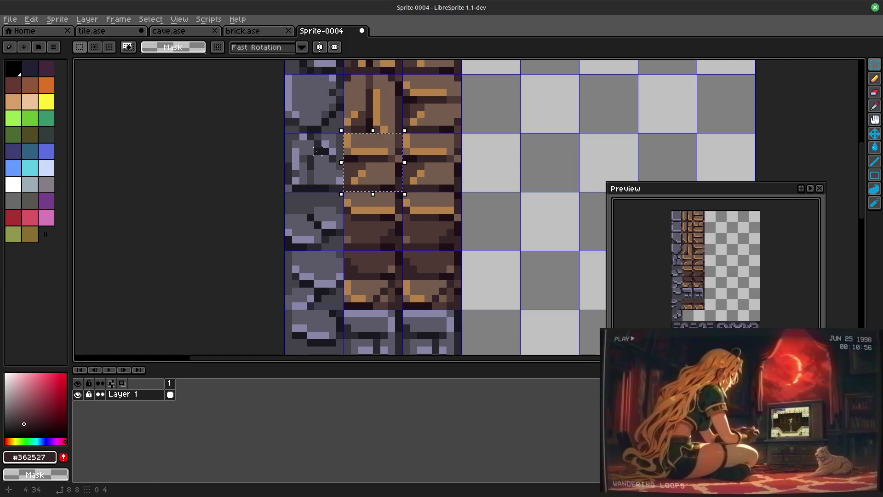
{"action": "left_click", "coordinate": [31, 19]}
{"action": "mouse_move", "coordinate": [43, 145]}
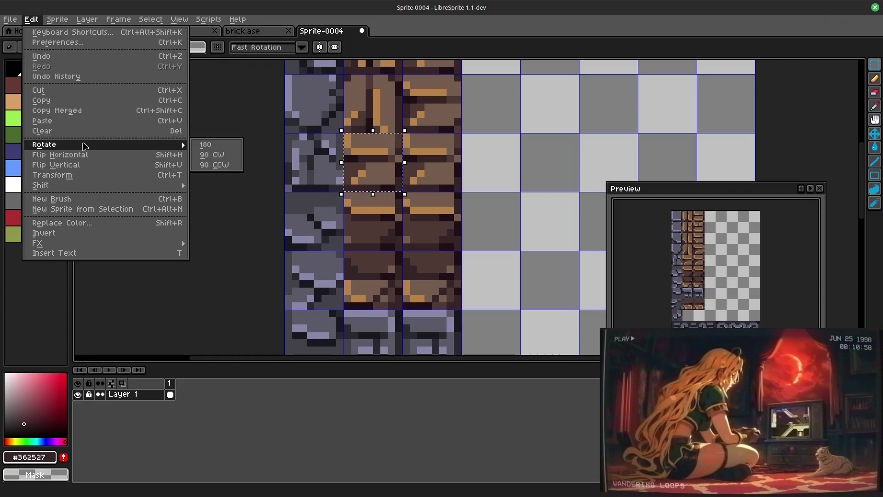
{"action": "left_click", "coordinate": [203, 154]}
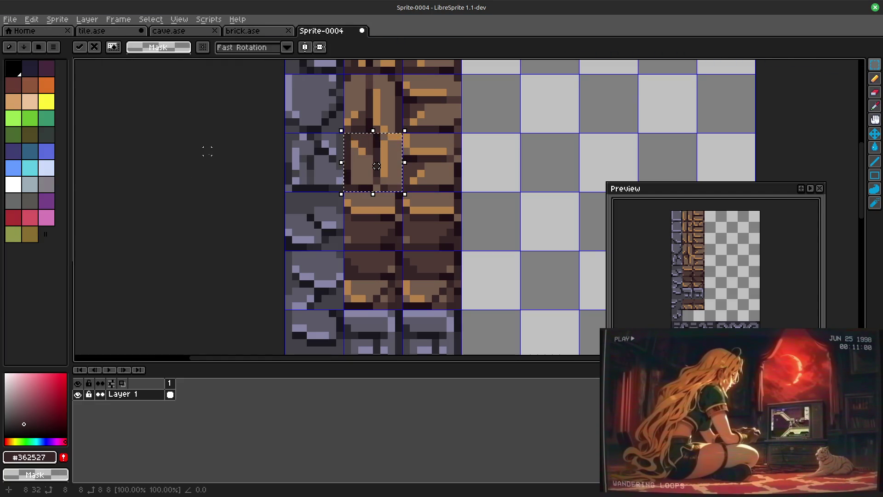
{"action": "key", "text": "Escape"}
{"action": "key", "text": "ctrl+d"}
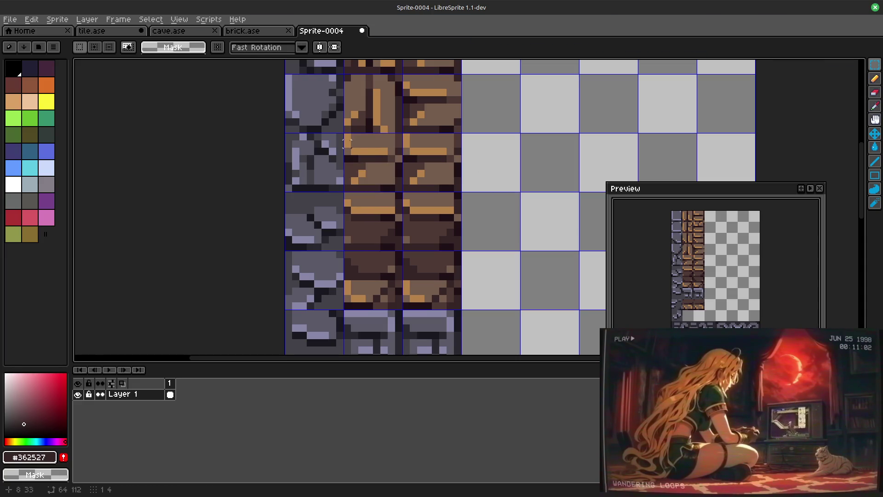
Step: Marquee-select the second-row brick tile in the middle column
{"action": "left_click_drag", "start_coordinate": [346, 137], "coordinate": [401, 188]}
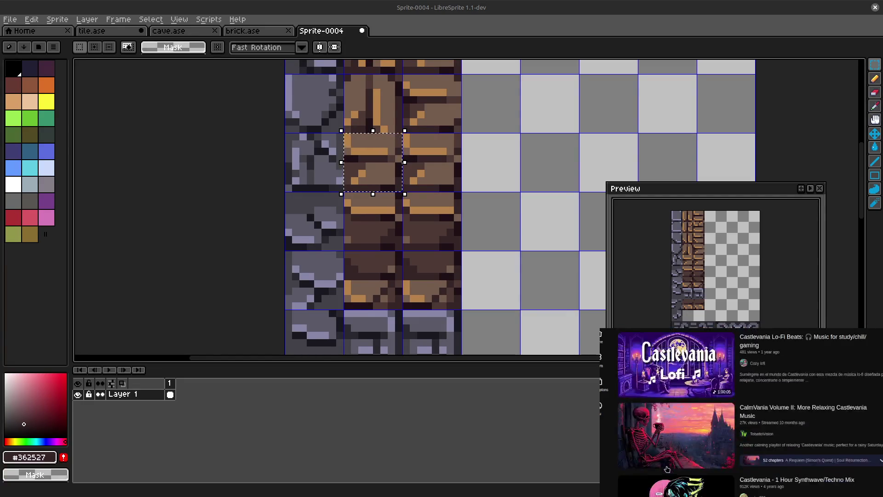
{"action": "left_click", "coordinate": [670, 397]}
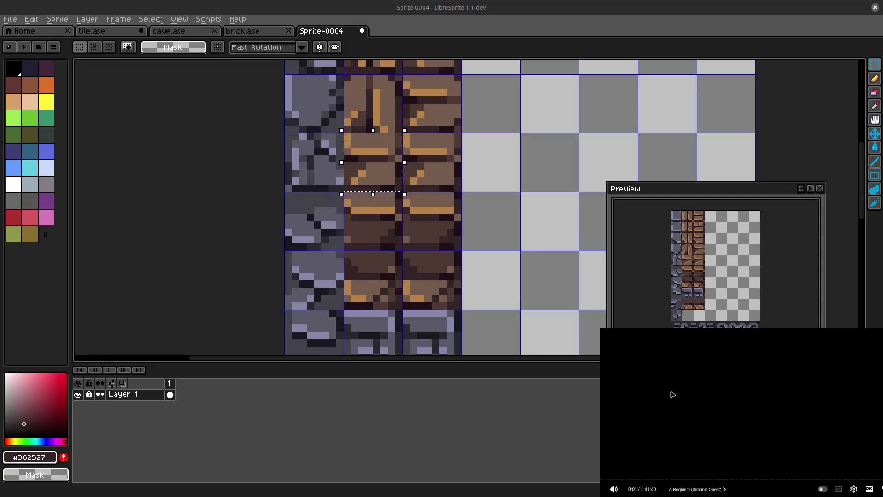
{"action": "scroll", "coordinate": [684, 397], "scroll_direction": "down", "scroll_amount": 3}
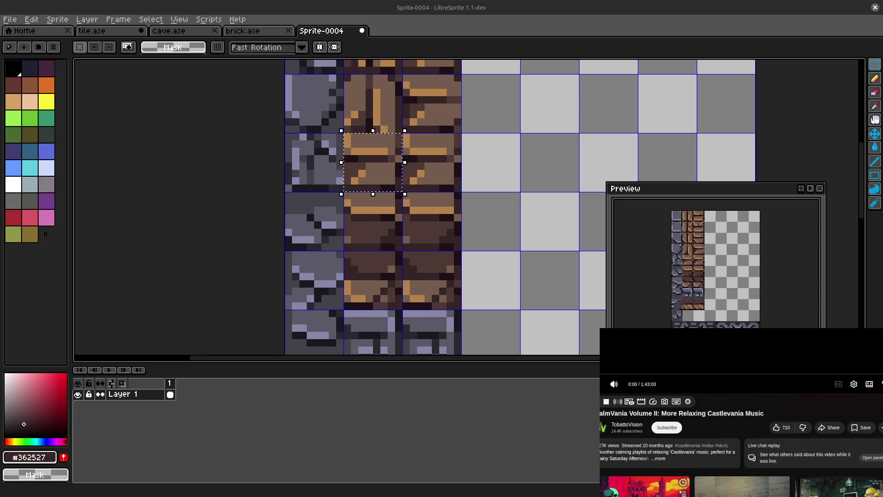
{"action": "scroll", "coordinate": [657, 494], "scroll_direction": "up", "scroll_amount": 3}
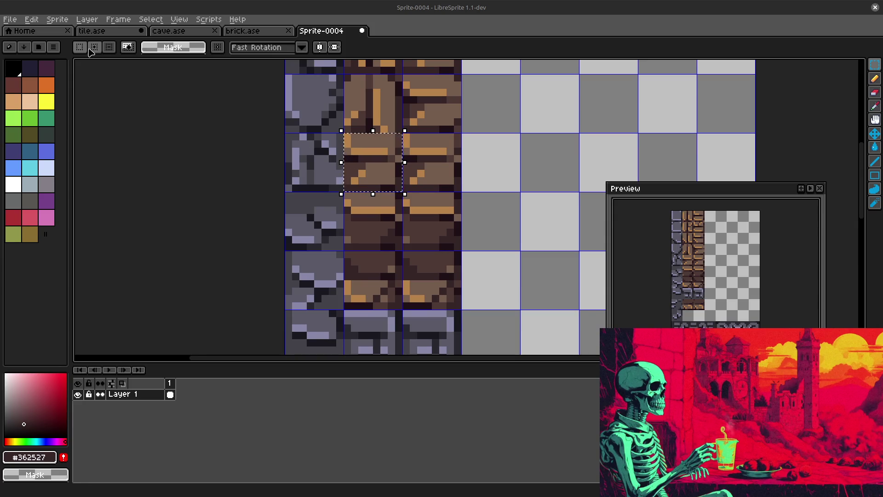
Step: Rotate the selected tile 90° with Shift+R, mirror it both ways and commit
{"action": "left_click", "coordinate": [31, 19]}
{"action": "mouse_move", "coordinate": [44, 144]}
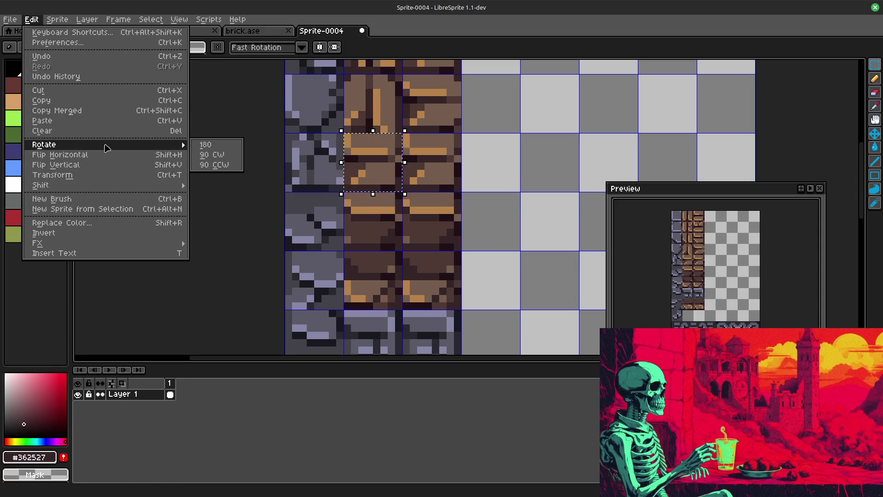
{"action": "left_click", "coordinate": [221, 166]}
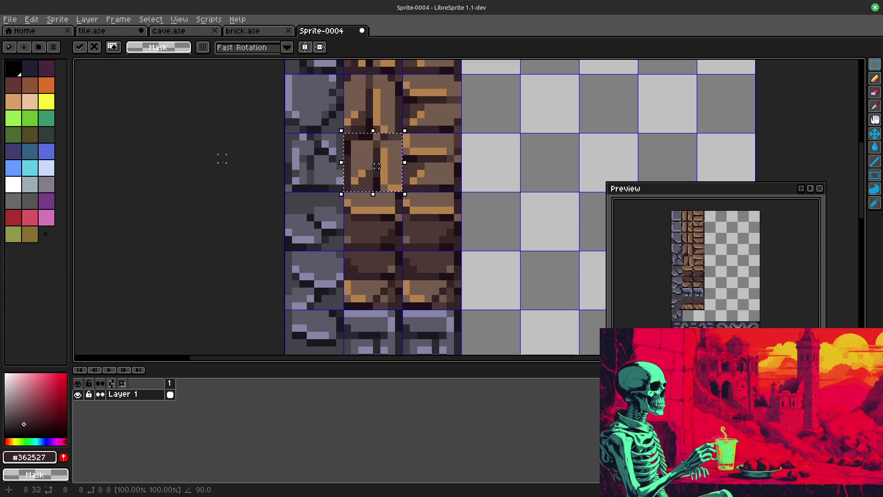
{"action": "key", "text": "Escape"}
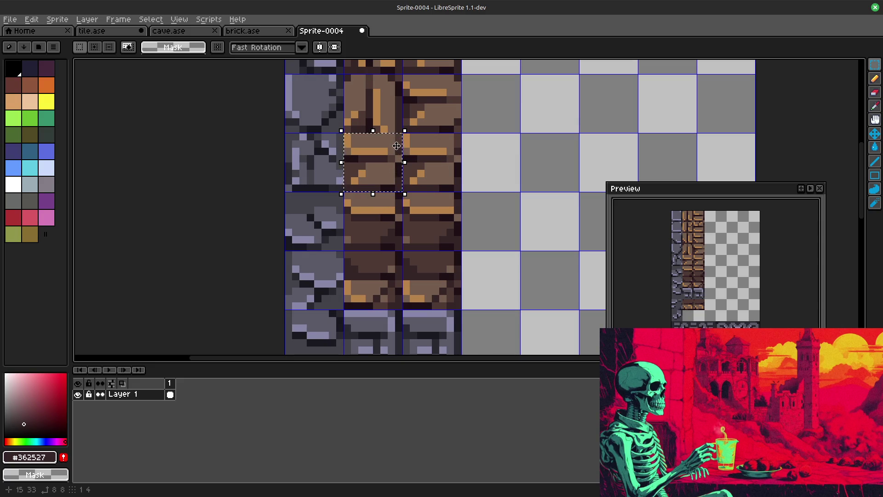
{"action": "key", "text": "shift+r"}
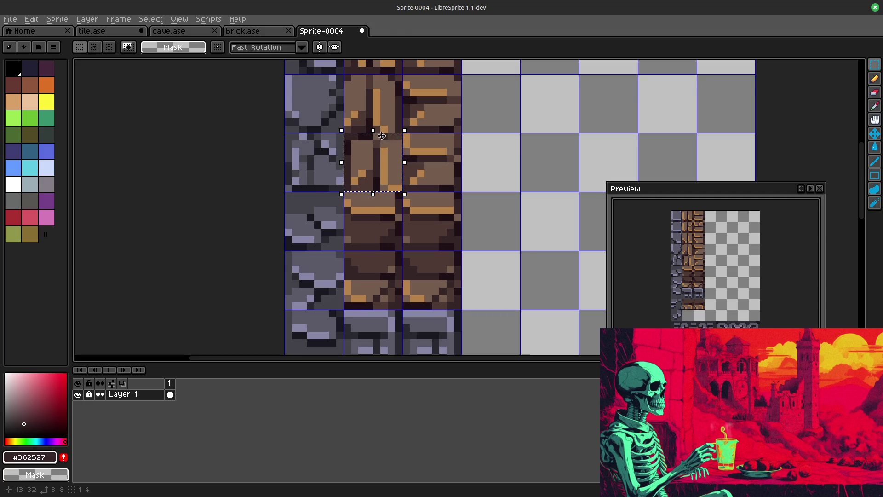
{"action": "key", "text": "shift+h"}
{"action": "key", "text": "shift+v"}
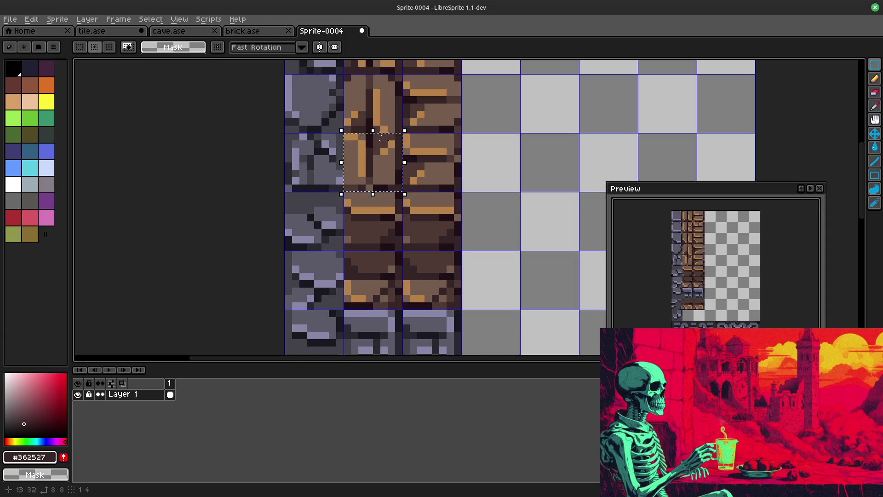
{"action": "left_click", "coordinate": [516, 182]}
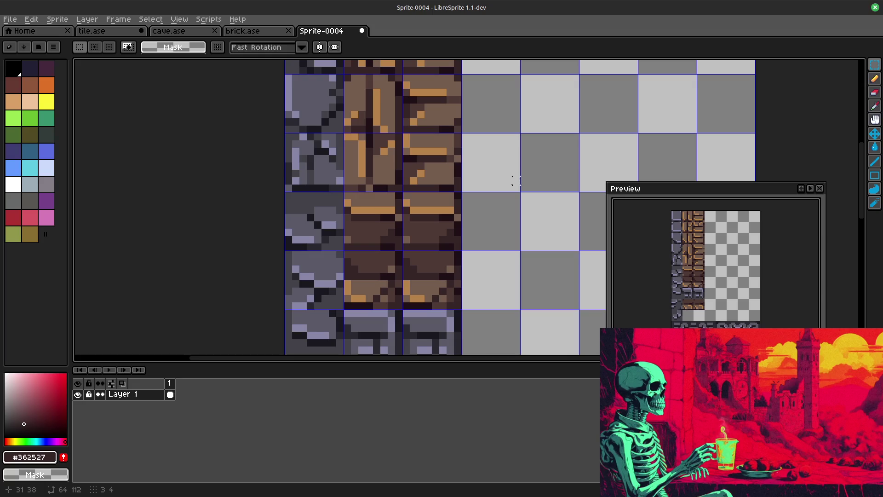
Step: Reselect the reoriented tile, flip it horizontally and vertically, and commit
{"action": "left_click_drag", "start_coordinate": [347, 138], "coordinate": [396, 185]}
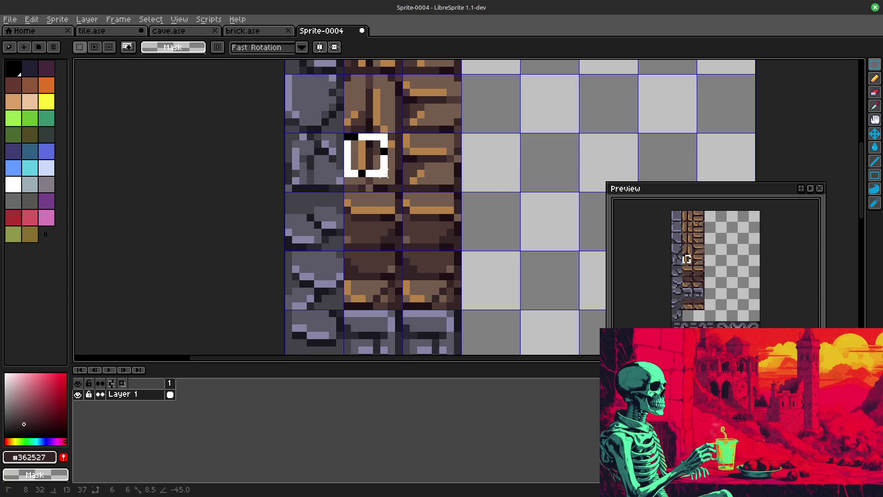
{"action": "key", "text": "shift+h"}
{"action": "key", "text": "shift+v"}
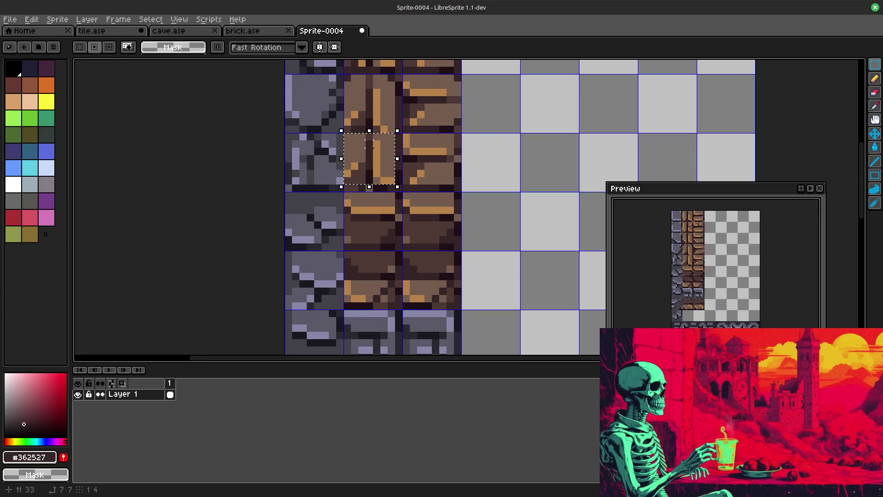
{"action": "left_click", "coordinate": [524, 173]}
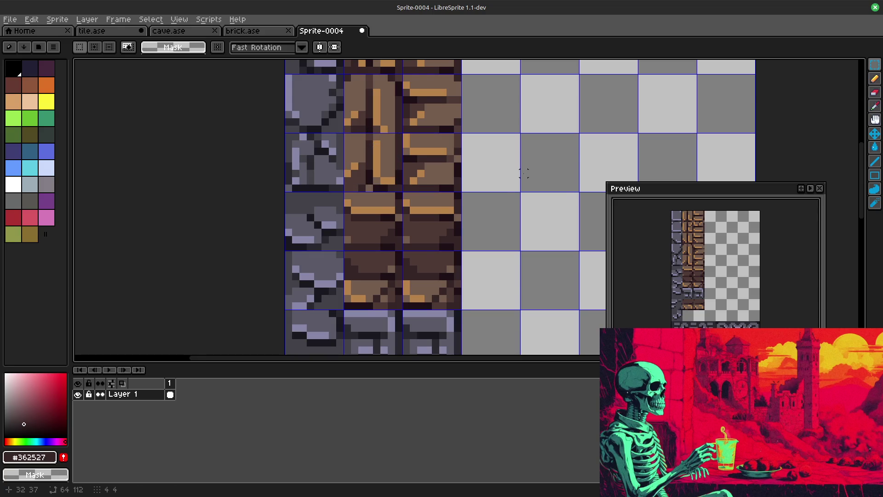
{"action": "scroll", "coordinate": [524, 173], "scroll_direction": "down", "scroll_amount": 1}
{"action": "mouse_move", "coordinate": [524, 174]}
{"action": "left_mouse_down"}
{"action": "mouse_move", "coordinate": [475, 189]}
{"action": "mouse_move", "coordinate": [464, 208]}
{"action": "left_mouse_up"}
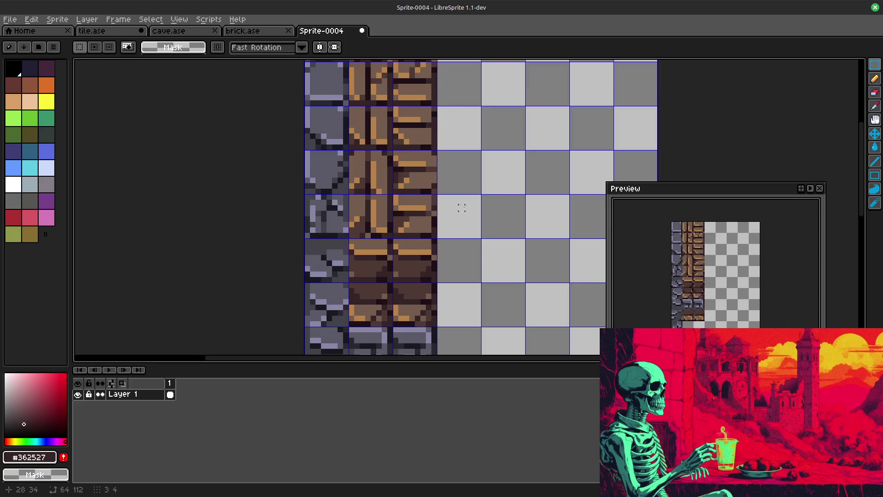
Step: Pan down to the lower tile rows, test a selection and discard the stray rectangle
{"action": "mouse_move", "coordinate": [468, 202]}
{"action": "left_mouse_down"}
{"action": "mouse_move", "coordinate": [451, 278]}
{"action": "mouse_move", "coordinate": [464, 245]}
{"action": "mouse_move", "coordinate": [467, 259]}
{"action": "left_mouse_up"}
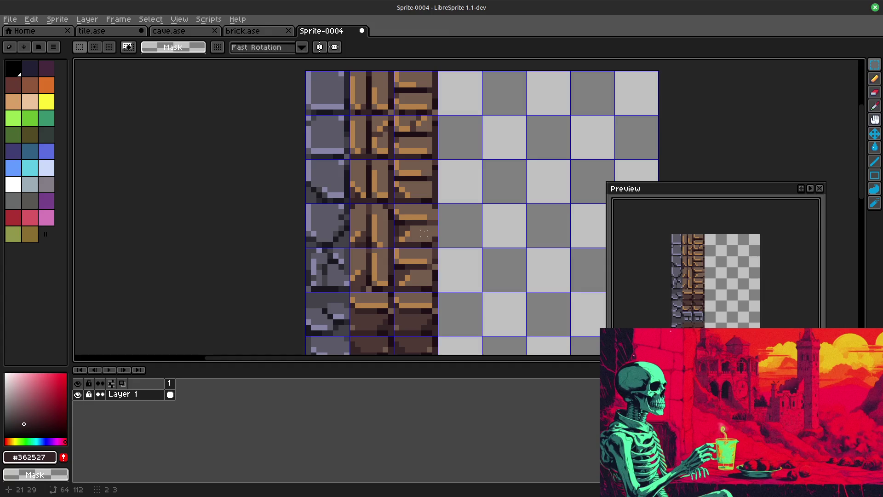
{"action": "mouse_move", "coordinate": [424, 233]}
{"action": "left_mouse_down"}
{"action": "mouse_move", "coordinate": [536, 134]}
{"action": "mouse_move", "coordinate": [536, 221]}
{"action": "mouse_move", "coordinate": [506, 245]}
{"action": "mouse_move", "coordinate": [519, 232]}
{"action": "left_mouse_up"}
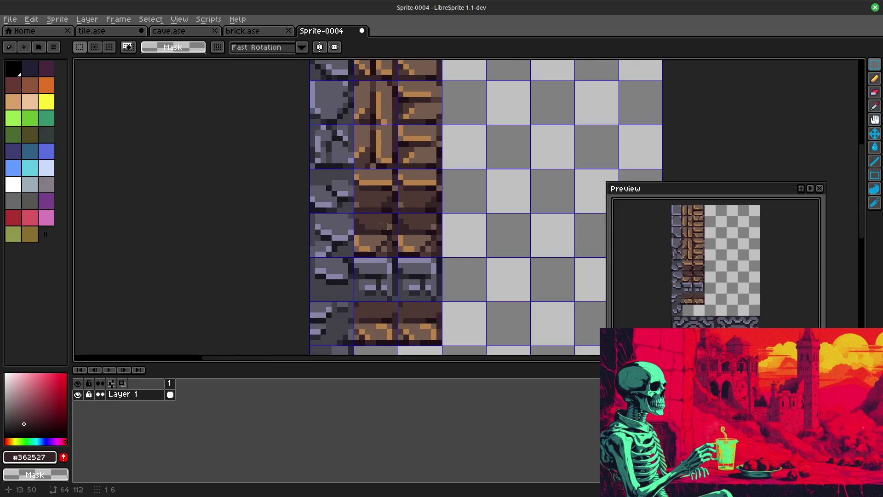
{"action": "left_click_drag", "start_coordinate": [356, 172], "coordinate": [393, 208]}
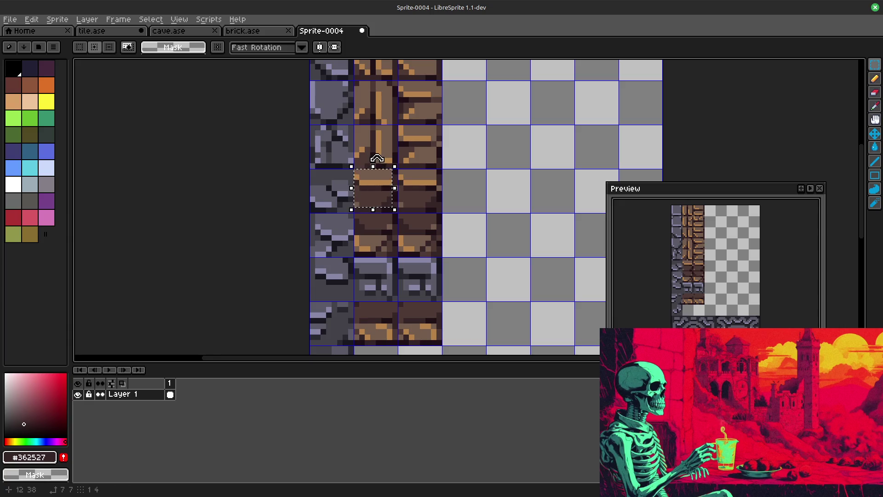
{"action": "left_click", "coordinate": [503, 225]}
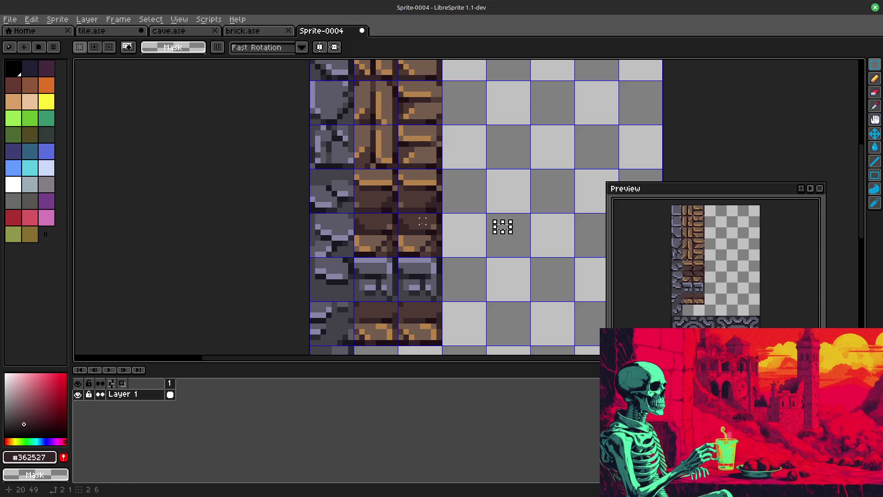
{"action": "mouse_move", "coordinate": [356, 171]}
{"action": "left_mouse_down"}
{"action": "mouse_move", "coordinate": [389, 204]}
{"action": "mouse_move", "coordinate": [371, 177]}
{"action": "mouse_move", "coordinate": [365, 182]}
{"action": "left_mouse_up"}
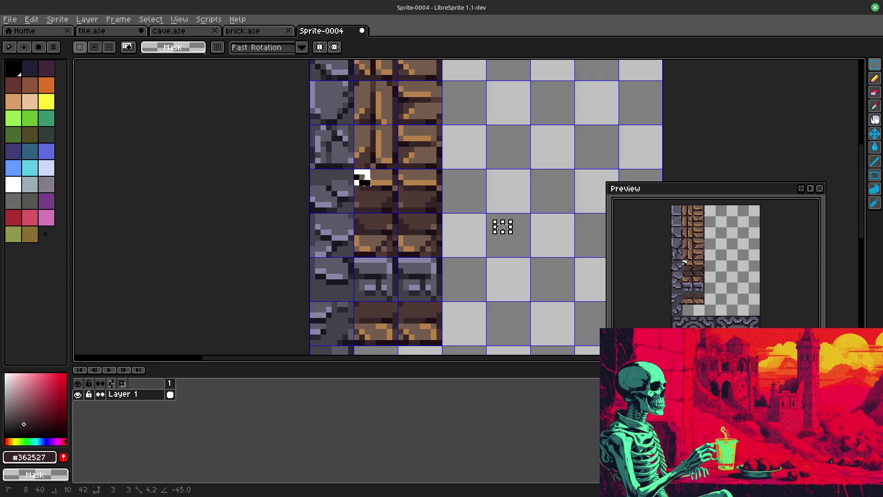
{"action": "left_click", "coordinate": [503, 227]}
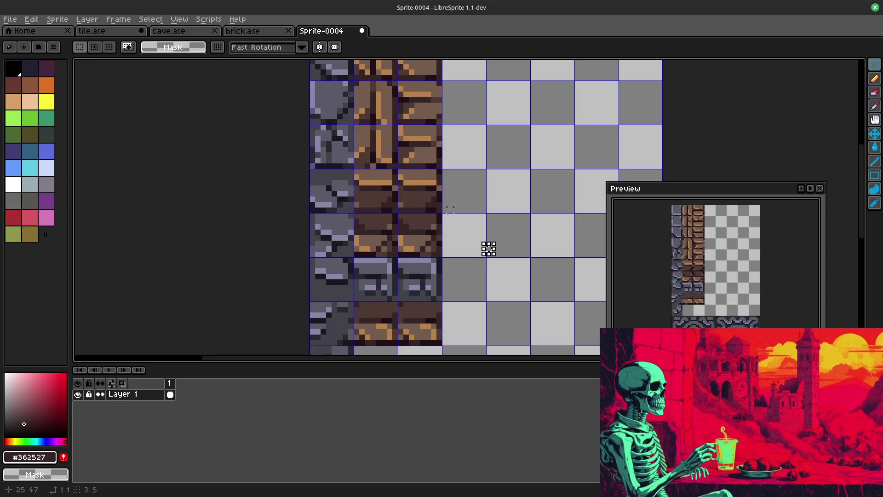
Step: Rotate the dark brick tile below the stone tiles 90° clockwise and commit
{"action": "mouse_move", "coordinate": [489, 249]}
{"action": "left_mouse_down"}
{"action": "mouse_move", "coordinate": [499, 189]}
{"action": "mouse_move", "coordinate": [497, 202]}
{"action": "left_mouse_up"}
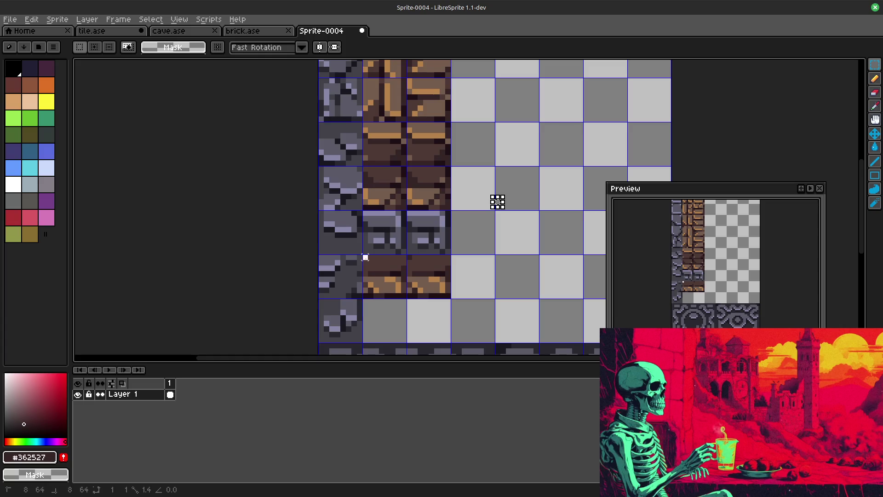
{"action": "left_click_drag", "start_coordinate": [365, 257], "coordinate": [408, 299]}
{"action": "key", "text": "shift"}
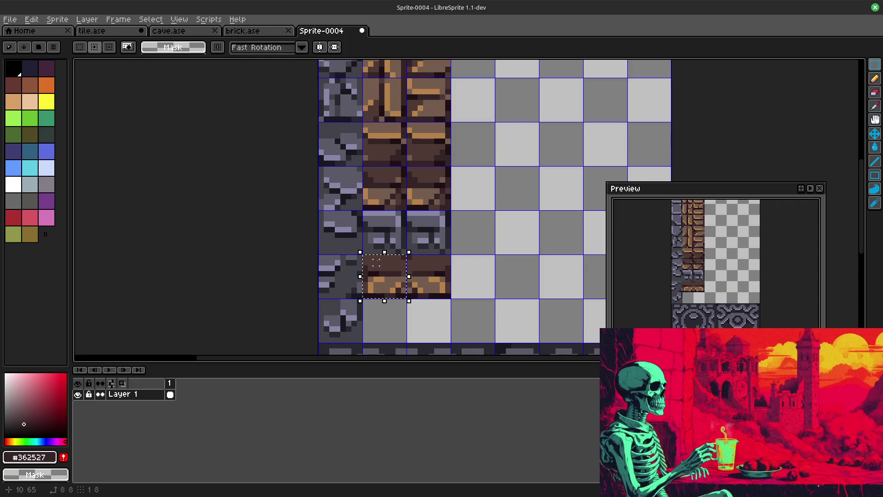
{"action": "left_click", "coordinate": [32, 19]}
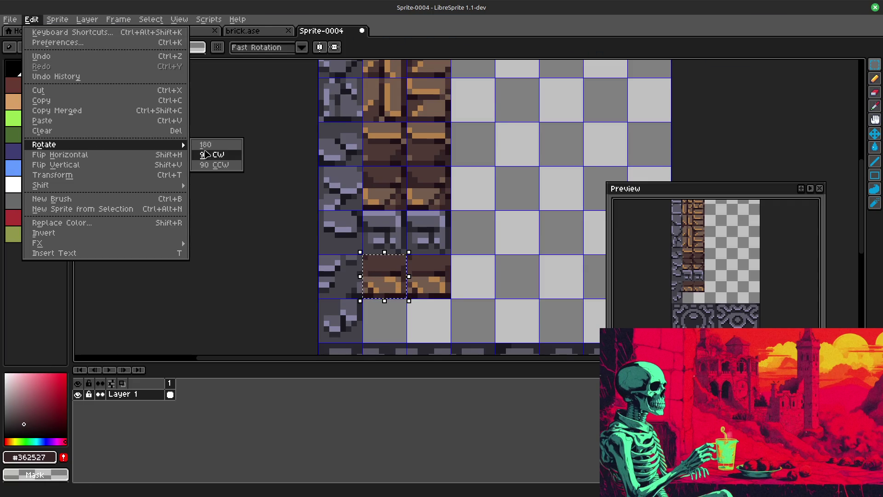
{"action": "left_click", "coordinate": [205, 152]}
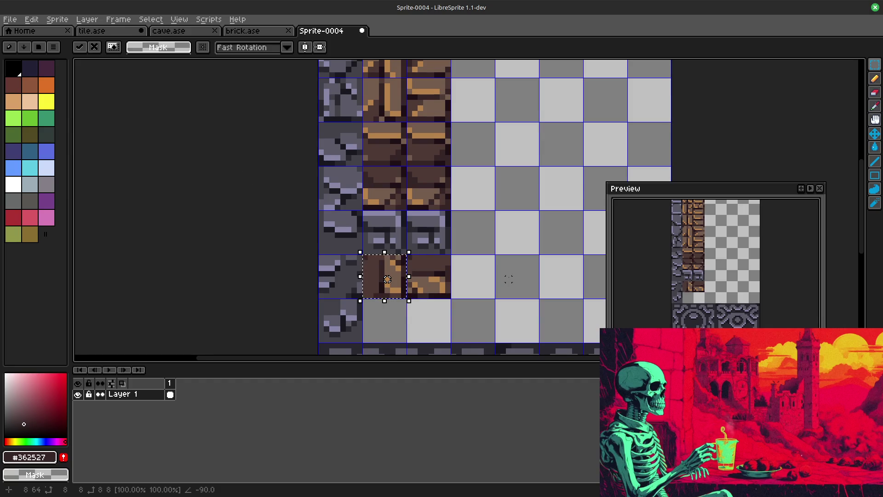
{"action": "left_click", "coordinate": [514, 273]}
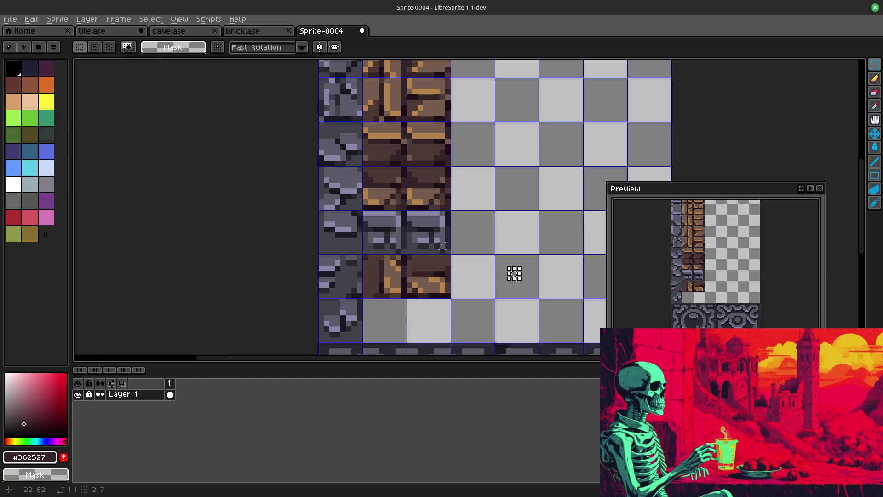
{"action": "scroll", "coordinate": [503, 196], "scroll_direction": "up", "scroll_amount": 2}
{"action": "scroll", "coordinate": [511, 187], "scroll_direction": "down", "scroll_amount": 2}
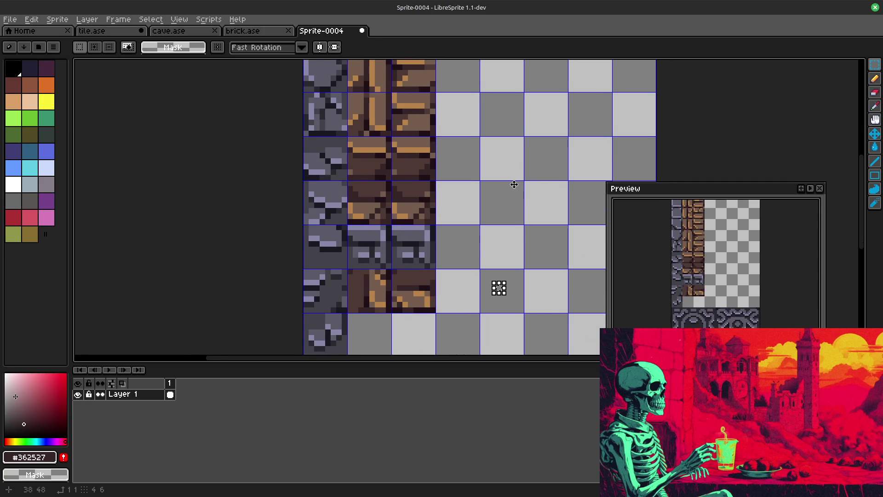
{"action": "left_click_drag", "start_coordinate": [514, 184], "coordinate": [510, 277]}
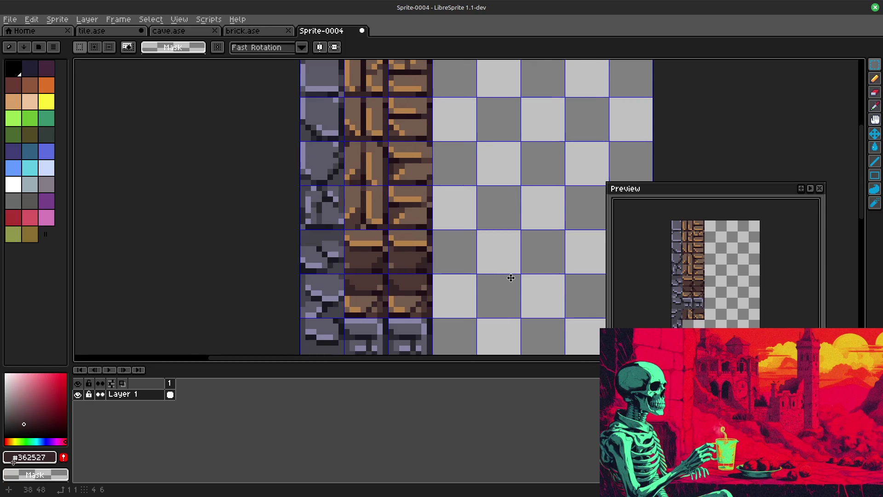
Step: Pan to the lower brick rows and drag a brick strip up one cell
{"action": "mouse_move", "coordinate": [511, 278]}
{"action": "left_mouse_down"}
{"action": "mouse_move", "coordinate": [511, 203]}
{"action": "mouse_move", "coordinate": [523, 209]}
{"action": "left_mouse_up"}
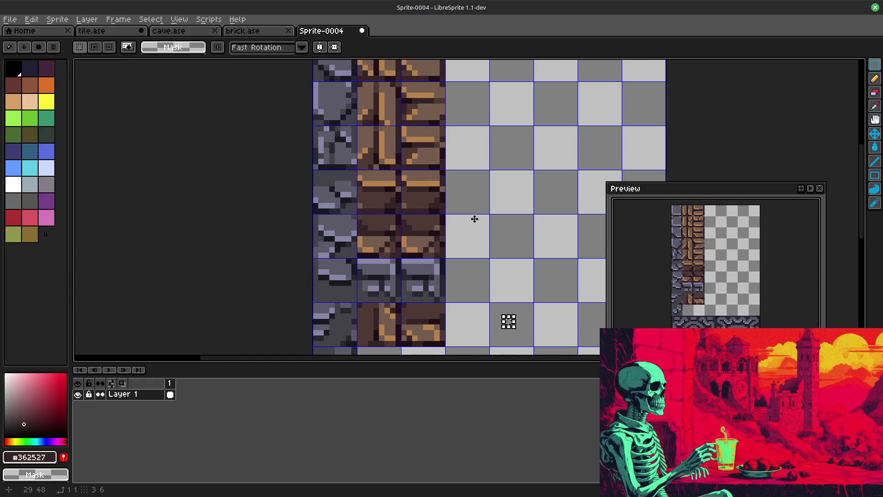
{"action": "scroll", "coordinate": [414, 235], "scroll_direction": "down", "scroll_amount": 2}
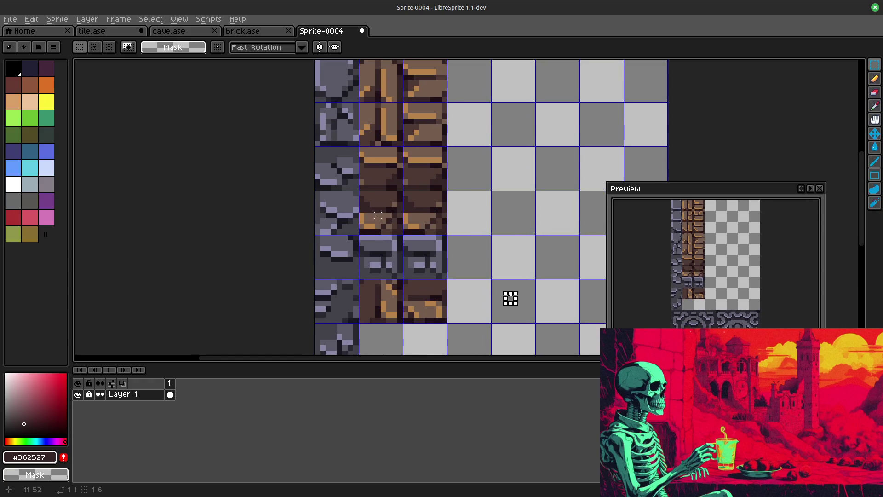
{"action": "scroll", "coordinate": [476, 235], "scroll_direction": "up", "scroll_amount": 3}
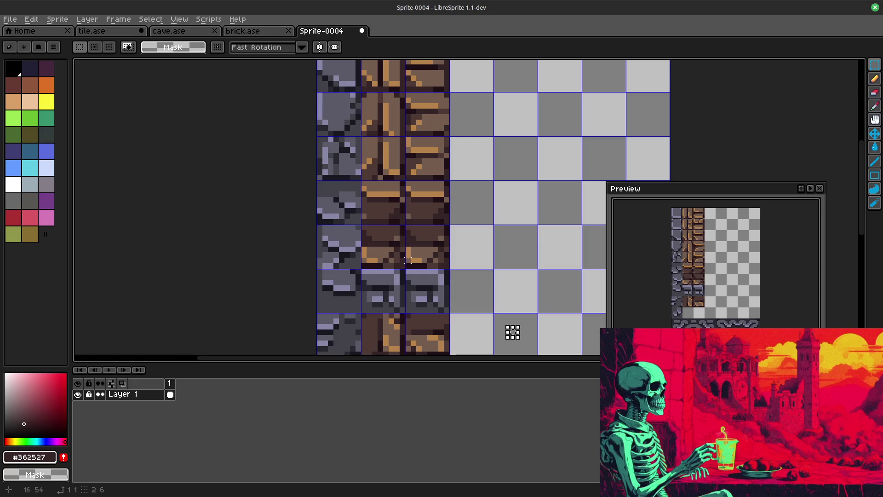
{"action": "scroll", "coordinate": [456, 255], "scroll_direction": "up", "scroll_amount": 2}
{"action": "scroll", "coordinate": [474, 269], "scroll_direction": "up", "scroll_amount": 3}
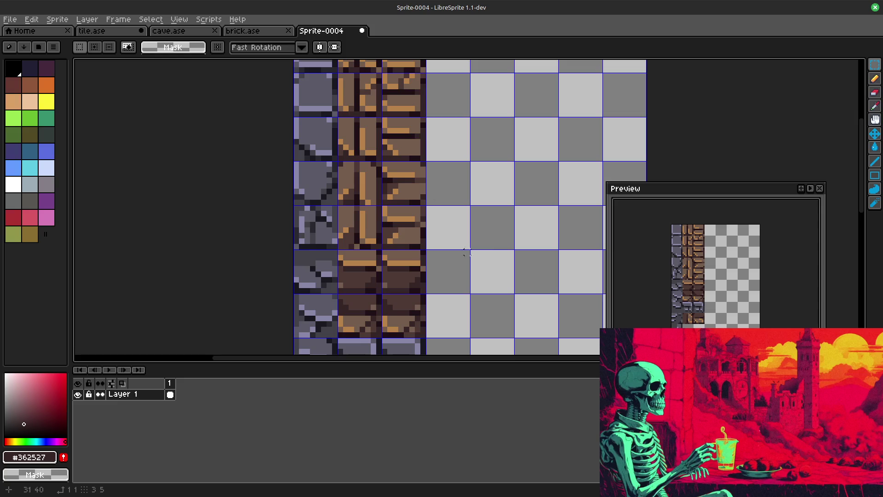
{"action": "scroll", "coordinate": [482, 230], "scroll_direction": "down", "scroll_amount": 2}
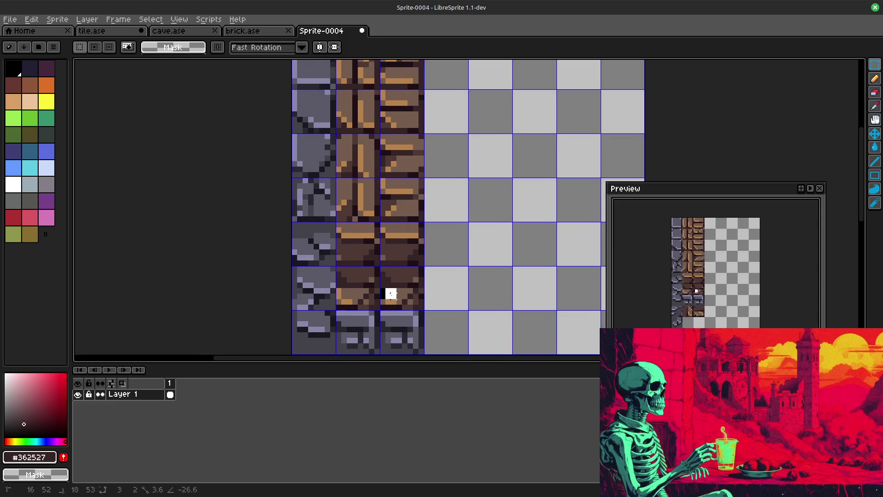
{"action": "mouse_move", "coordinate": [379, 286]}
{"action": "left_mouse_down"}
{"action": "mouse_move", "coordinate": [426, 312]}
{"action": "mouse_move", "coordinate": [406, 258]}
{"action": "mouse_move", "coordinate": [408, 212]}
{"action": "left_mouse_up"}
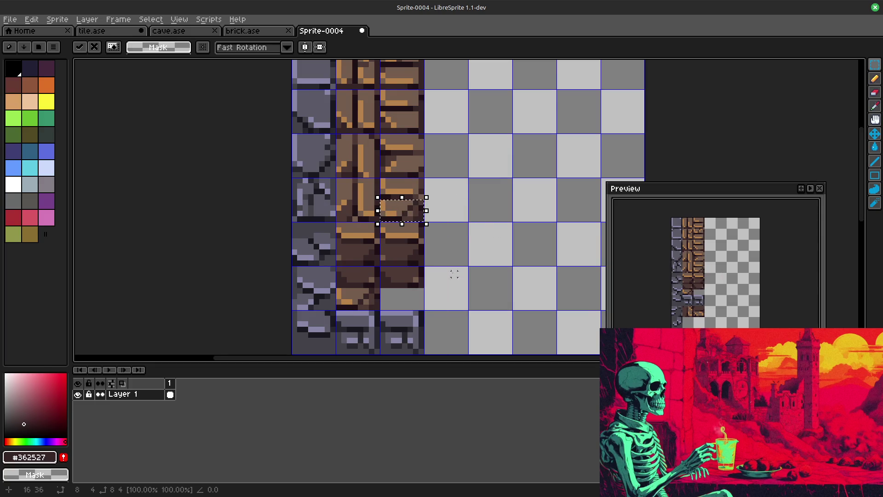
Step: Drop the moved tile, then shift neighbouring brick pieces in the right column into the gap and place them
{"action": "key", "text": "ctrl+d"}
{"action": "mouse_move", "coordinate": [487, 285]}
{"action": "left_mouse_down"}
{"action": "mouse_move", "coordinate": [499, 298]}
{"action": "mouse_move", "coordinate": [499, 277]}
{"action": "mouse_move", "coordinate": [490, 312]}
{"action": "mouse_move", "coordinate": [497, 338]}
{"action": "mouse_move", "coordinate": [499, 295]}
{"action": "left_mouse_up"}
{"action": "mouse_move", "coordinate": [392, 181]}
{"action": "left_mouse_down"}
{"action": "mouse_move", "coordinate": [437, 203]}
{"action": "mouse_move", "coordinate": [458, 200]}
{"action": "mouse_move", "coordinate": [457, 209]}
{"action": "left_mouse_up"}
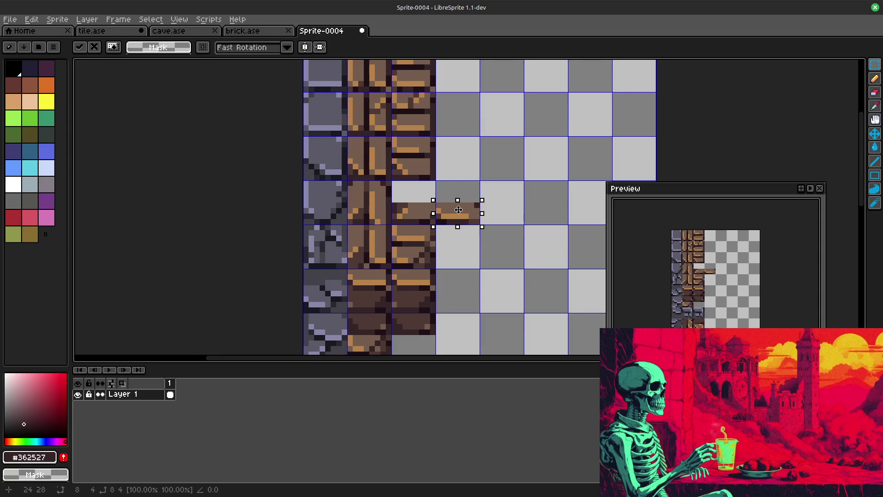
{"action": "mouse_move", "coordinate": [392, 201]}
{"action": "left_mouse_down"}
{"action": "mouse_move", "coordinate": [434, 225]}
{"action": "mouse_move", "coordinate": [457, 188]}
{"action": "mouse_move", "coordinate": [480, 225]}
{"action": "mouse_move", "coordinate": [416, 205]}
{"action": "left_mouse_up"}
{"action": "key", "text": "Return"}
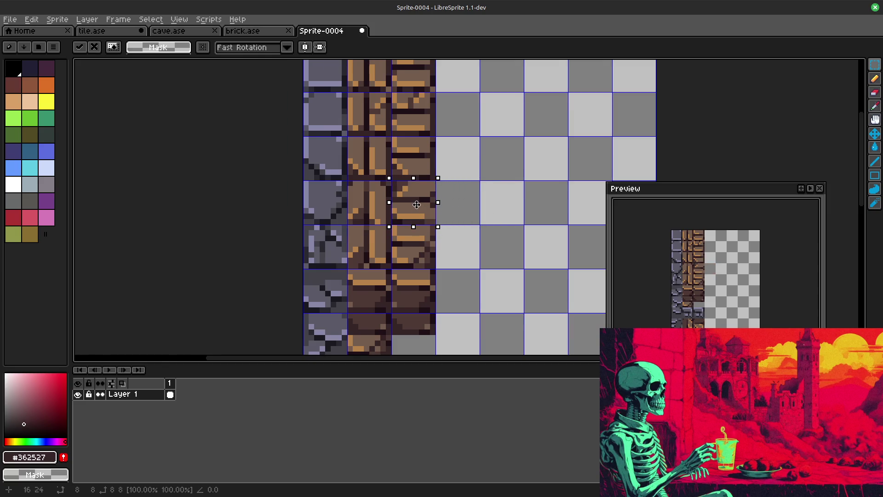
{"action": "left_click", "coordinate": [453, 237]}
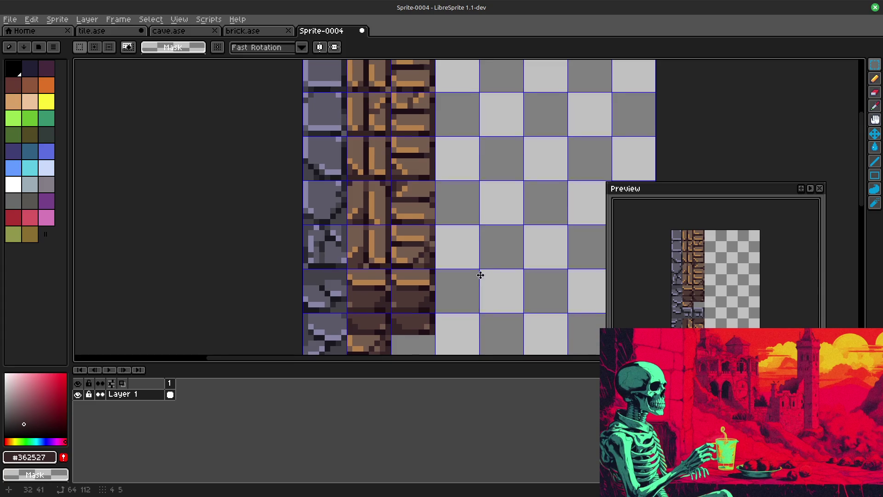
Step: Pan down, delete a brick tile from its cell and clear the selection
{"action": "left_click_drag", "start_coordinate": [476, 239], "coordinate": [487, 151]}
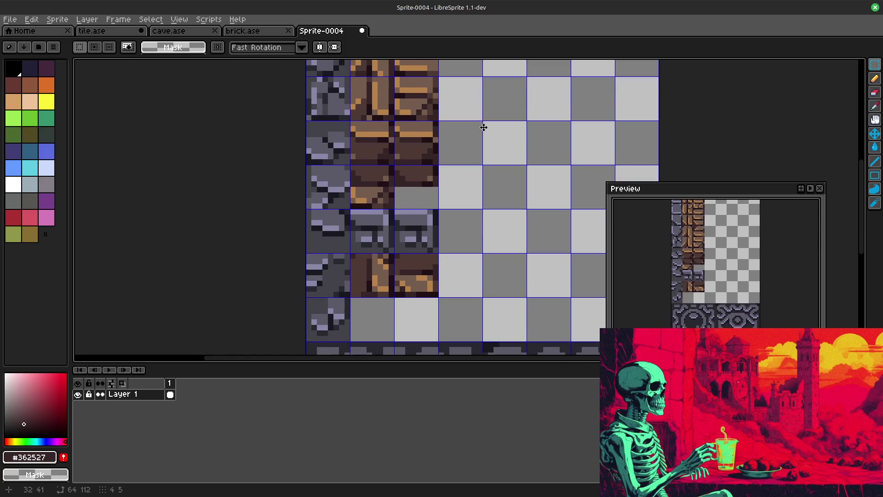
{"action": "left_click_drag", "start_coordinate": [483, 127], "coordinate": [493, 154]}
{"action": "left_click", "coordinate": [412, 195]}
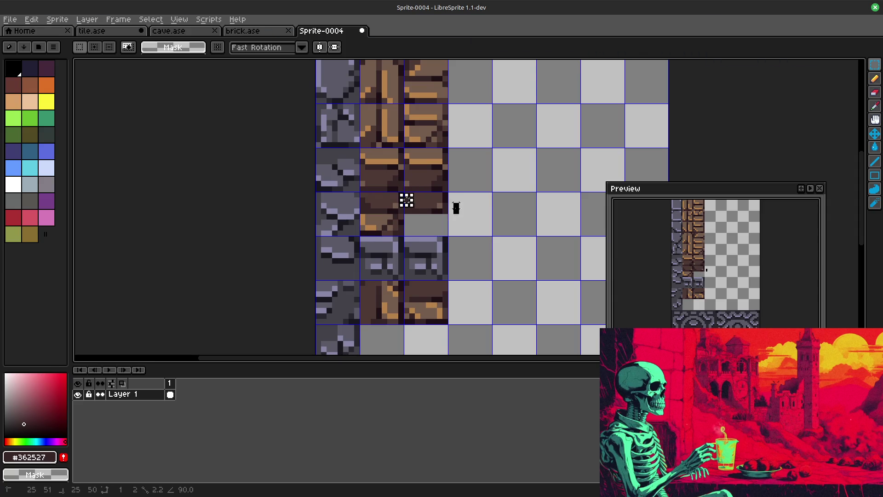
{"action": "left_click_drag", "start_coordinate": [456, 211], "coordinate": [447, 318]}
{"action": "key", "text": "Delete"}
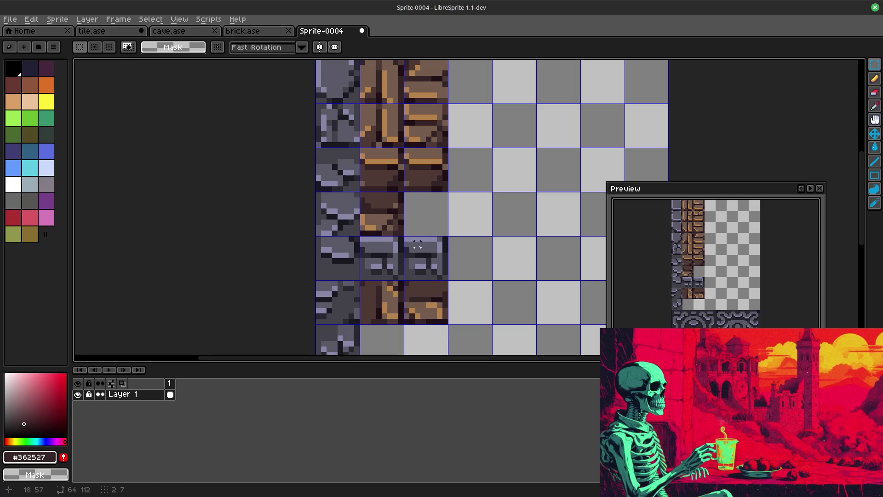
{"action": "left_click_drag", "start_coordinate": [406, 238], "coordinate": [440, 304]}
{"action": "key", "text": "ctrl+d"}
Step: Move grey stone tiles into the brick column cells, committing each move
{"action": "mouse_move", "coordinate": [405, 149]}
{"action": "left_mouse_down"}
{"action": "mouse_move", "coordinate": [449, 192]}
{"action": "mouse_move", "coordinate": [429, 215]}
{"action": "mouse_move", "coordinate": [449, 280]}
{"action": "mouse_move", "coordinate": [431, 175]}
{"action": "left_mouse_up"}
{"action": "left_click", "coordinate": [493, 266]}
{"action": "left_click", "coordinate": [423, 298]}
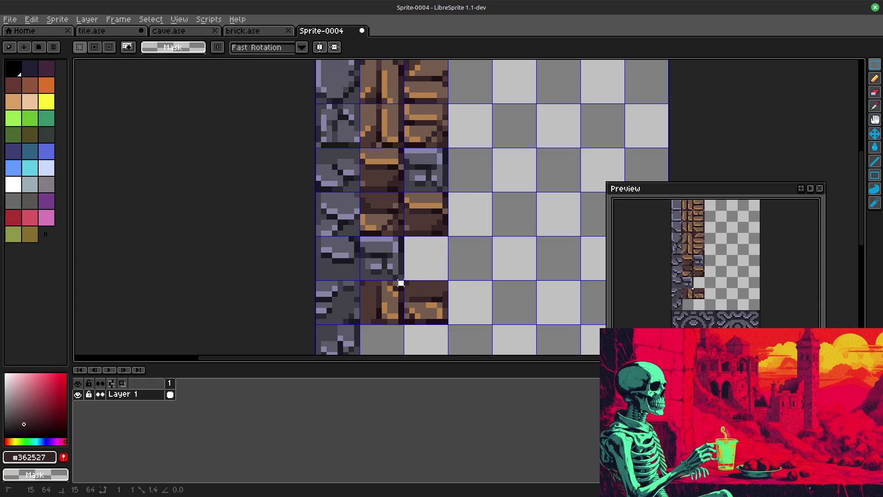
{"action": "mouse_move", "coordinate": [406, 281]}
{"action": "left_mouse_down"}
{"action": "mouse_move", "coordinate": [452, 322]}
{"action": "mouse_move", "coordinate": [429, 258]}
{"action": "left_mouse_up"}
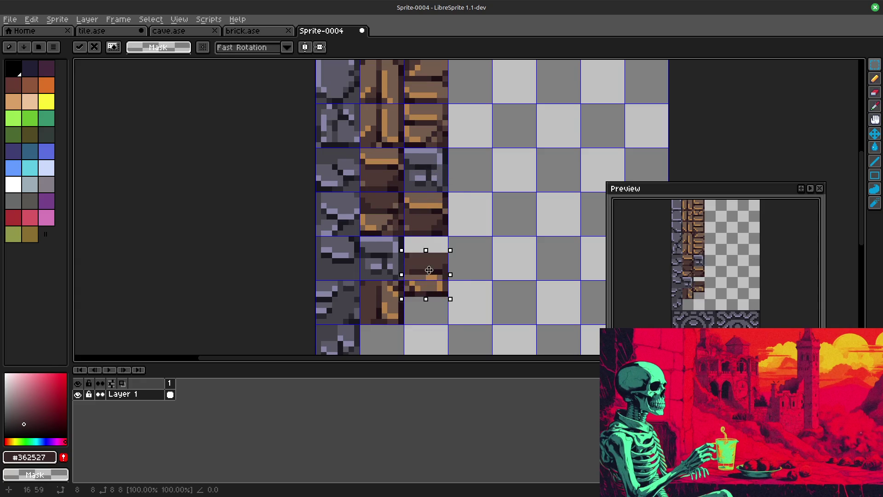
{"action": "left_click", "coordinate": [483, 250]}
{"action": "scroll", "coordinate": [488, 207], "scroll_direction": "up", "scroll_amount": 3}
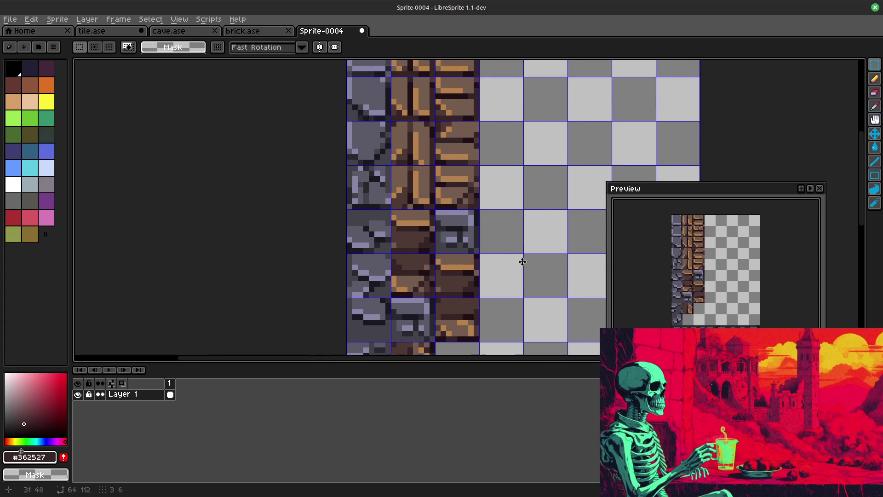
{"action": "left_click_drag", "start_coordinate": [523, 256], "coordinate": [510, 290]}
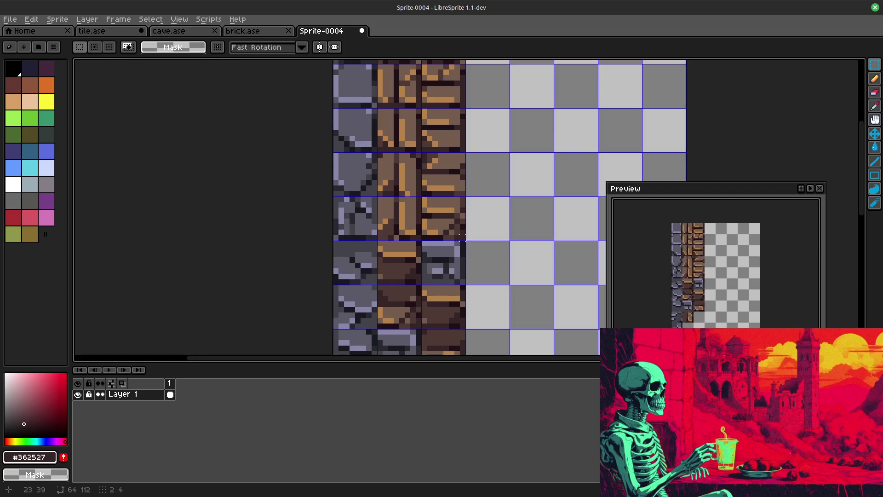
{"action": "left_click_drag", "start_coordinate": [490, 277], "coordinate": [490, 232]}
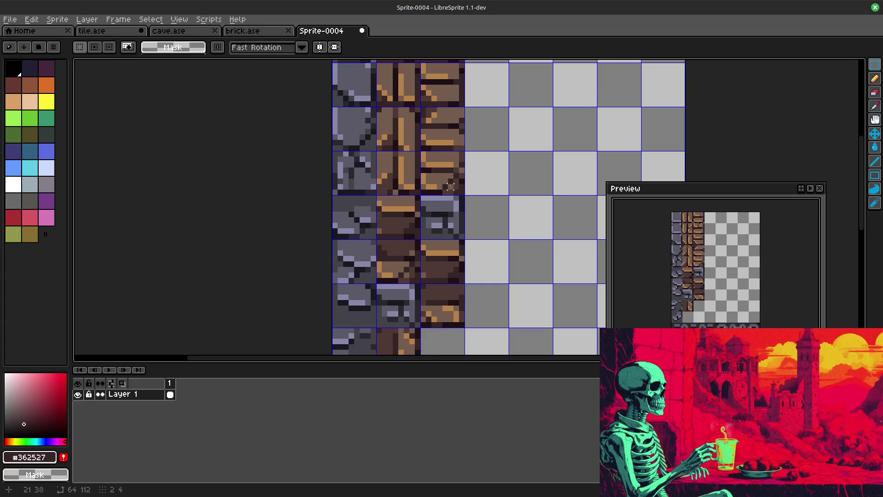
{"action": "left_click_drag", "start_coordinate": [378, 108], "coordinate": [395, 151]}
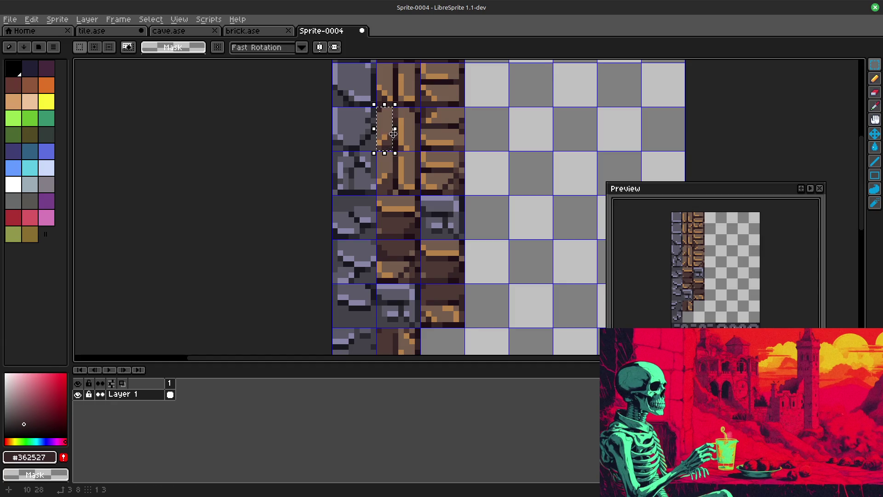
{"action": "left_click", "coordinate": [500, 126]}
{"action": "left_click_drag", "start_coordinate": [375, 144], "coordinate": [395, 153]}
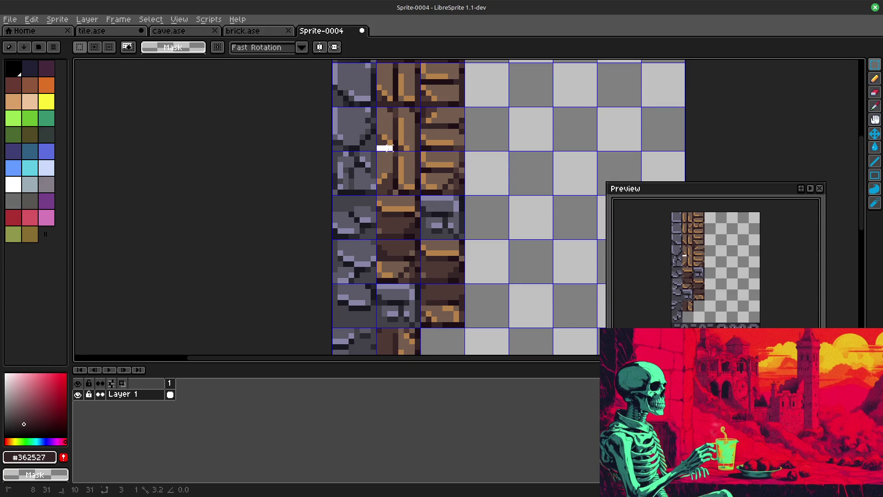
{"action": "left_click", "coordinate": [500, 160]}
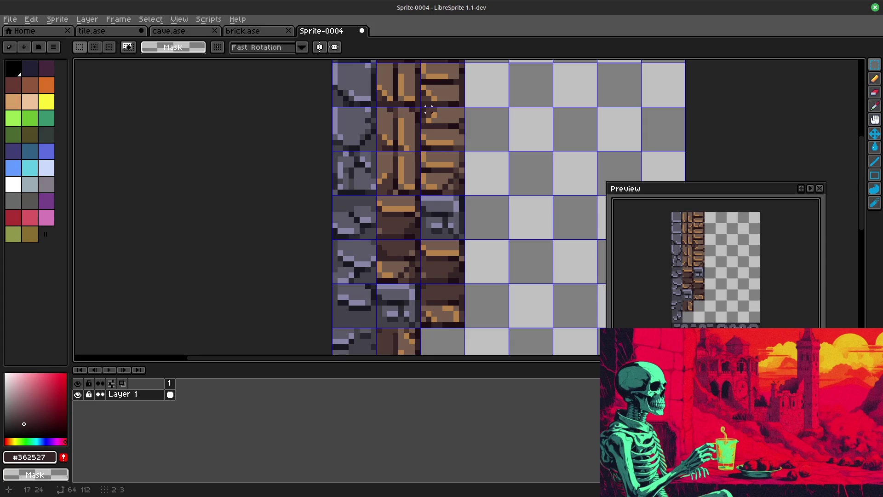
{"action": "left_click_drag", "start_coordinate": [422, 111], "coordinate": [466, 125]}
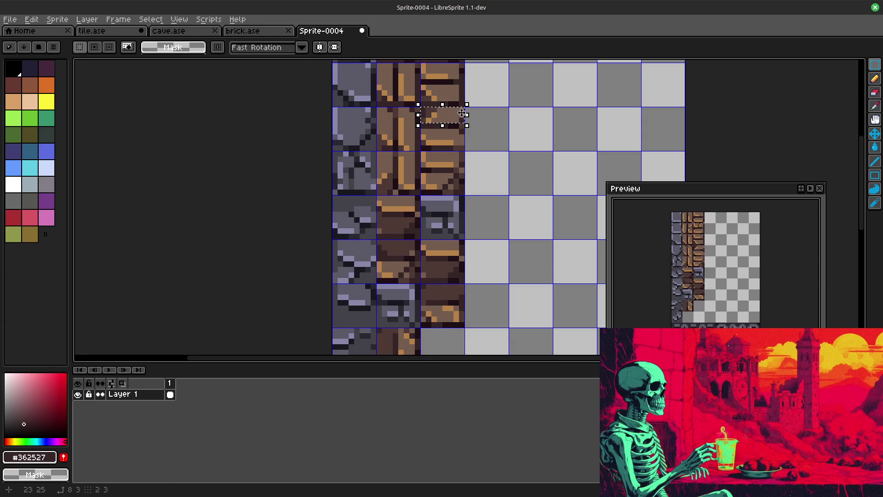
{"action": "left_click", "coordinate": [500, 147]}
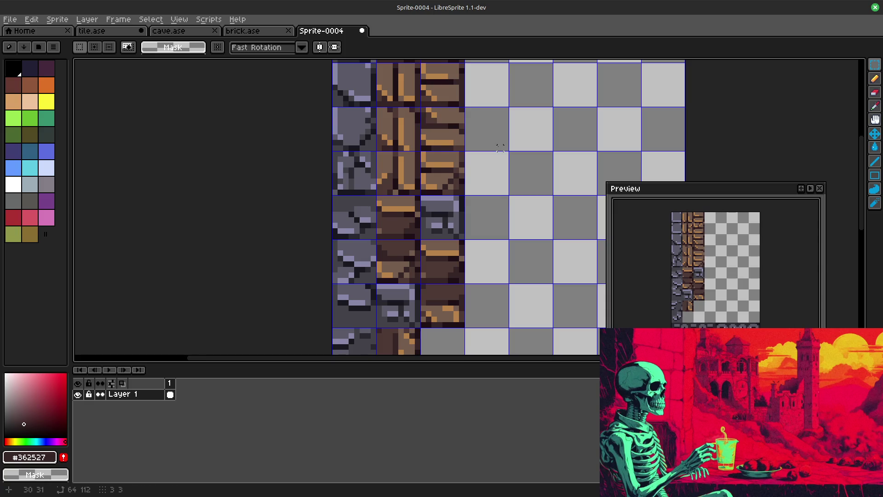
{"action": "left_click_drag", "start_coordinate": [495, 170], "coordinate": [502, 158]}
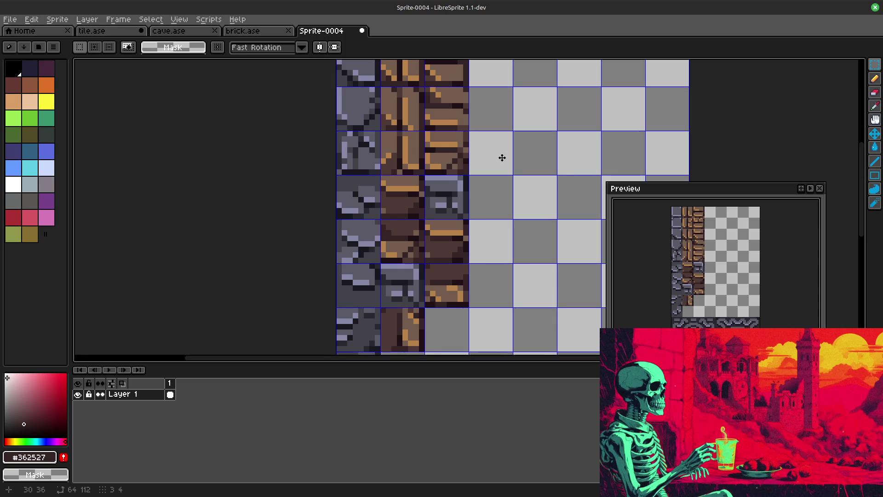
{"action": "mouse_move", "coordinate": [504, 166]}
{"action": "left_mouse_down"}
{"action": "mouse_move", "coordinate": [483, 318]}
{"action": "mouse_move", "coordinate": [507, 161]}
{"action": "left_mouse_up"}
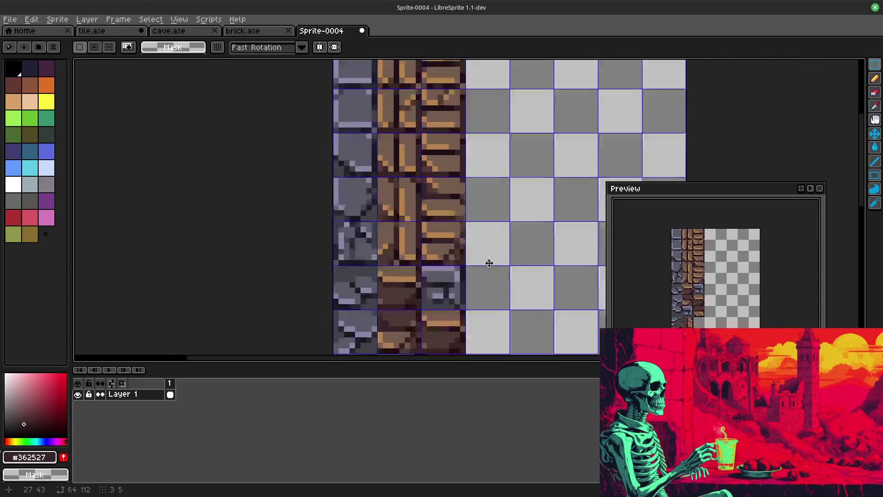
{"action": "left_click_drag", "start_coordinate": [505, 222], "coordinate": [500, 231]}
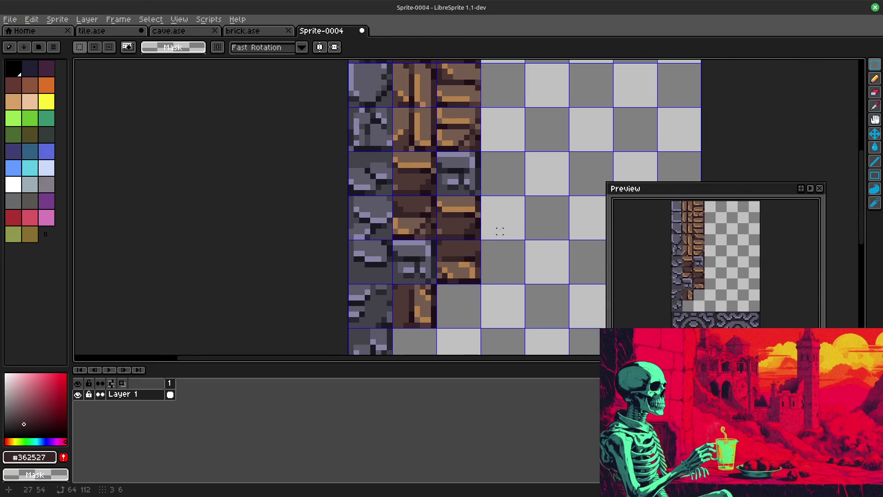
{"action": "left_click_drag", "start_coordinate": [393, 242], "coordinate": [437, 283]}
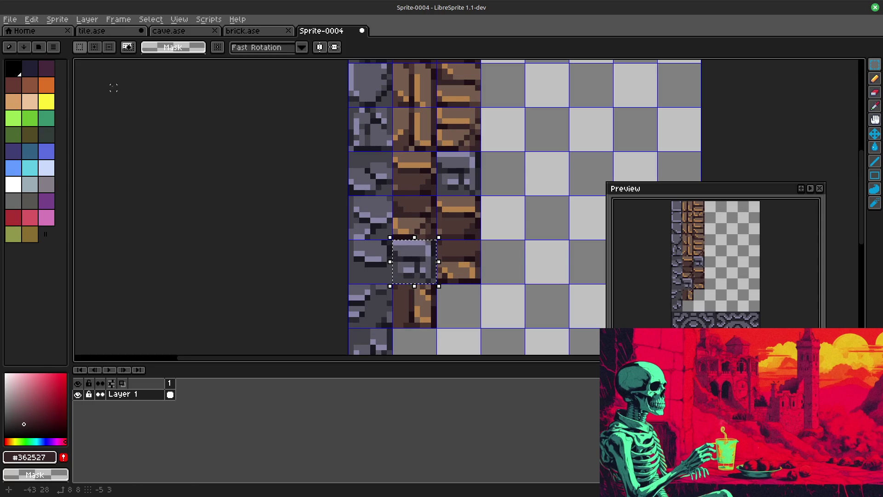
Step: Rotate the selected stone tile 90° clockwise via Edit > Rotate and commit
{"action": "left_click", "coordinate": [31, 20]}
{"action": "mouse_move", "coordinate": [43, 145]}
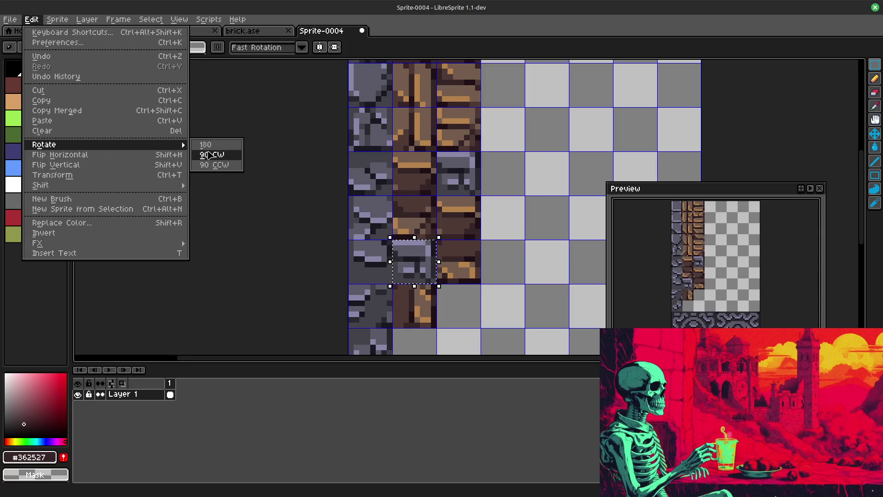
{"action": "left_click", "coordinate": [211, 155]}
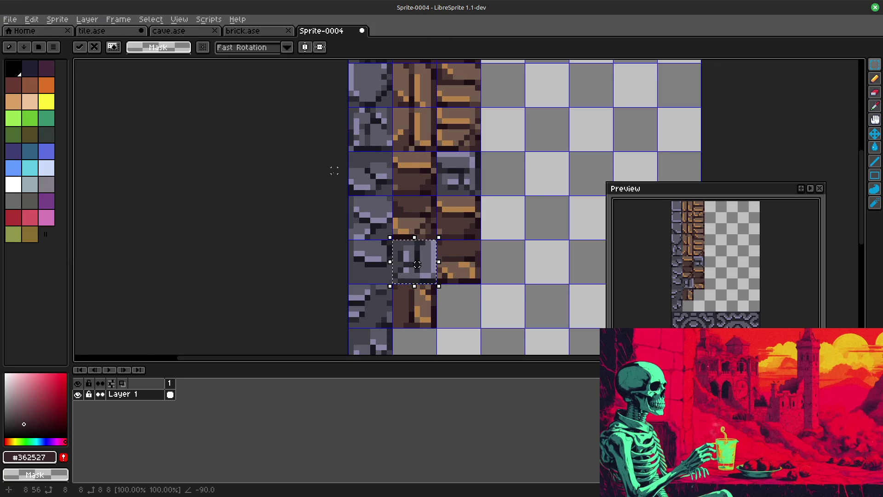
{"action": "left_click", "coordinate": [544, 254]}
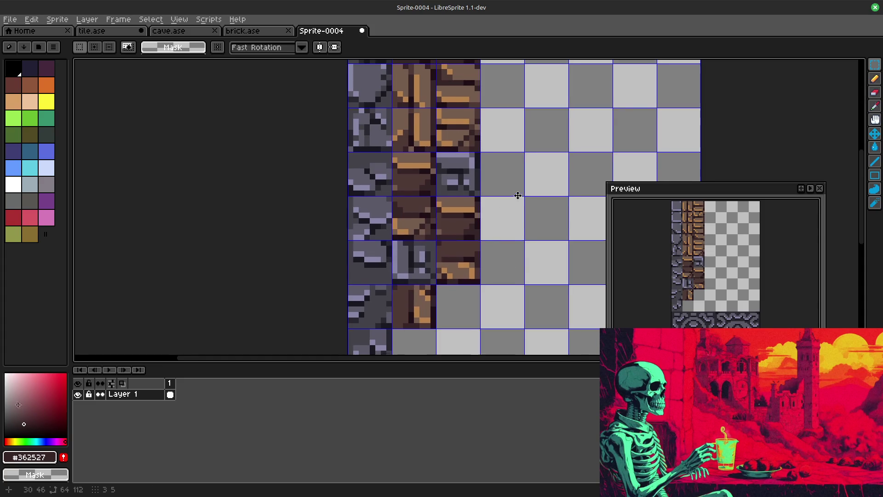
{"action": "scroll", "coordinate": [518, 191], "scroll_direction": "up", "scroll_amount": 2}
{"action": "scroll", "coordinate": [517, 267], "scroll_direction": "up", "scroll_amount": 1}
{"action": "scroll", "coordinate": [516, 267], "scroll_direction": "up", "scroll_amount": 1}
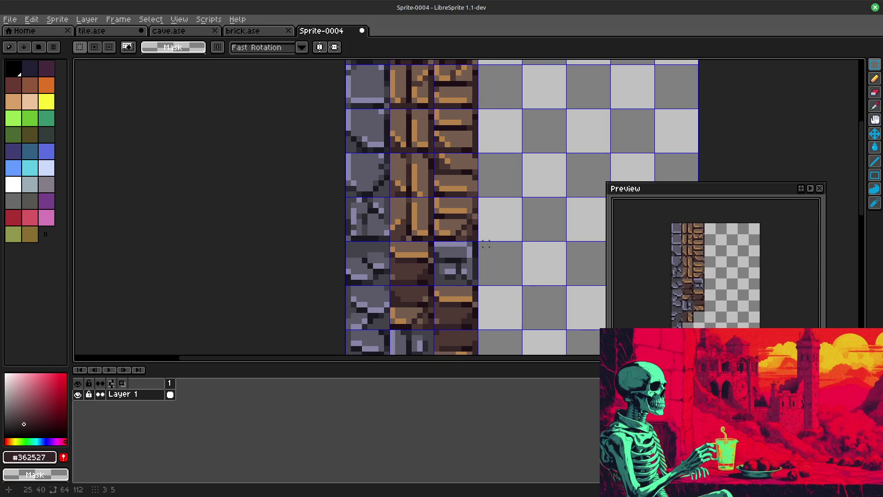
{"action": "scroll", "coordinate": [512, 241], "scroll_direction": "up", "scroll_amount": 3}
{"action": "scroll", "coordinate": [512, 242], "scroll_direction": "up", "scroll_amount": 1}
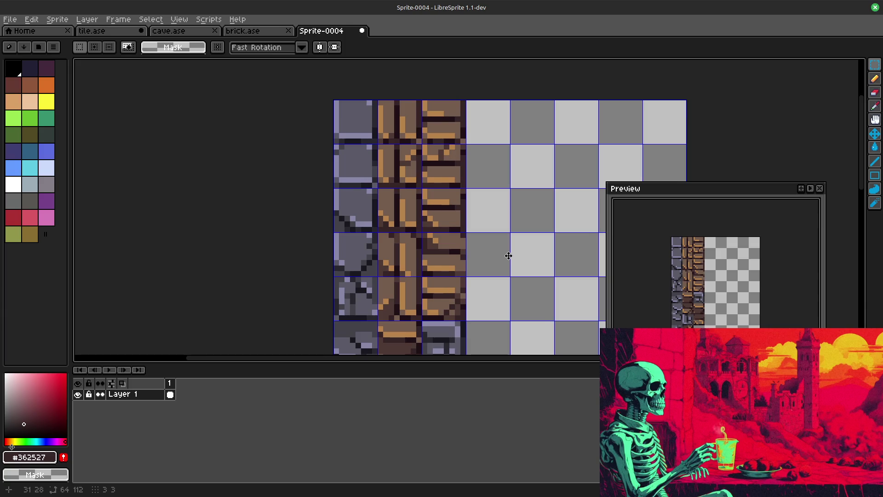
{"action": "left_click", "coordinate": [445, 151]}
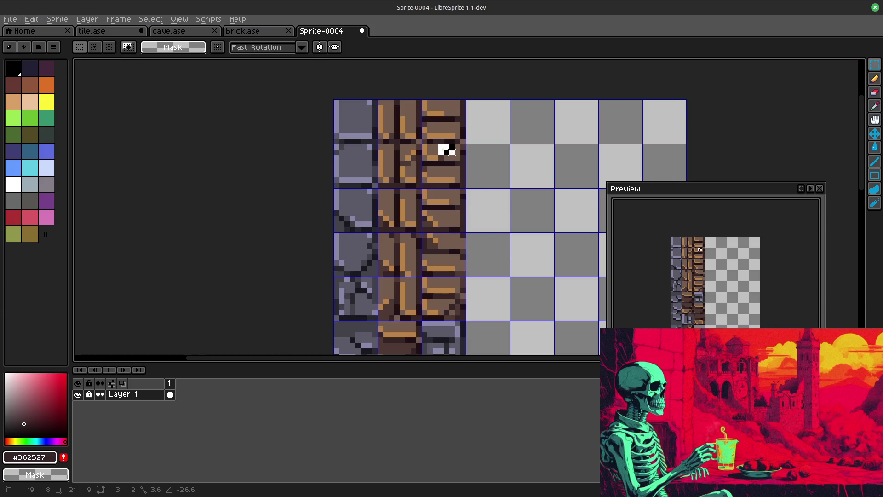